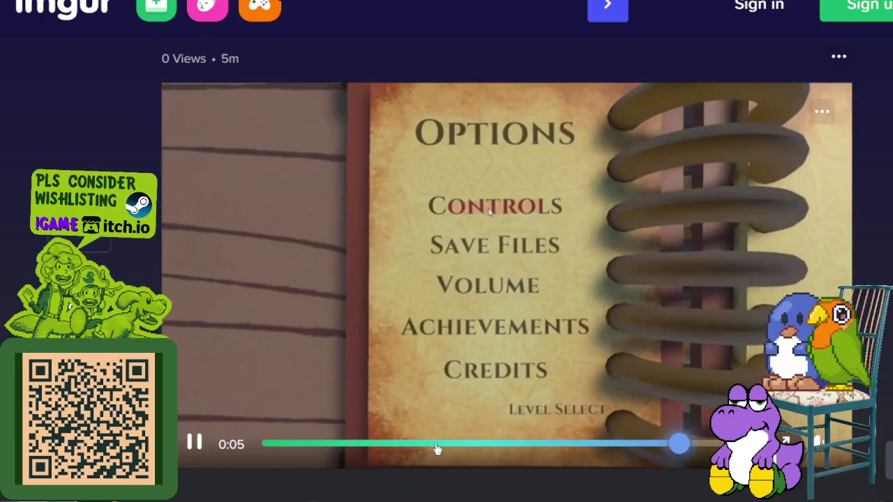
Jump the Imgur game clip to 0:19, then 0:23, and leave it paused at 0:25.
click(436, 445)
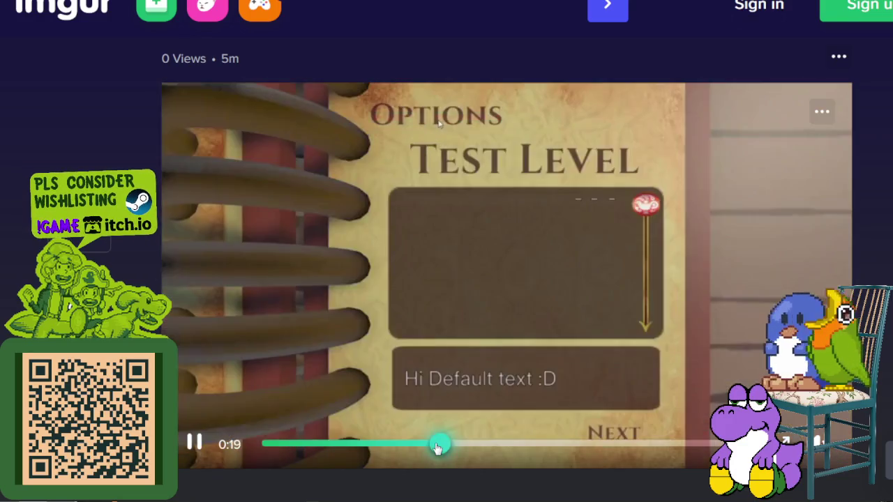
click(354, 446)
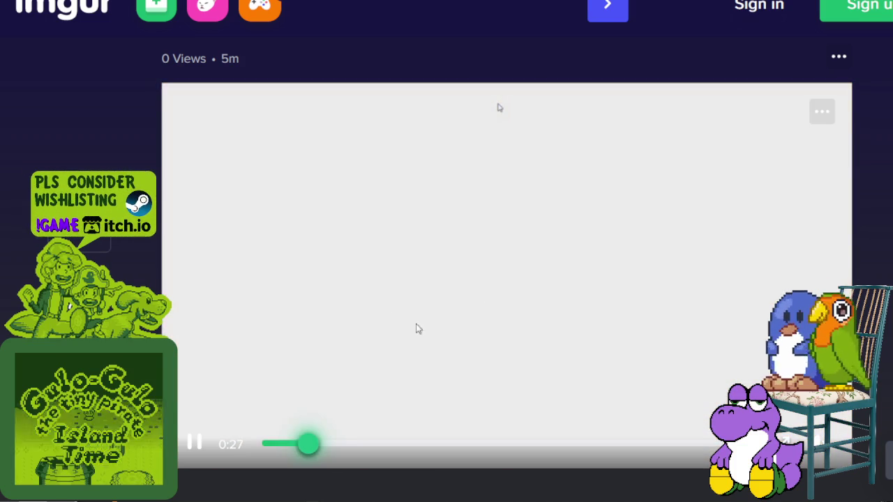
click(194, 447)
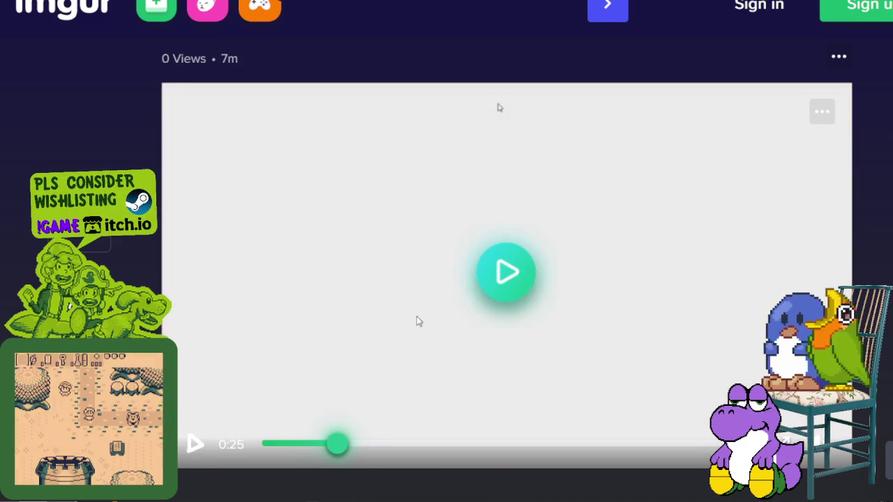
Pause the Imgur clip on the seek bar before heading back to the Aseprite chest drawing.
click(401, 445)
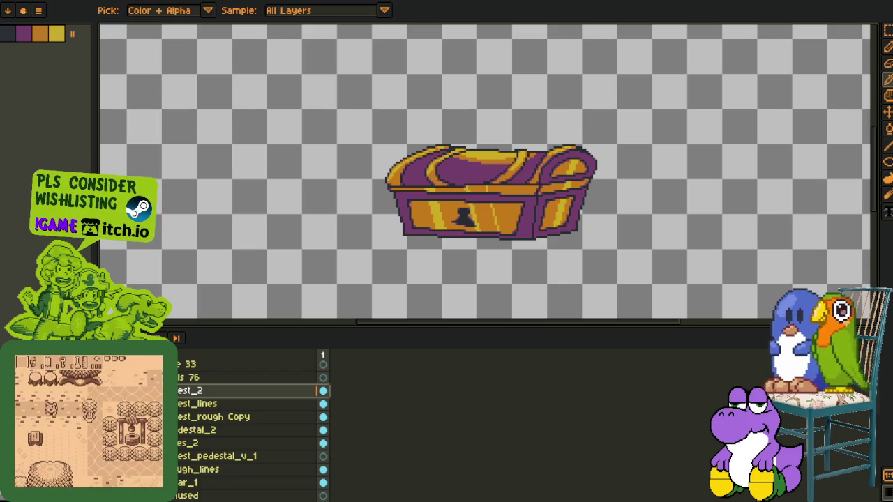
Add a new layer group from a layer's context menu in the layer list.
scroll(422, 224, down, 3)
scroll(422, 224, down, 1)
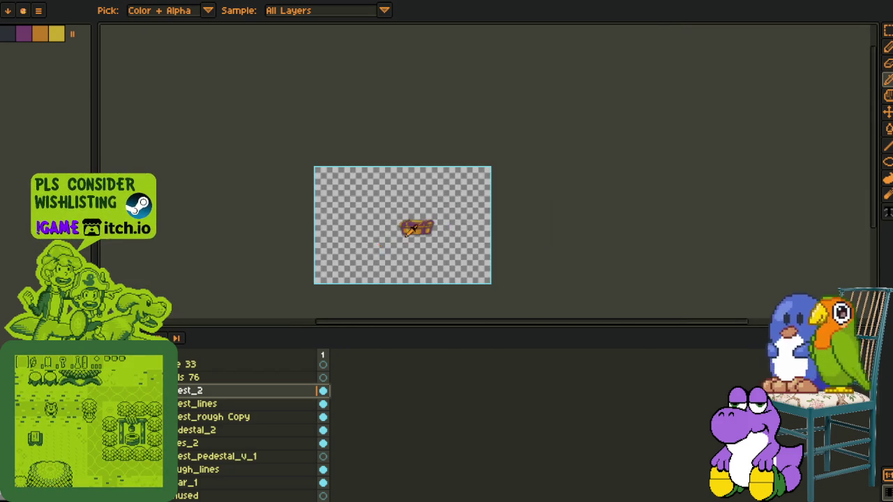
scroll(422, 225, up, 3)
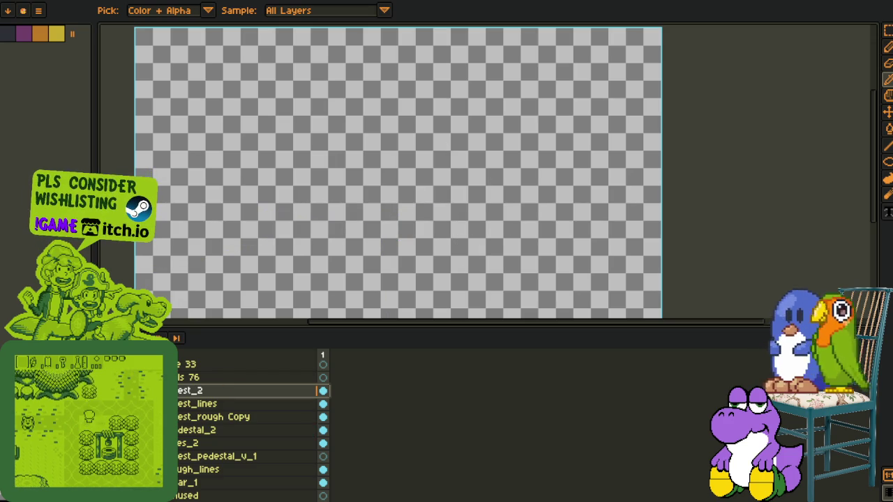
click(202, 444)
right_click(180, 444)
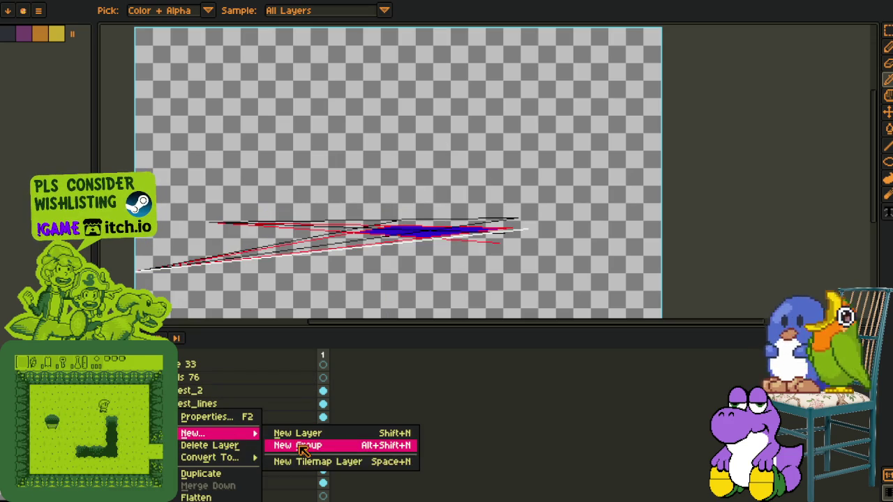
click(300, 442)
key(Up)
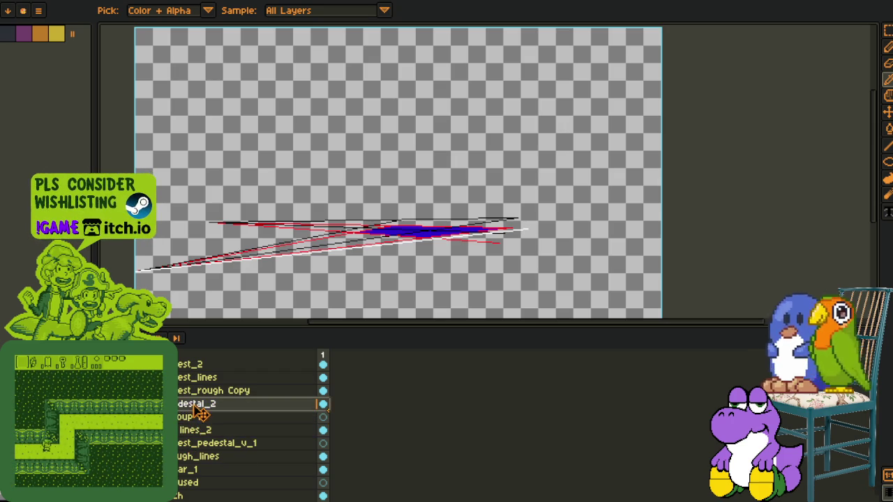
Move chest_rough Copy below the pedestal layer, rename it chest_rough_reshaped, and lower chest_lines two rows.
click(185, 393)
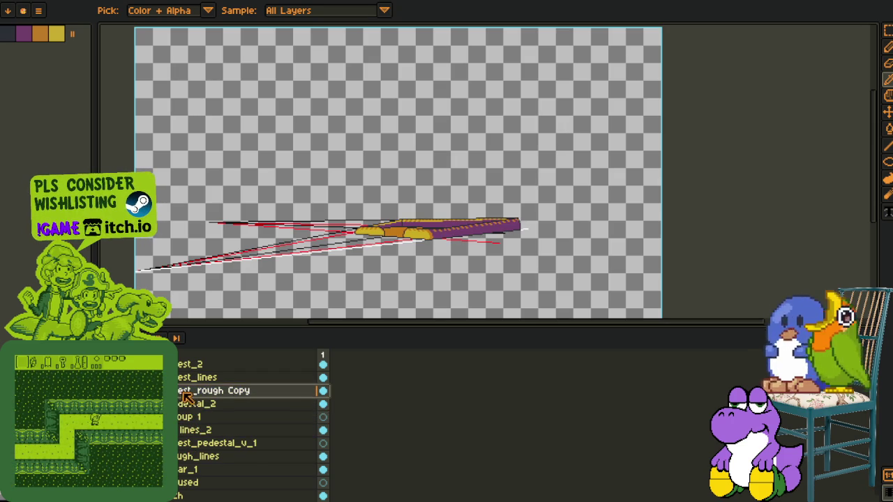
drag(186, 398, 191, 417)
double_click(236, 404)
text(chest_rough_resized)
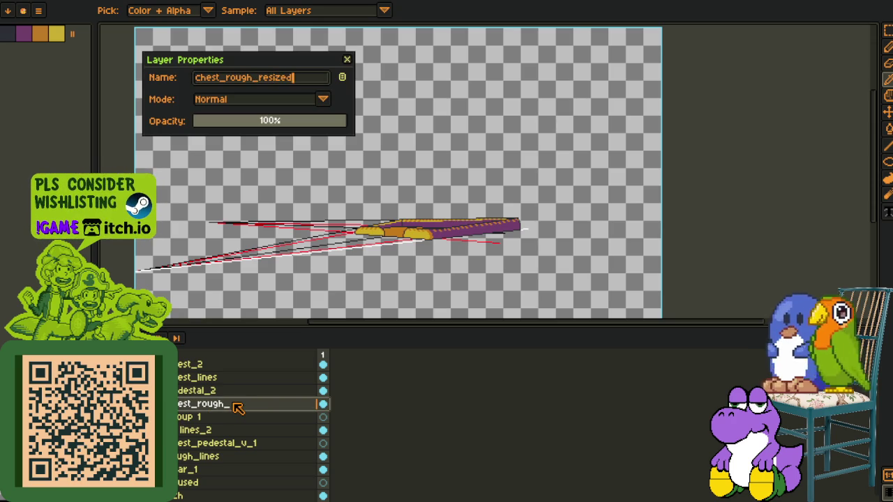
key(Return)
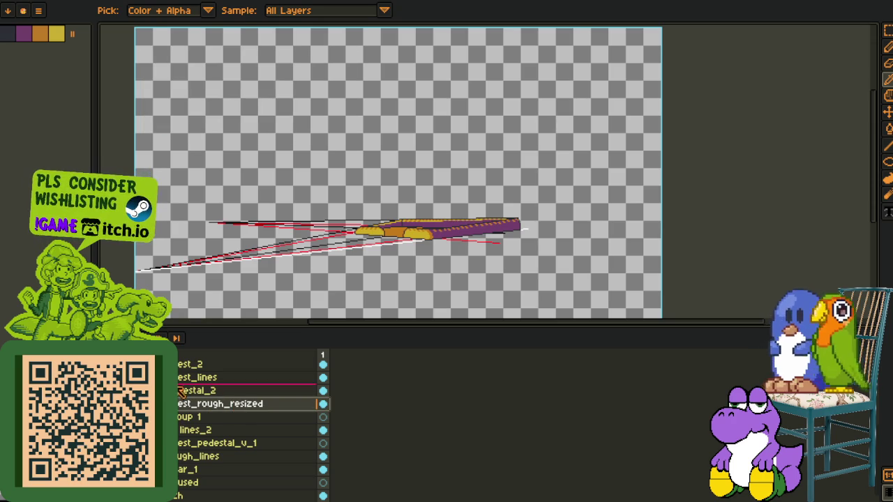
double_click(249, 405)
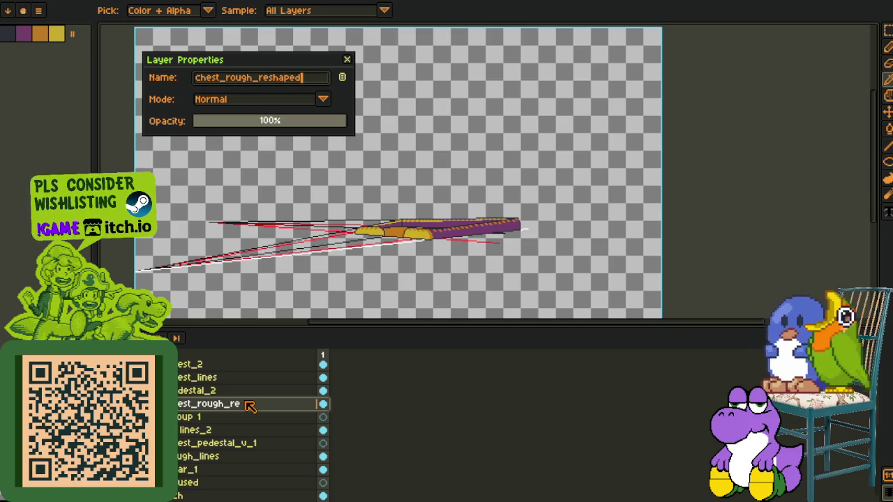
key(Return)
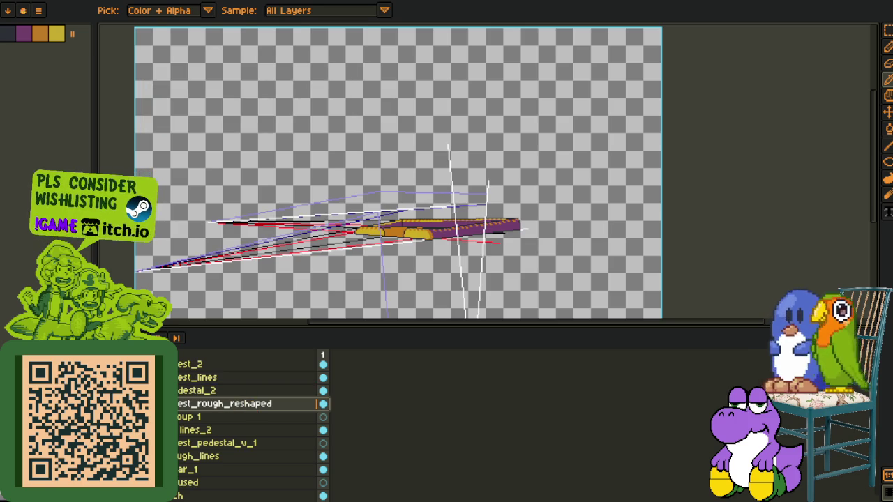
drag(210, 378, 209, 404)
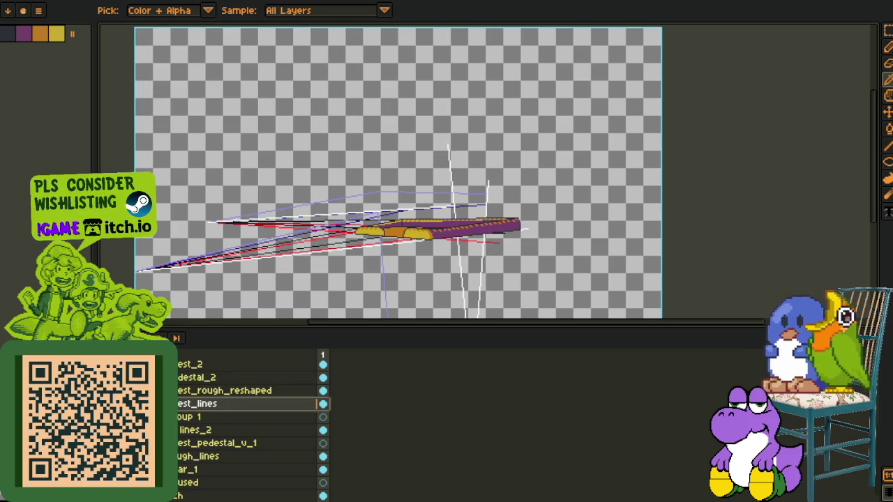
Move chest_lines and chest_rough_reshaped into Group 1 and rename the group unused.
drag(210, 403, 209, 418)
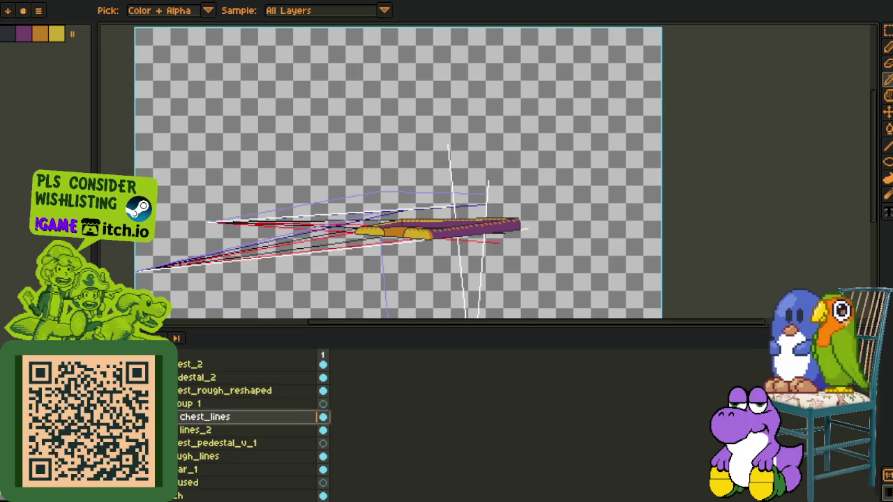
click(223, 390)
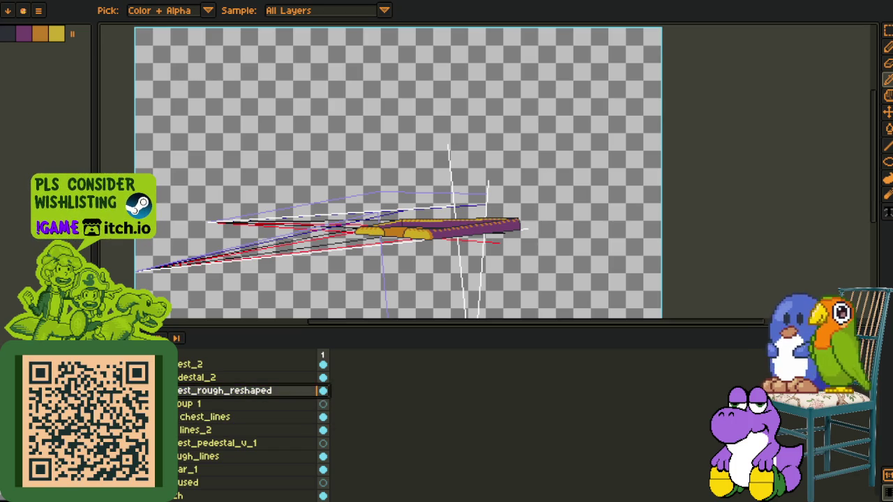
mouse_move(224, 391)
mouse_down()
mouse_move(223, 404)
mouse_move(179, 421)
mouse_up()
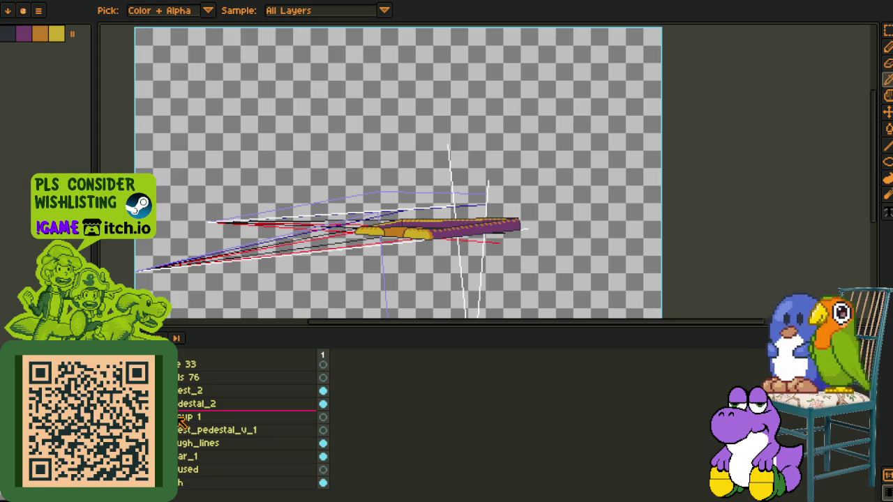
double_click(183, 417)
text(chest_pedestal_2)
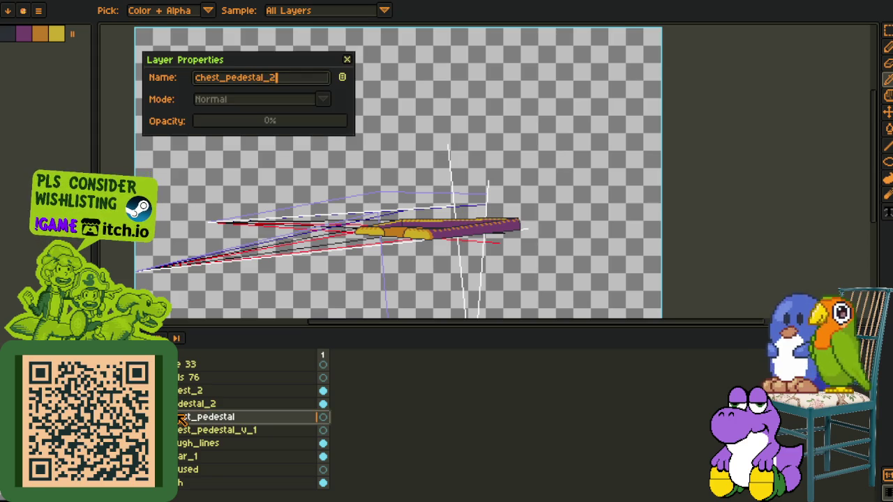
key(Return)
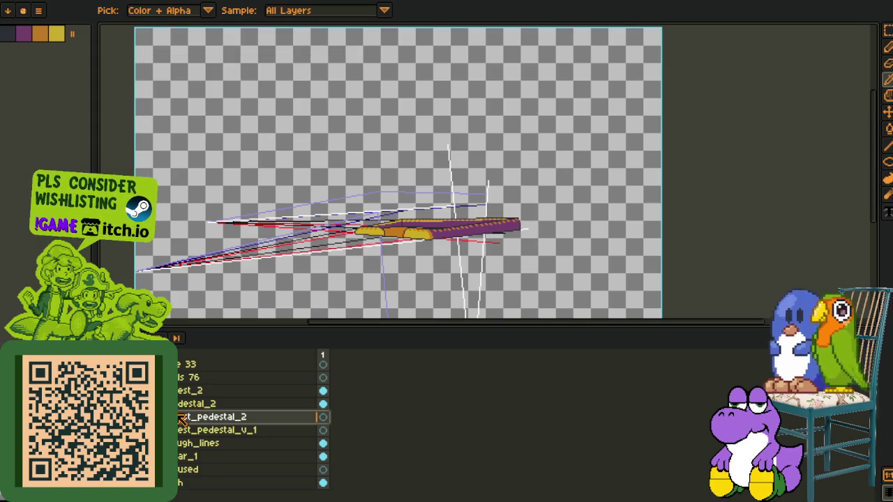
double_click(181, 419)
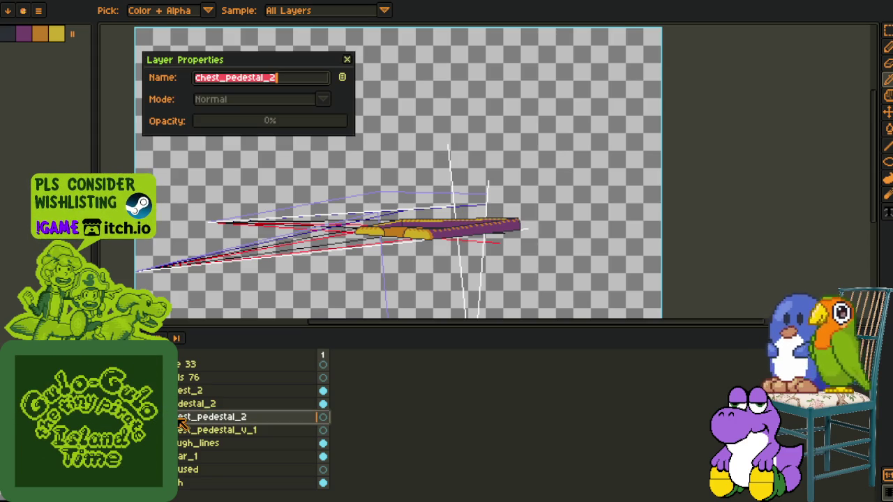
text(zb)
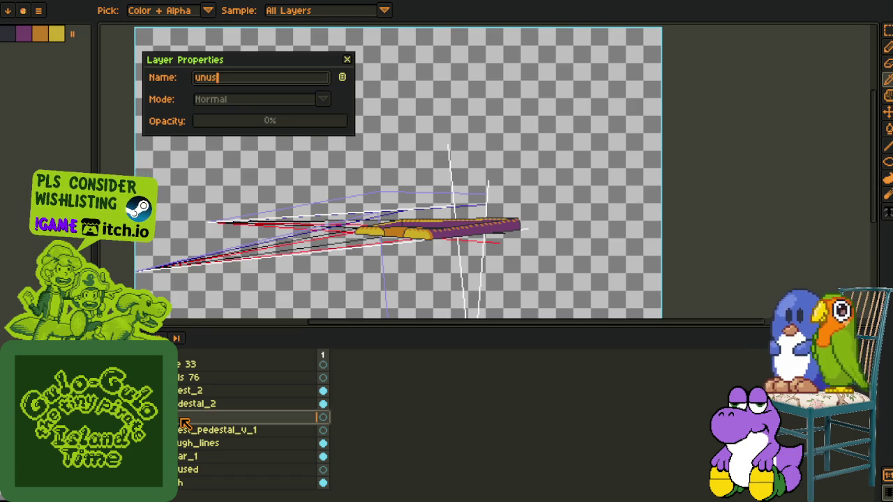
text(ed)
key(Return)
Add a new empty group named chest_pedestal_2 and make the chest visible again.
right_click(183, 421)
mouse_move(202, 433)
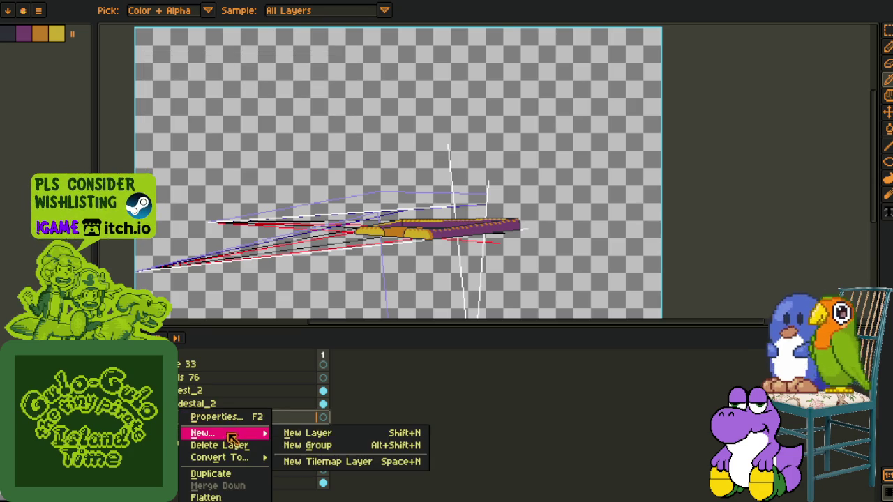
click(307, 445)
double_click(212, 418)
text(chest_pedestal_)
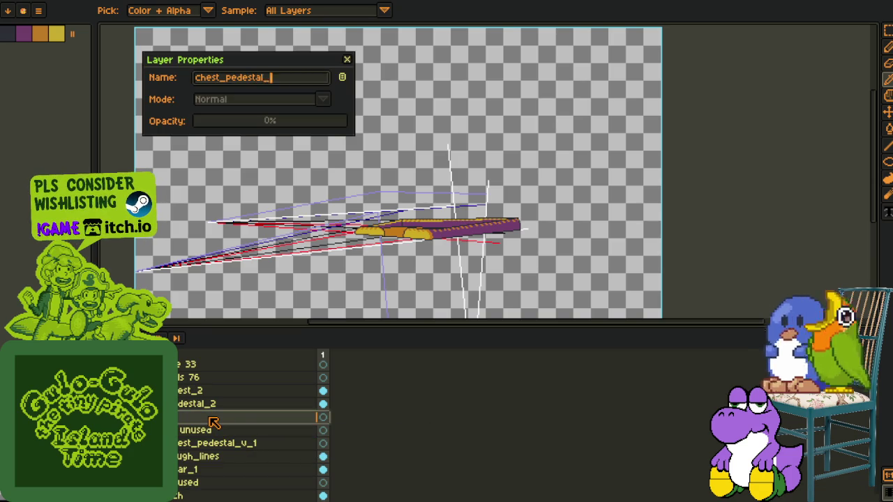
text(2)
key(Return)
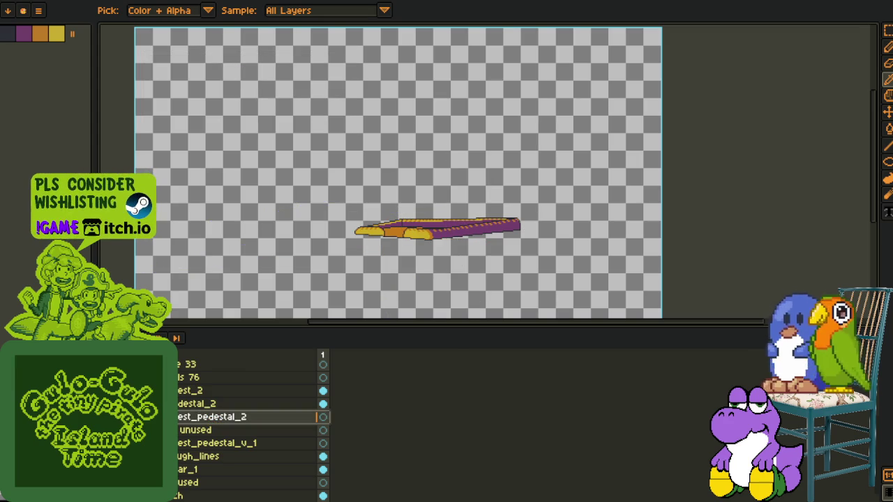
key(ctrl+v)
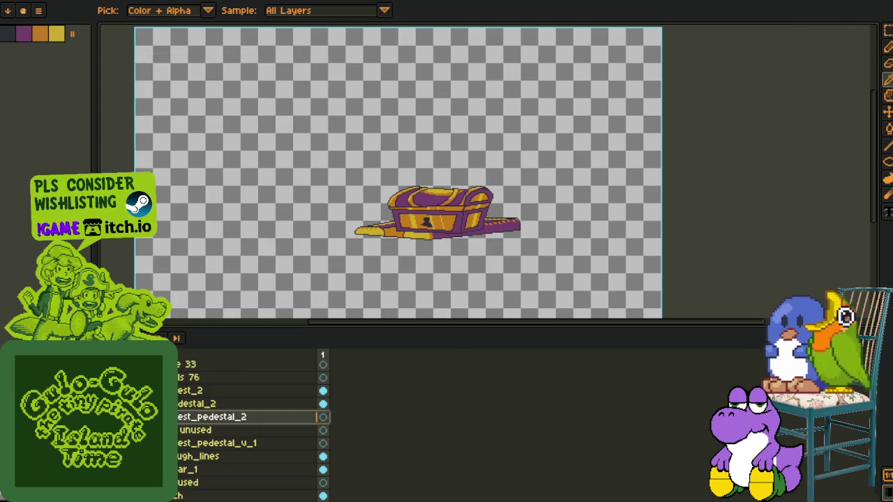
Duplicate the chest layer and tuck the original into the unused group.
right_click(217, 391)
click(249, 453)
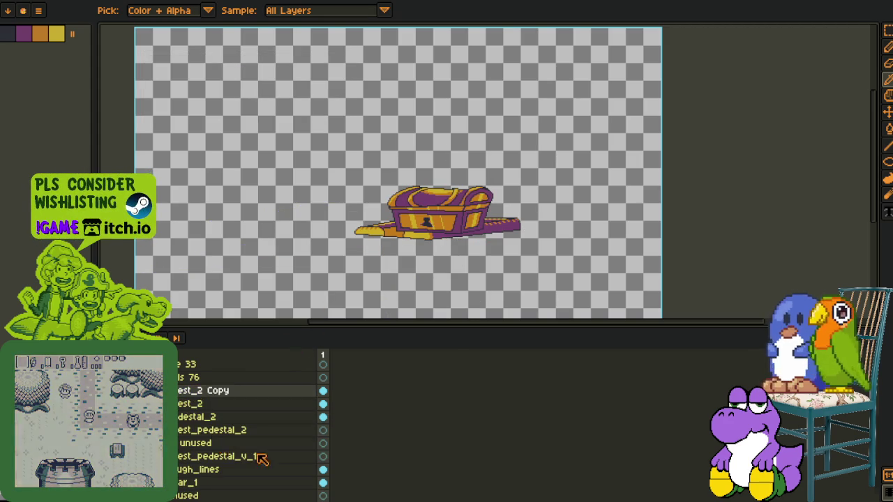
click(175, 443)
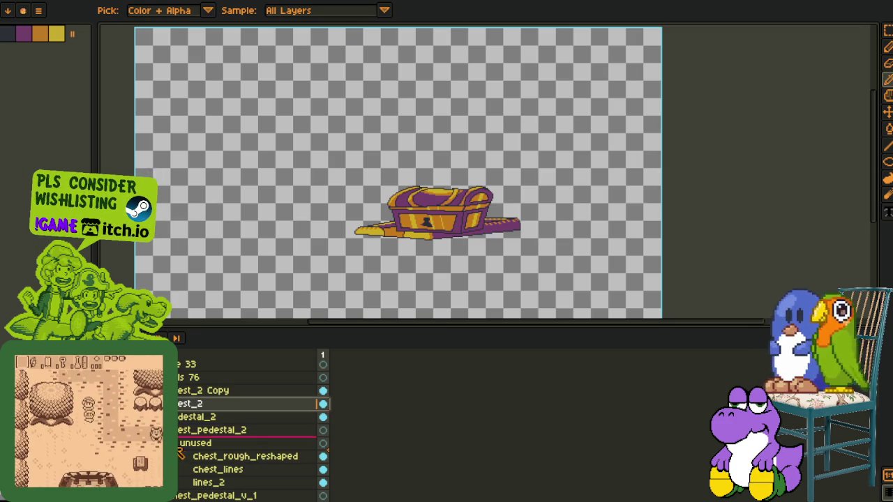
drag(179, 416, 209, 443)
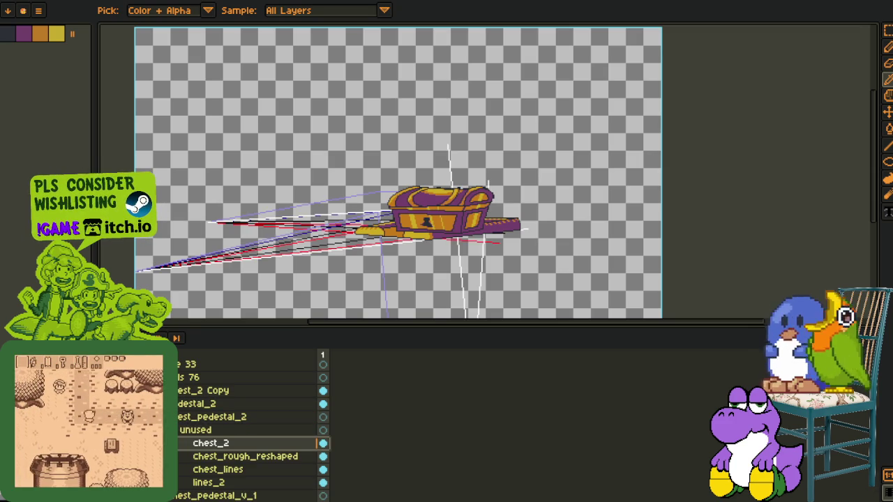
click(174, 429)
key(Delete)
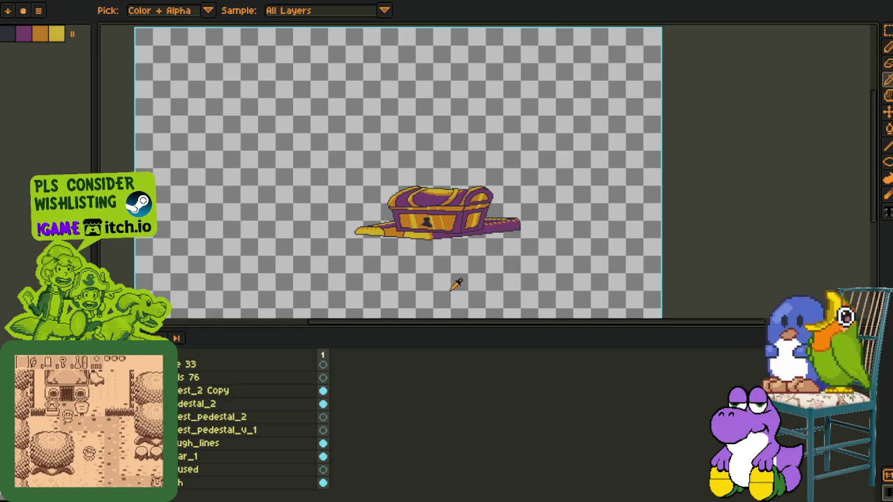
Rename chest_2 Copy to chest_22 and hide the chest so only the pedestal shows.
scroll(456, 287, up, 2)
key(z)
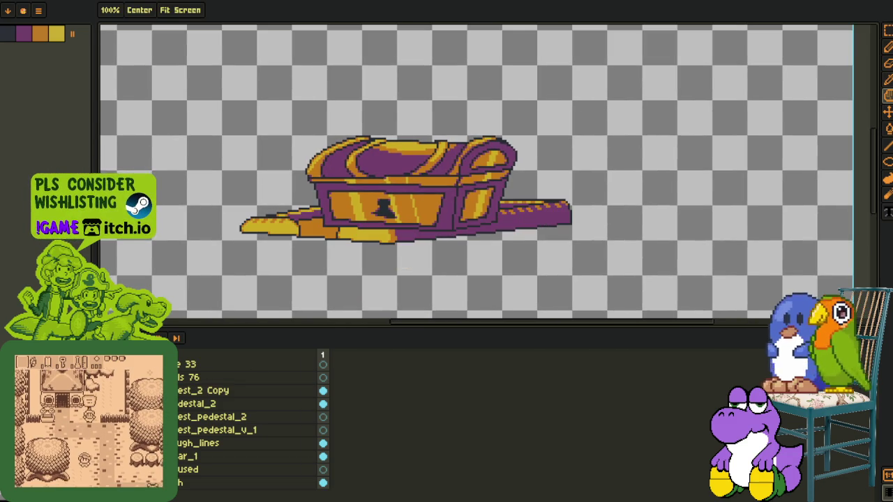
double_click(231, 392)
key(End)
key(BackSpace)
key(BackSpace)
key(BackSpace)
key(BackSpace)
key(BackSpace)
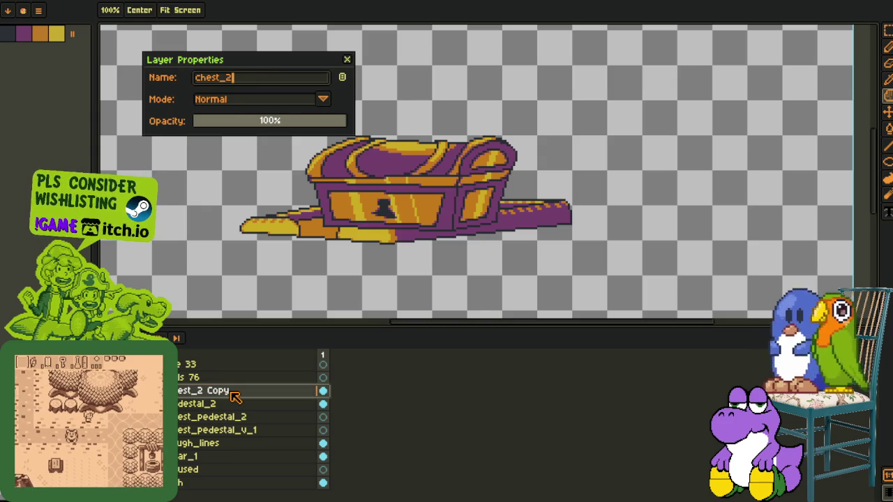
text(2)
key(Return)
key(i)
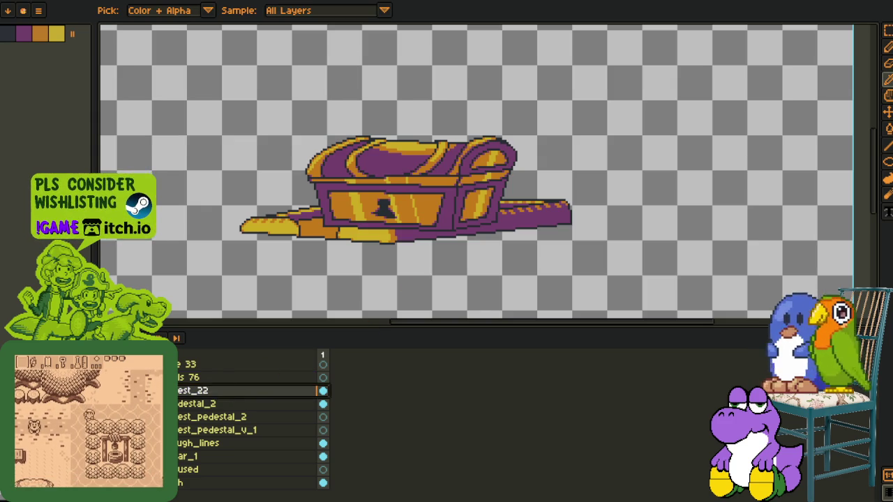
key(Delete)
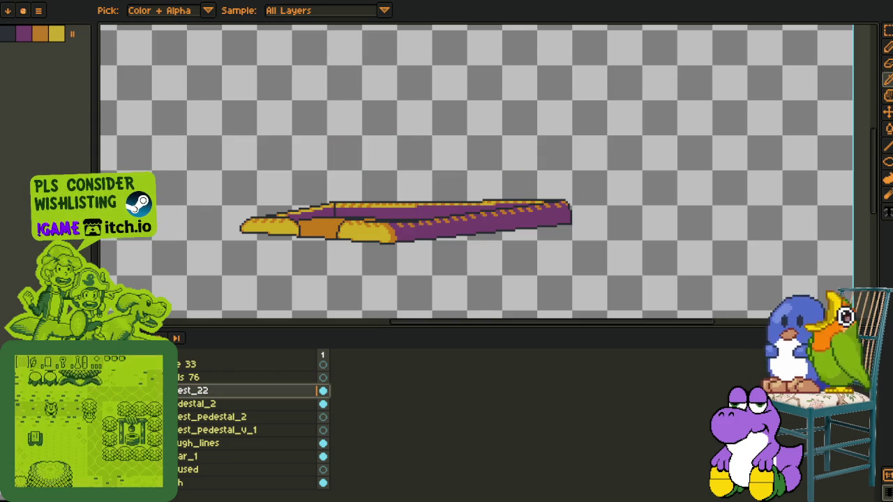
Add a new empty layer and hide the layer panel to enlarge the canvas.
right_click(203, 395)
mouse_move(248, 418)
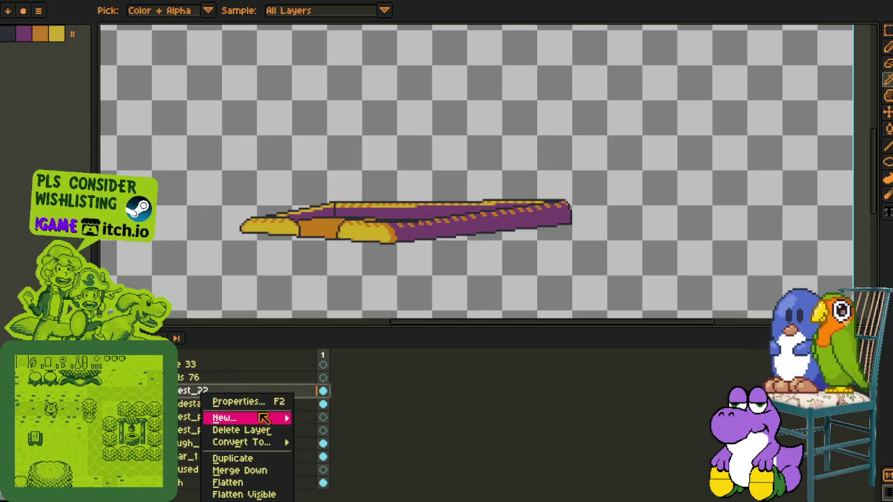
click(324, 419)
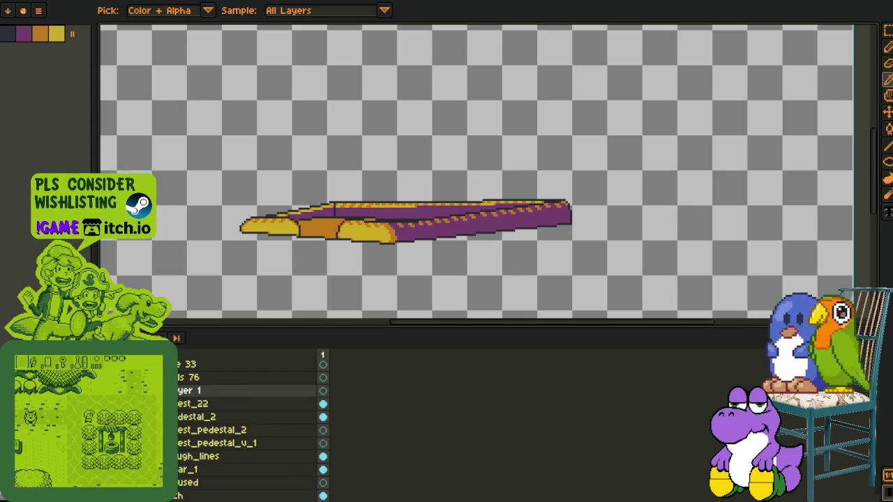
key(Tab)
scroll(332, 271, up, 2)
scroll(333, 270, up, 3)
Flood-fill the yellow blob orange, then refill it with the pedestal's yellow.
key(g)
click(331, 272)
key(i)
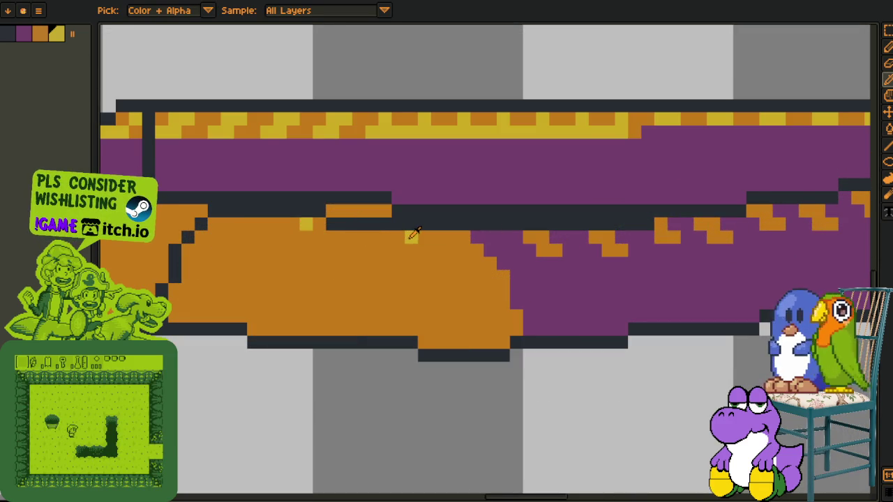
click(413, 234)
key(g)
click(390, 269)
scroll(379, 251, down, 2)
scroll(365, 255, down, 2)
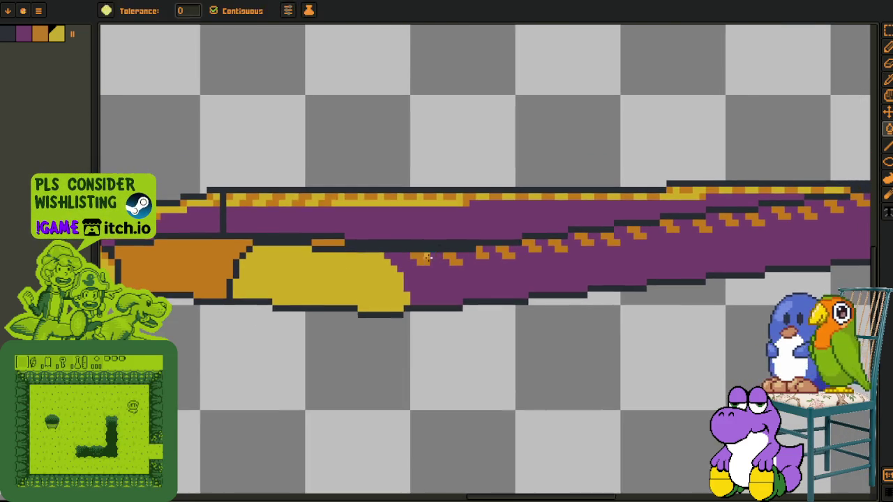
scroll(429, 258, up, 1)
Fill the lower purple band with orange, then with yellow.
key(i)
click(420, 259)
key(g)
click(418, 269)
key(g)
click(408, 278)
scroll(410, 279, down, 2)
scroll(339, 279, up, 2)
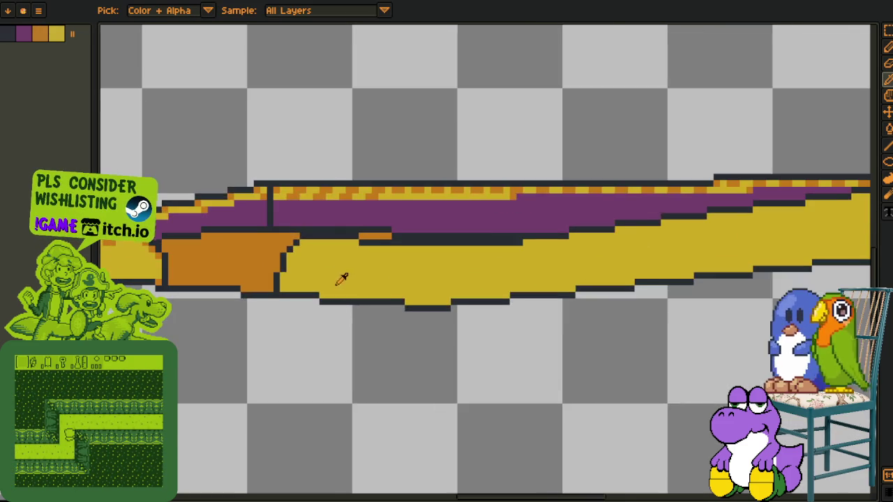
scroll(309, 279, up, 1)
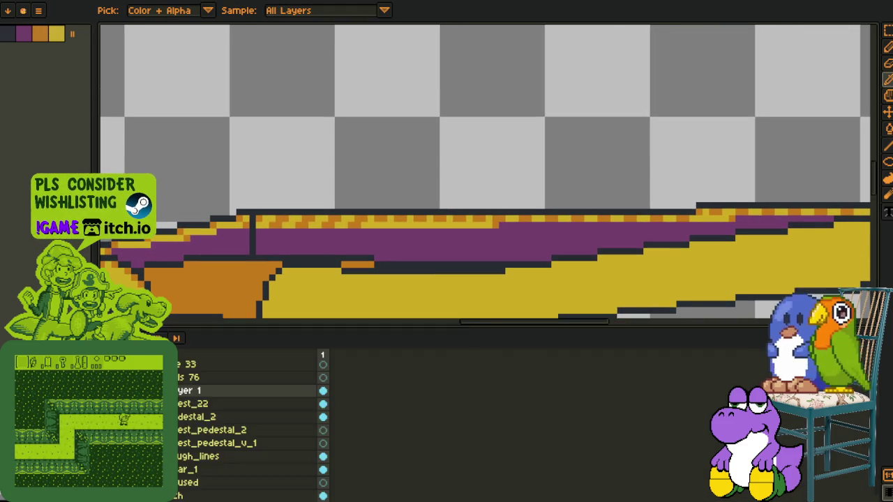
scroll(300, 272, up, 1)
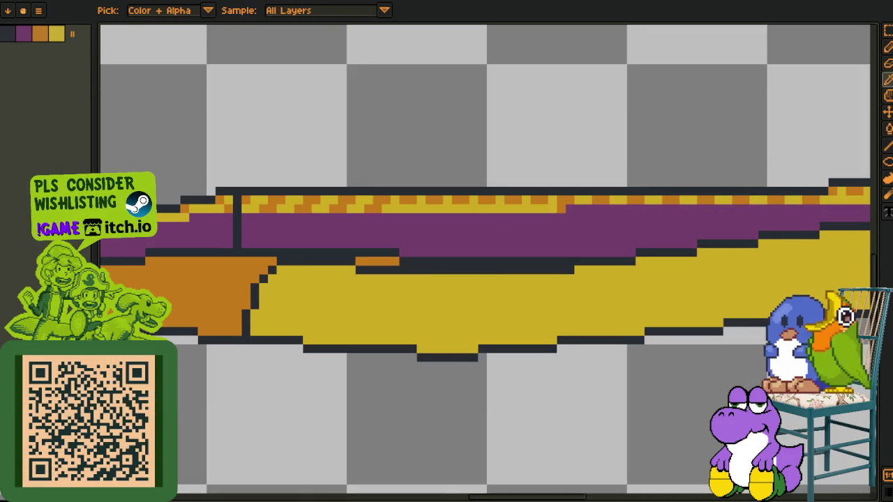
Fill the front step red and paint its dark bottom outline red, undoing one stray stroke.
key(b)
click(305, 321)
key(o)
scroll(304, 292, up, 2)
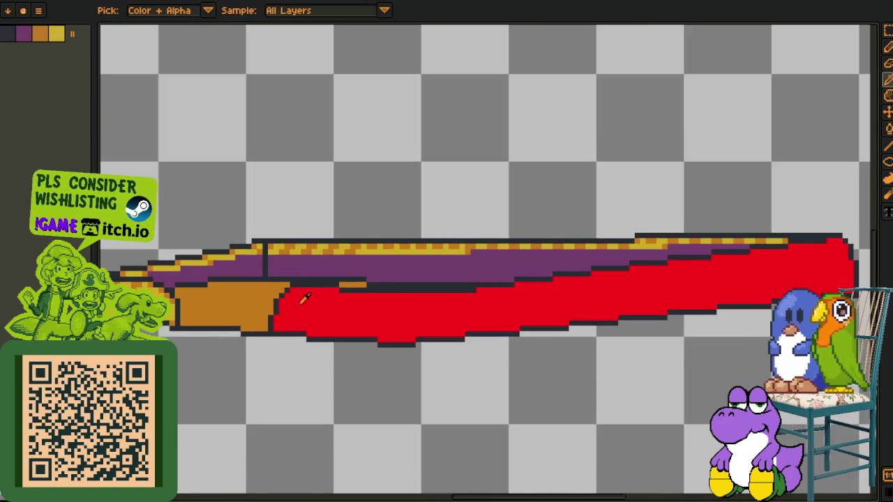
mouse_move(290, 279)
mouse_down()
mouse_move(407, 278)
mouse_move(284, 307)
mouse_move(229, 329)
mouse_move(226, 342)
mouse_up()
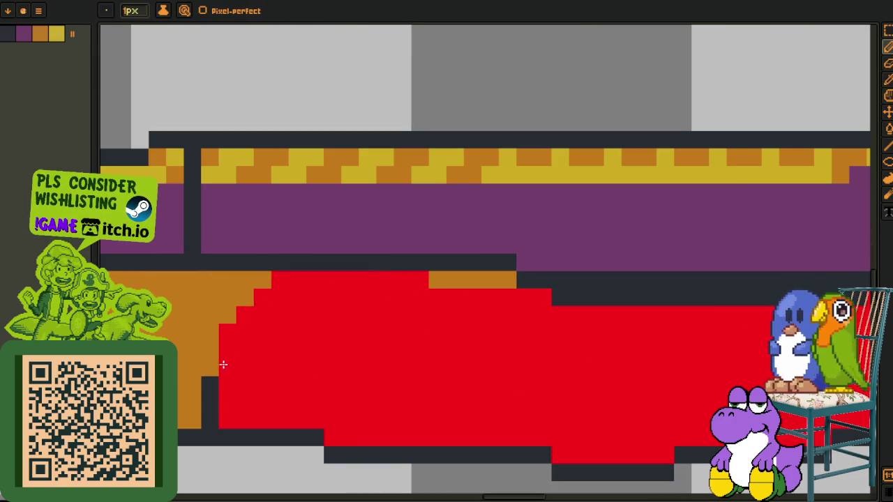
mouse_move(504, 331)
mouse_down()
mouse_move(266, 320)
mouse_move(528, 309)
mouse_move(143, 331)
mouse_up()
key(m)
key(ctrl+z)
key(b)
Paint the remaining outline pixels at the step's left end red and show the layer panel again.
key(space)
key(space)
drag(695, 306, 389, 330)
key(g)
mouse_move(432, 298)
mouse_down()
mouse_move(711, 263)
mouse_move(353, 284)
mouse_move(453, 265)
mouse_move(539, 263)
mouse_up()
key(b)
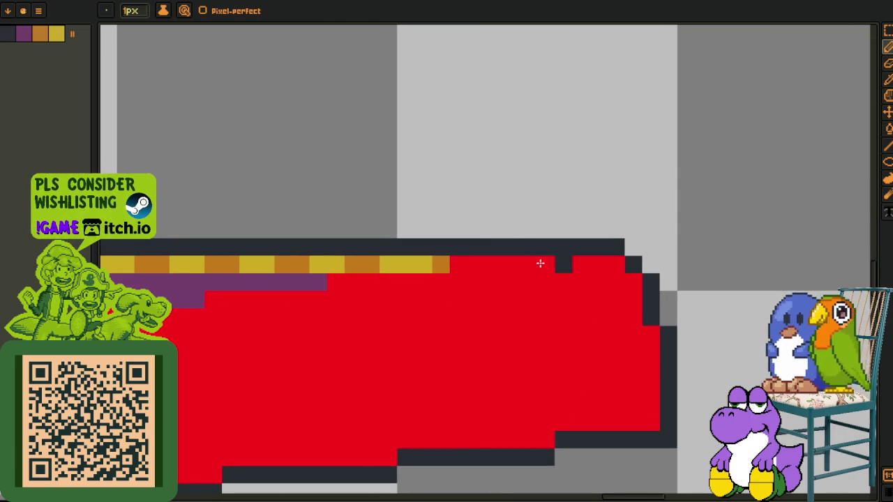
scroll(556, 262, down, 3)
key(i)
scroll(517, 228, down, 2)
key(Tab)
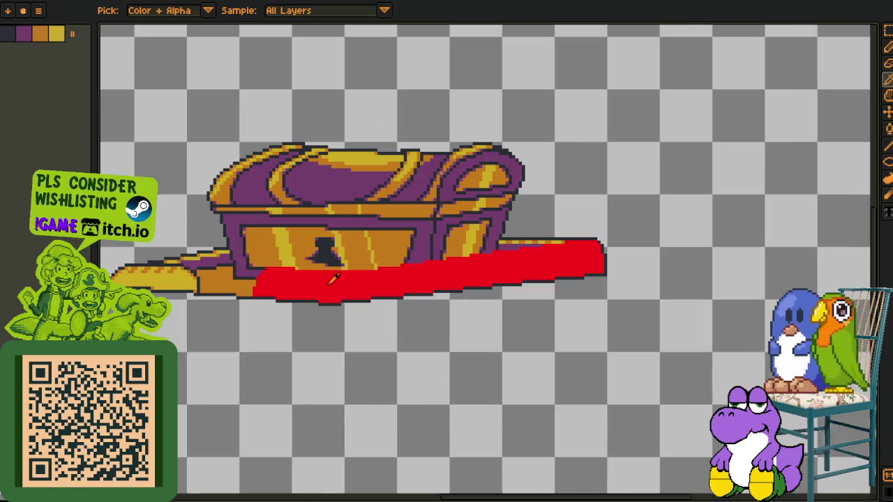
Merge the red layer down into chest_22 and replace the #FF0000 red with transparency.
scroll(329, 294, up, 1)
drag(223, 386, 180, 388)
right_click(180, 392)
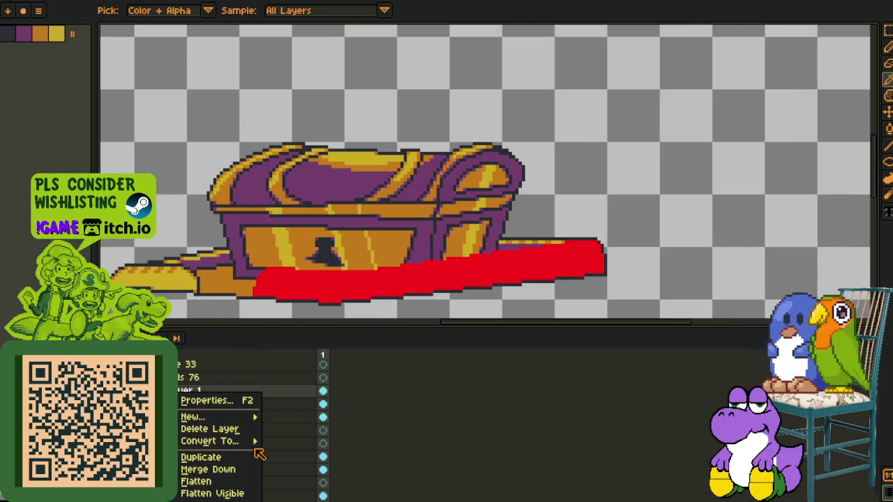
click(240, 471)
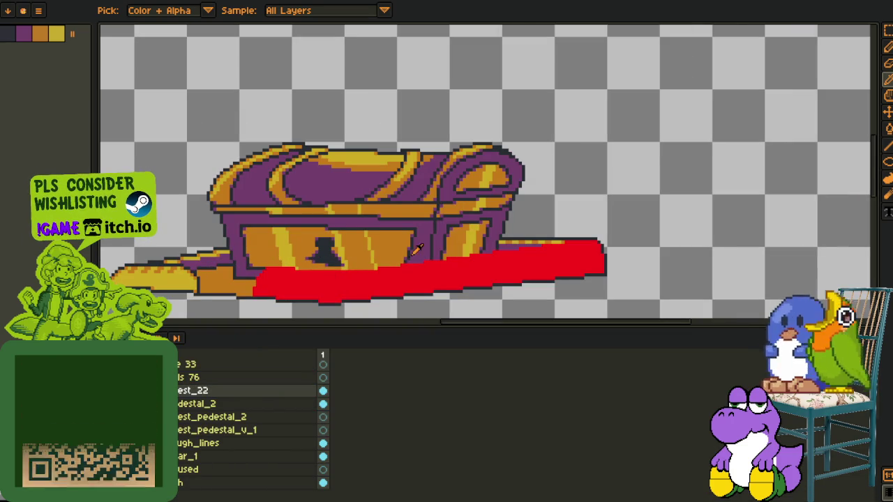
key(shift+r)
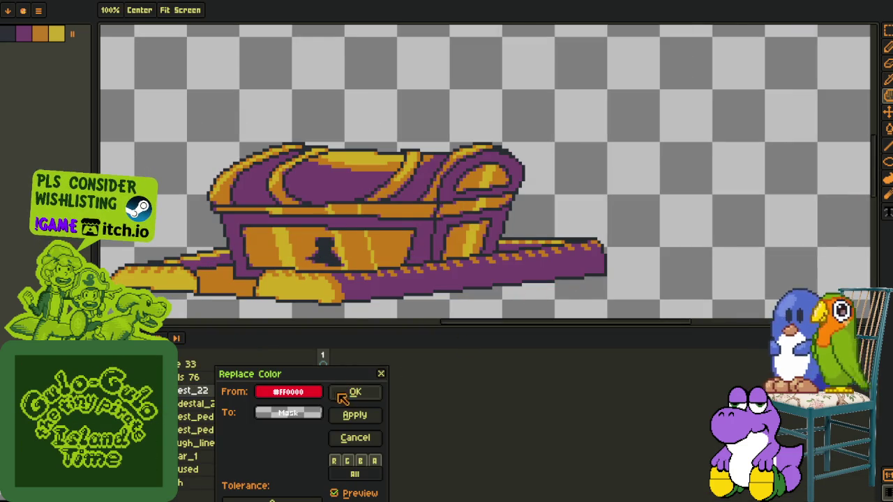
click(340, 395)
scroll(376, 252, down, 4)
scroll(377, 255, up, 2)
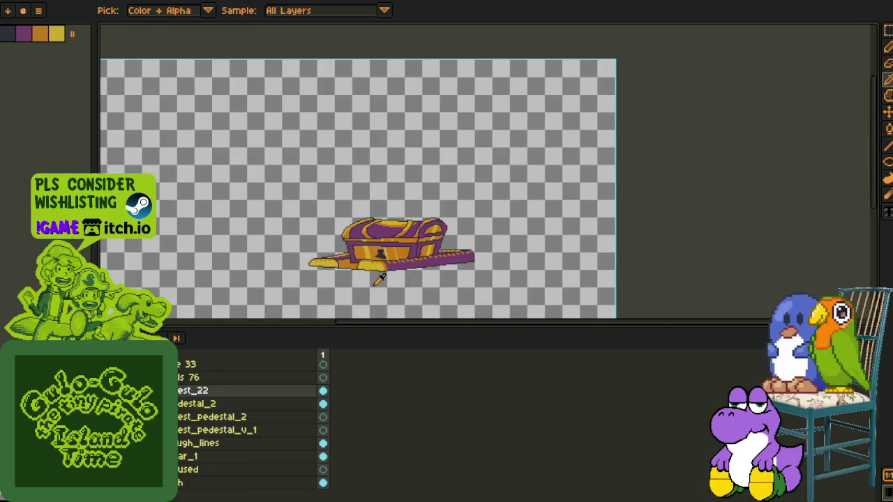
scroll(378, 279, up, 2)
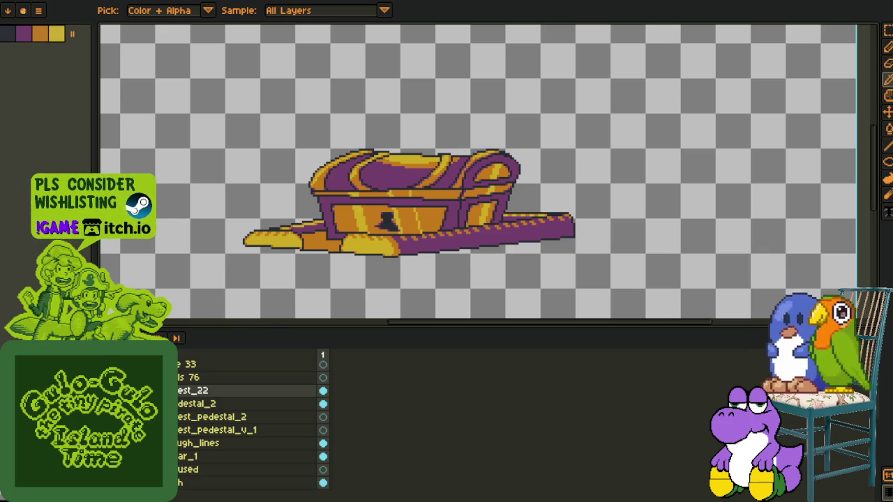
Move chest_22 lower in the stack, rename it chest_3, and save the sprite.
click(197, 403)
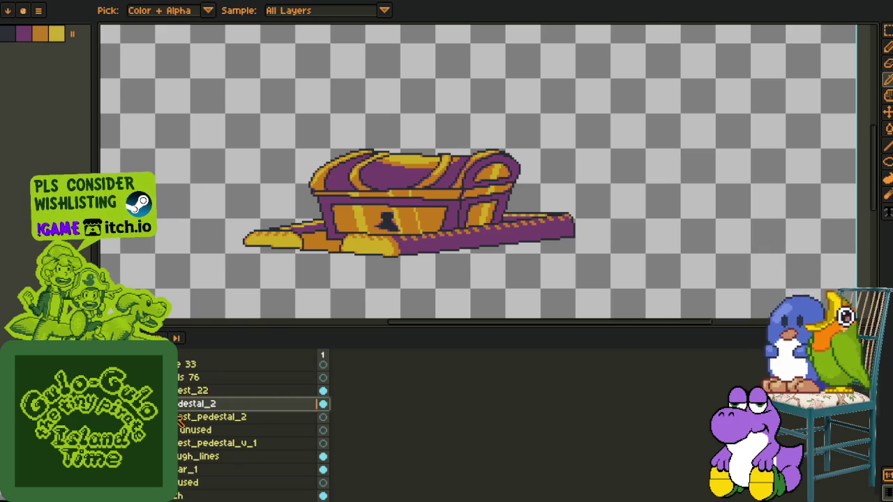
drag(183, 430, 187, 406)
double_click(234, 410)
key(Right)
key(BackSpace)
key(BackSpace)
text(3)
key(Return)
key(ctrl+s)
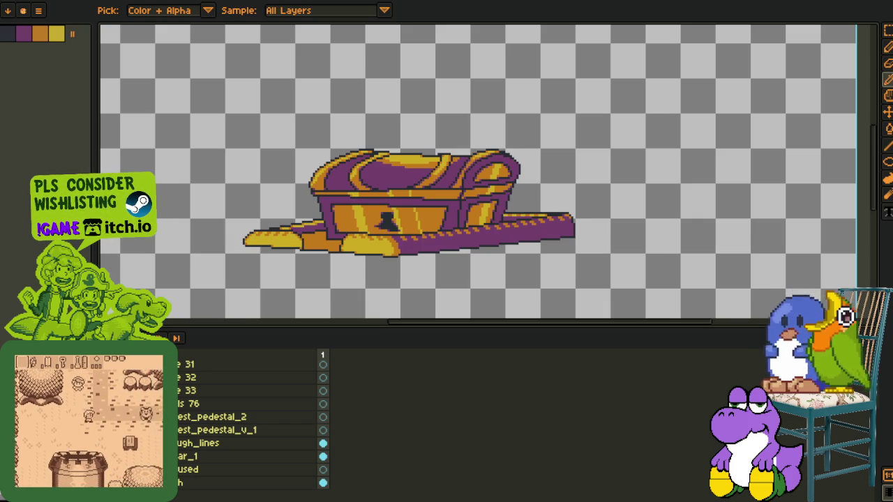
Move chest_pedestal_v_1 below the used layer, delete the old pedestal and rough layers, and save.
click(187, 431)
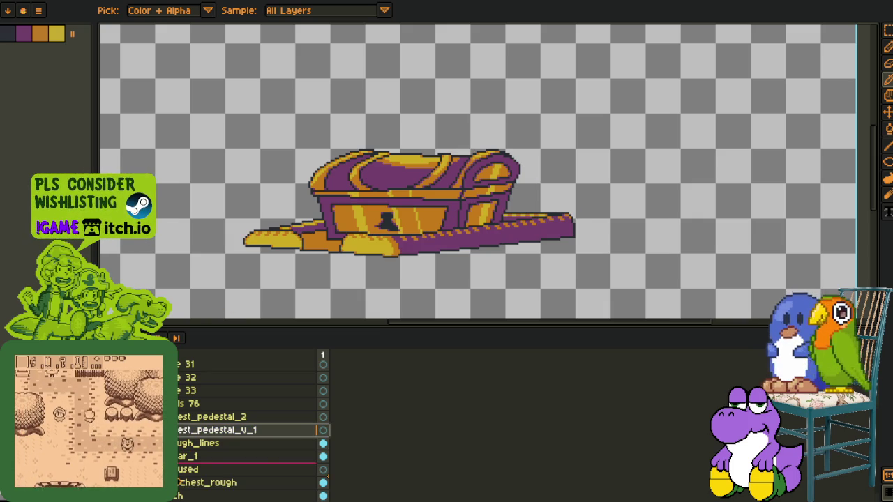
drag(185, 444, 185, 469)
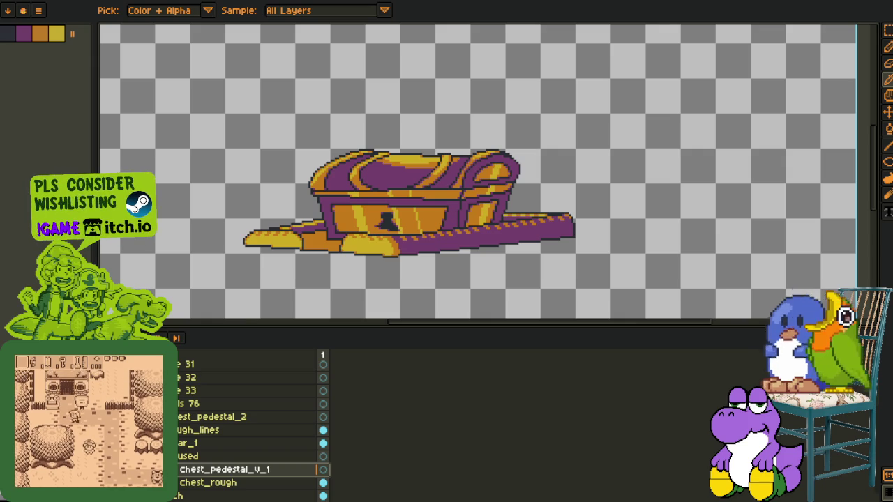
key(Delete)
key(ctrl+s)
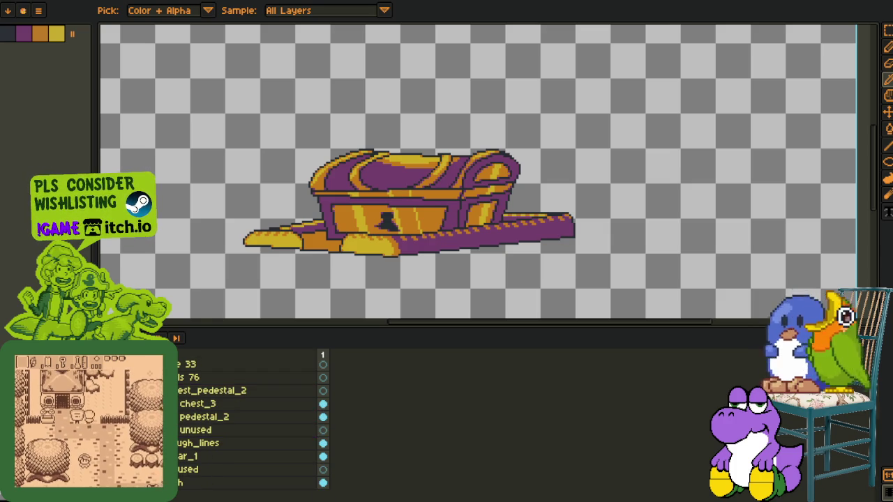
Reorder layers: chest_3 above the older pedestal, the pedestal under chest_3, unused below used.
scroll(209, 404, up, 1)
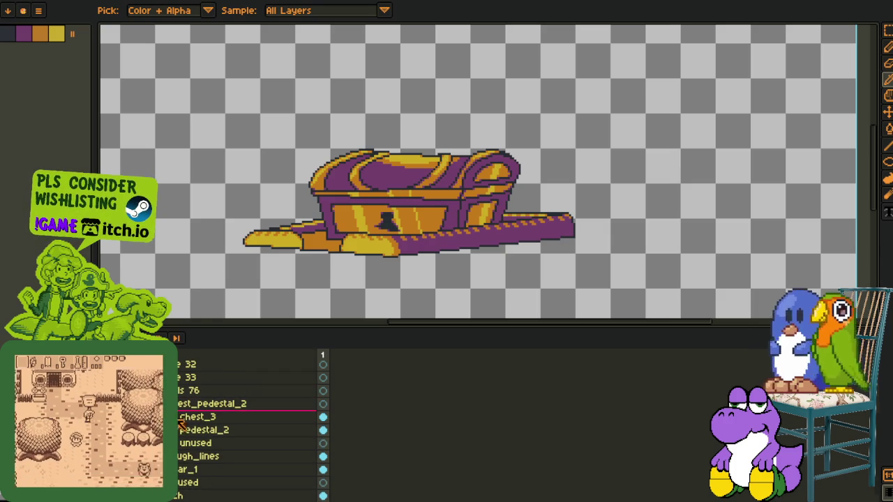
click(187, 417)
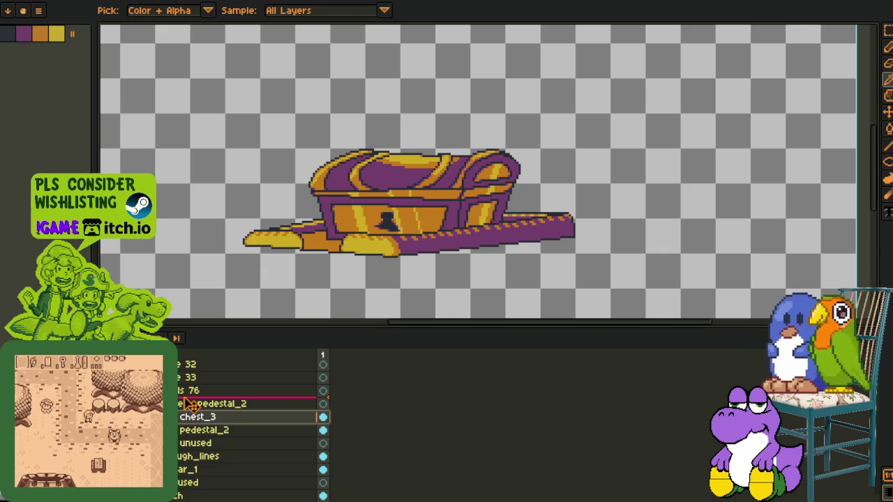
drag(187, 417, 187, 401)
click(181, 432)
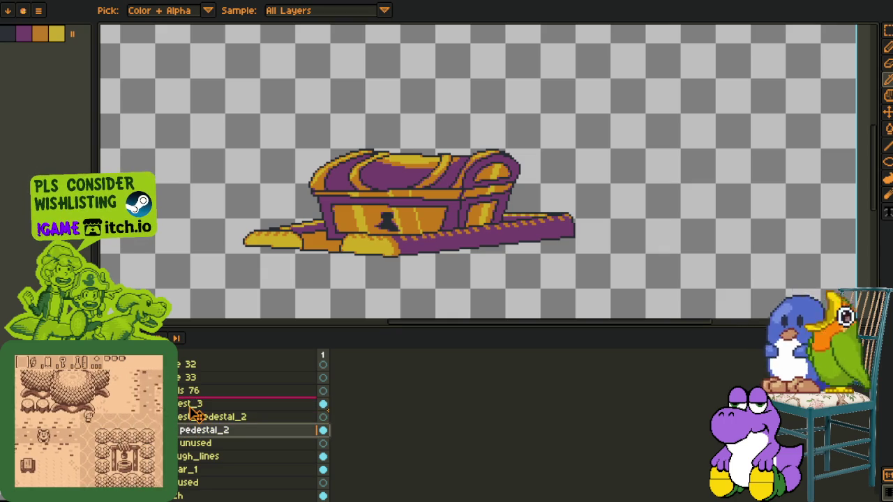
drag(182, 433, 182, 418)
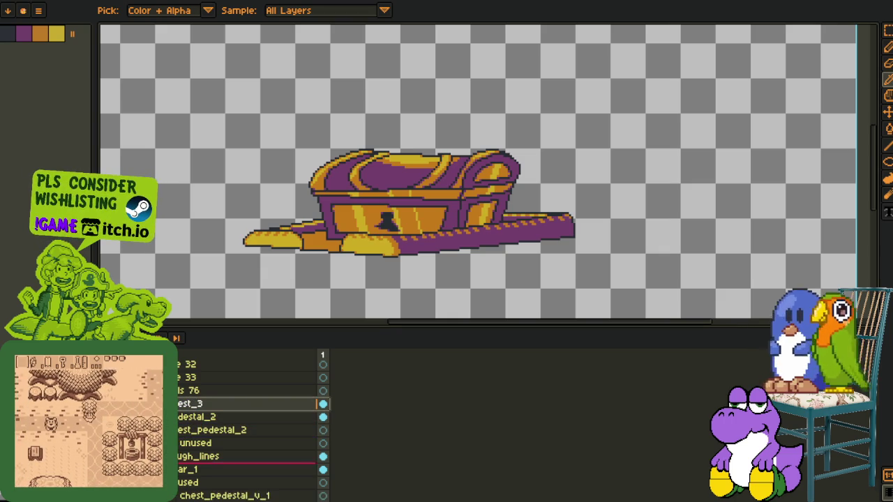
click(180, 443)
scroll(181, 444, down, 1)
mouse_move(182, 445)
mouse_down()
mouse_move(181, 480)
mouse_move(216, 471)
mouse_up()
Rename unused to chest_pedestal_v_2_lines, raise it, then put chest_3 into the pedestal group and collapse it.
double_click(217, 472)
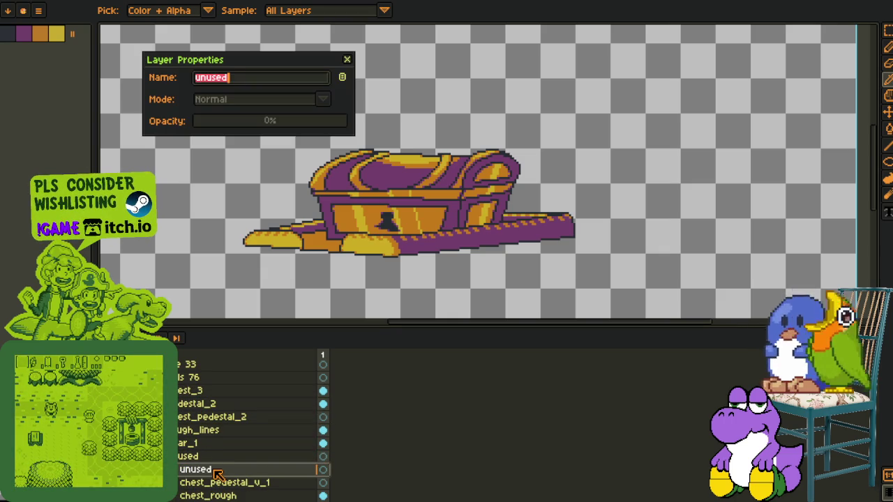
text(chest_)
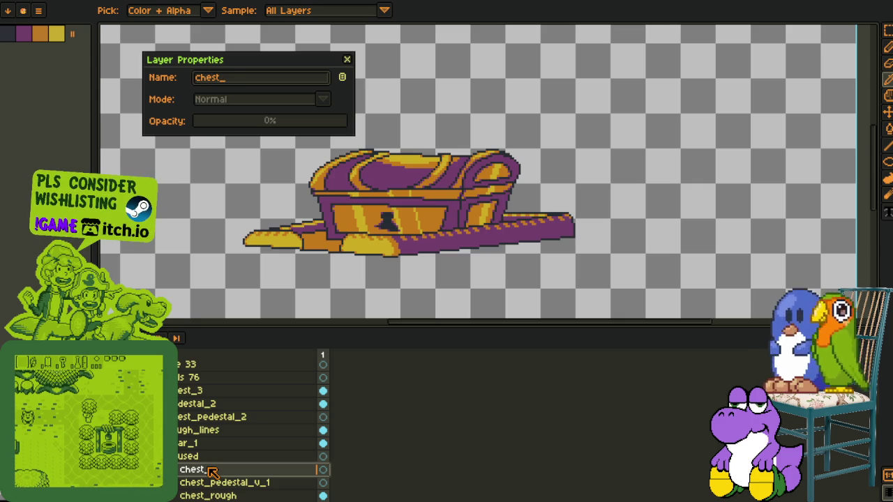
text(pedestal_v_2_)
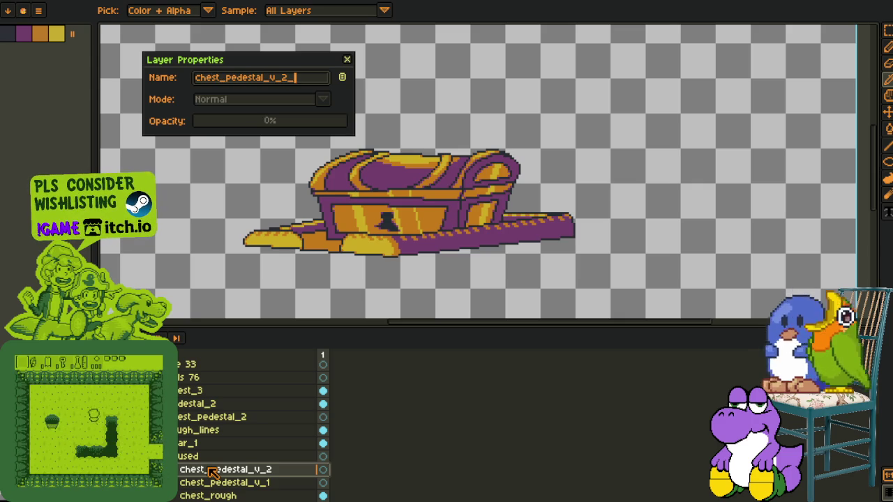
key(Return)
drag(213, 473, 200, 432)
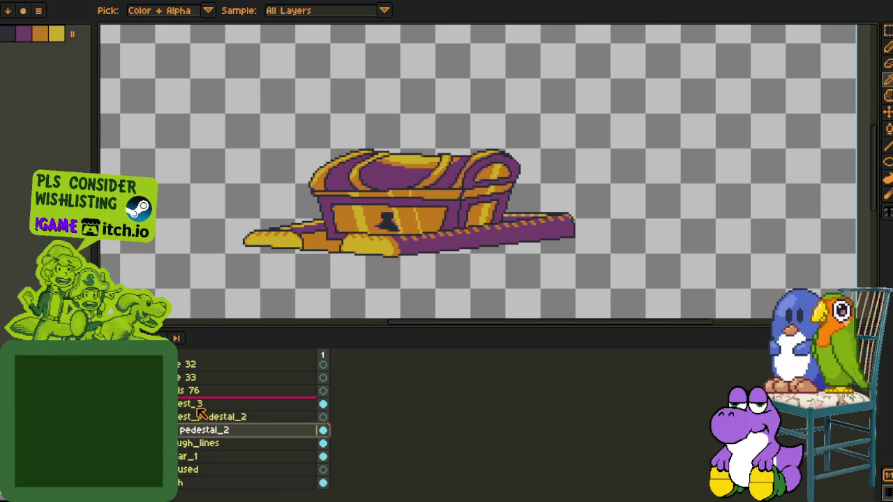
click(199, 409)
drag(202, 417, 201, 427)
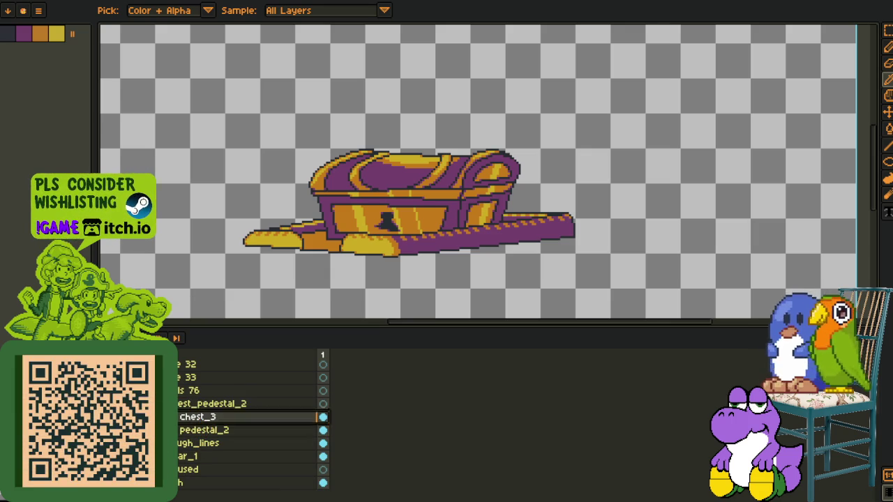
click(169, 430)
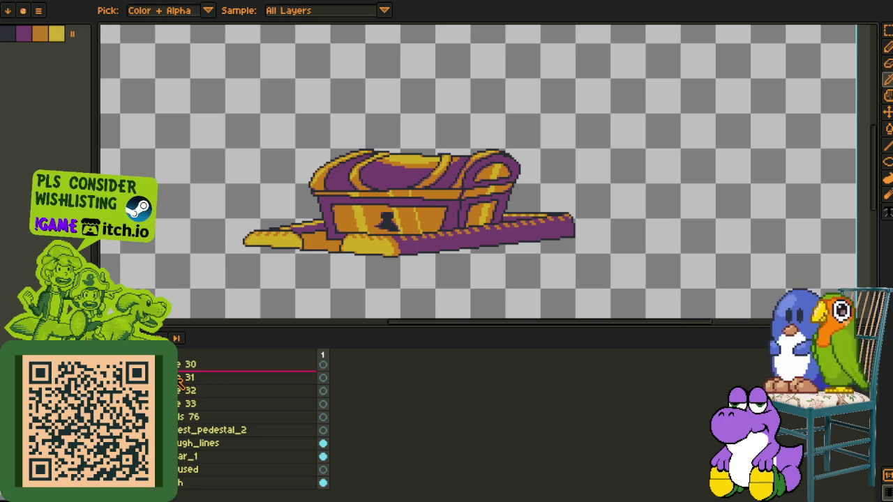
drag(180, 382, 446, 145)
Close the empty G - Cutscene 15-Sheet without saving its changes.
key(ctrl+Tab)
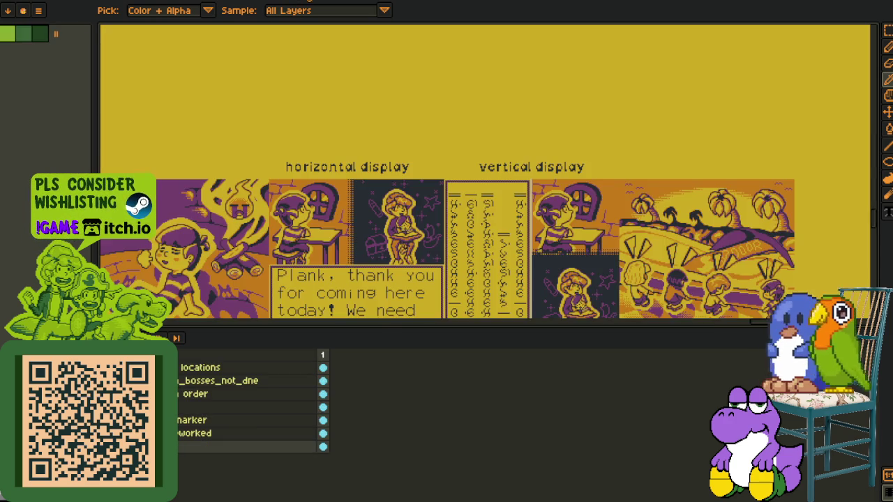
key(ctrl+Tab)
scroll(239, 85, up, 1)
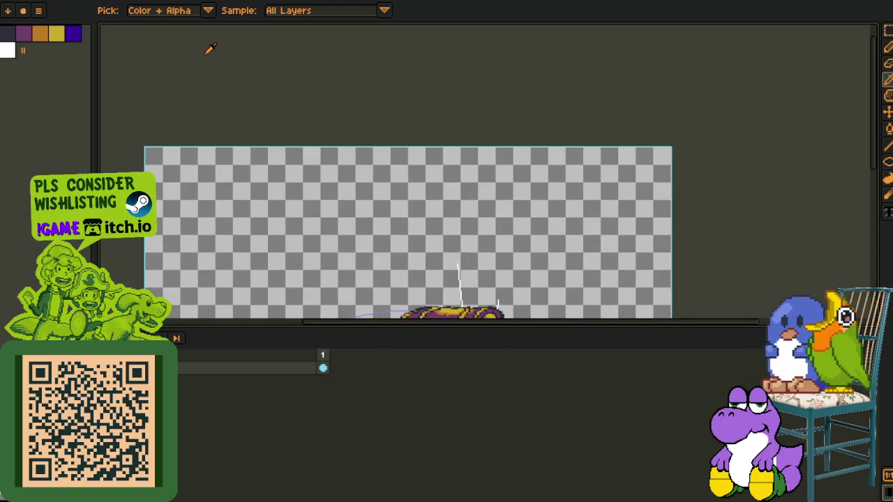
scroll(299, 78, up, 1)
scroll(300, 77, up, 1)
key(ctrl+Tab)
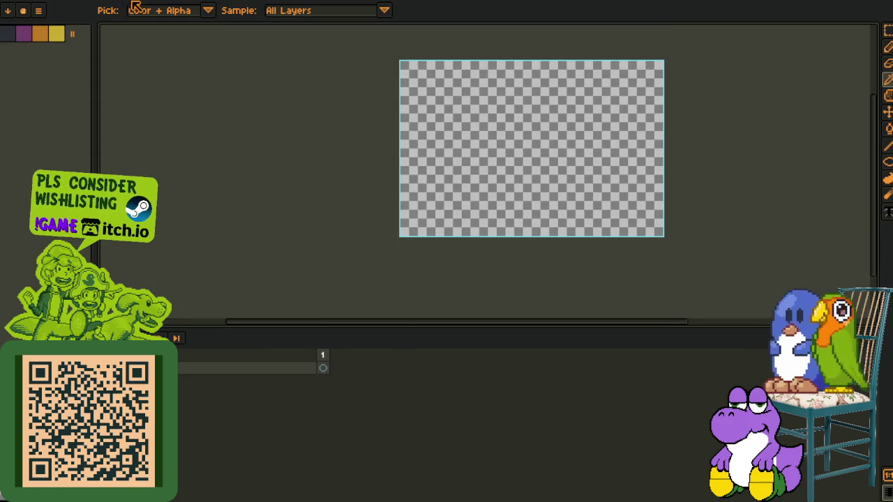
key(ctrl+w)
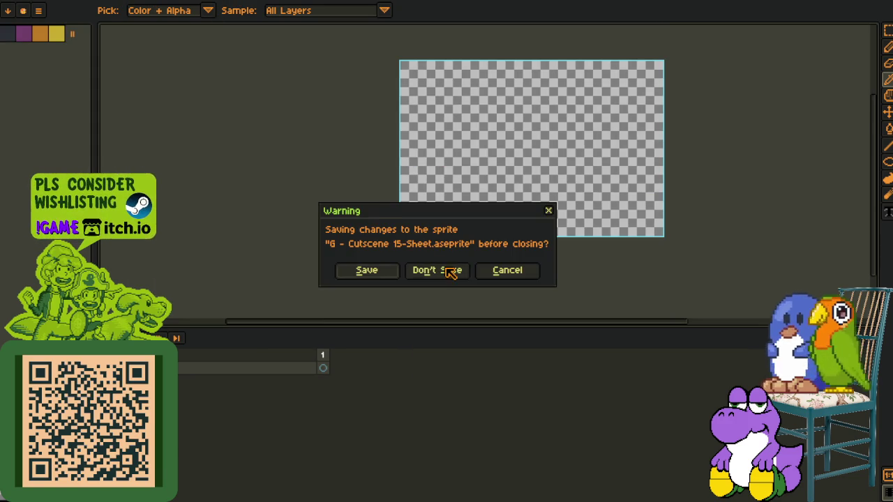
click(452, 273)
Centre the chest in view and move the figure sketch layer above chest_pedestal_2.
scroll(293, 182, down, 1)
scroll(251, 173, down, 1)
scroll(251, 172, up, 1)
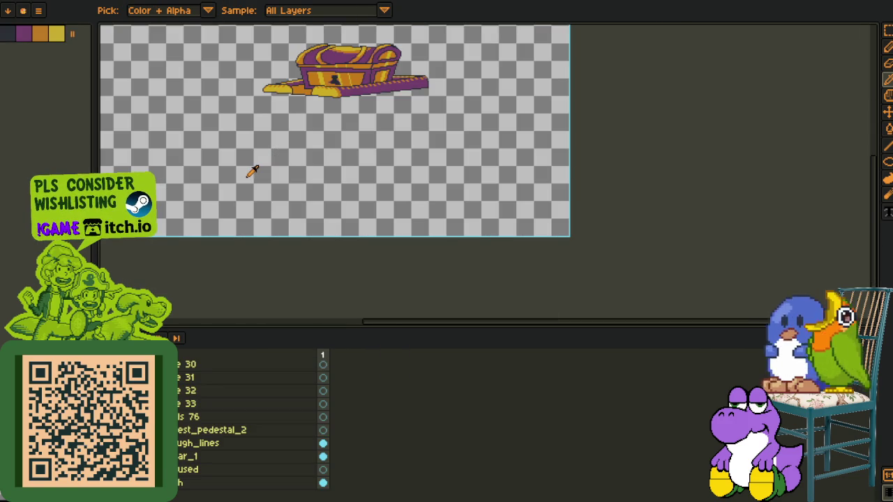
drag(251, 172, 334, 269)
drag(383, 243, 397, 252)
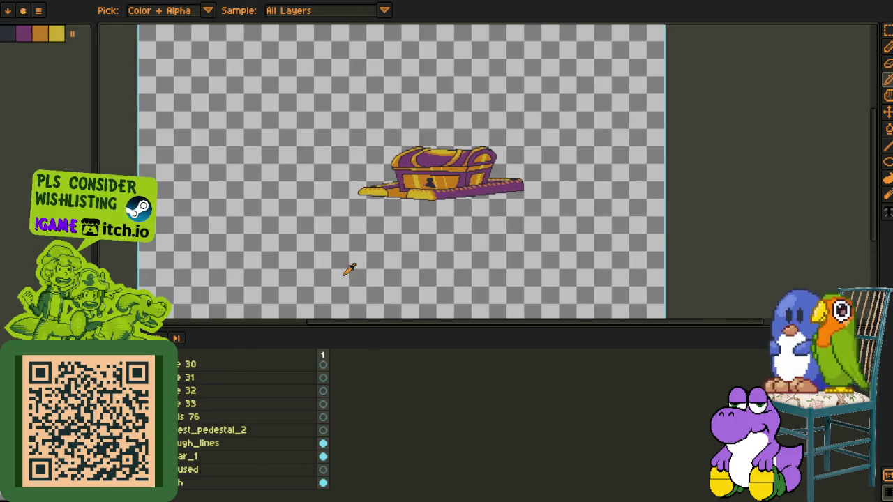
drag(349, 270, 361, 291)
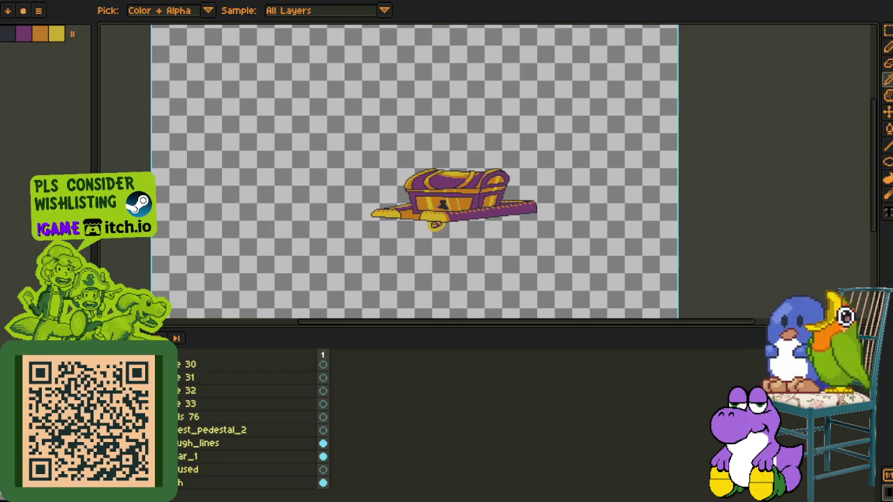
drag(188, 456, 189, 426)
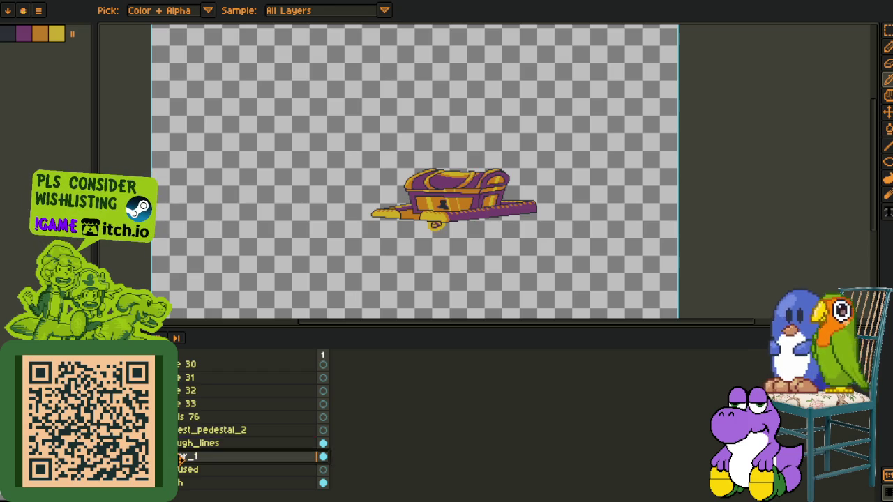
drag(385, 275, 441, 257)
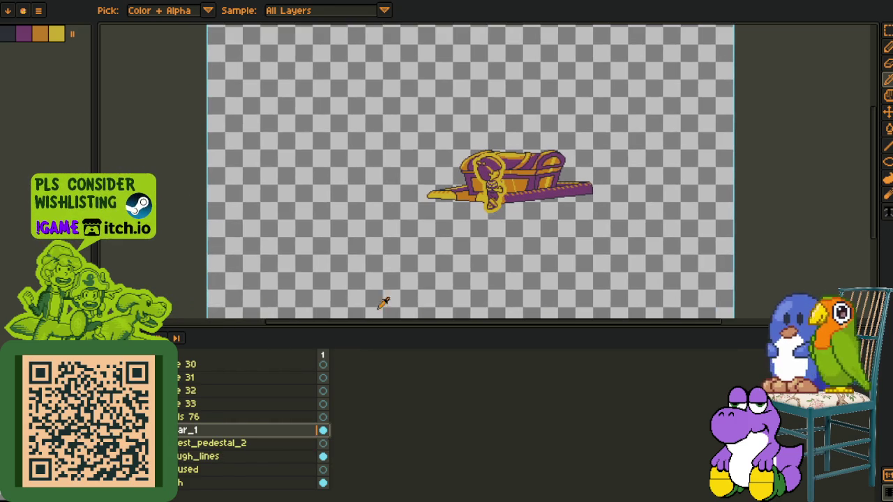
Draw a rectangular selection around the chest and frame the whole sprite.
key(m)
drag(435, 135, 566, 252)
scroll(494, 215, up, 3)
scroll(495, 215, down, 2)
scroll(429, 96, up, 2)
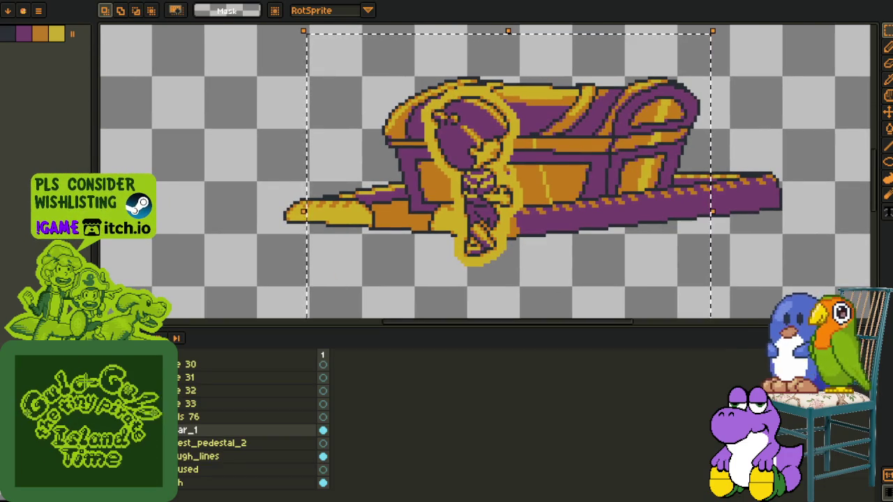
scroll(305, 221, down, 5)
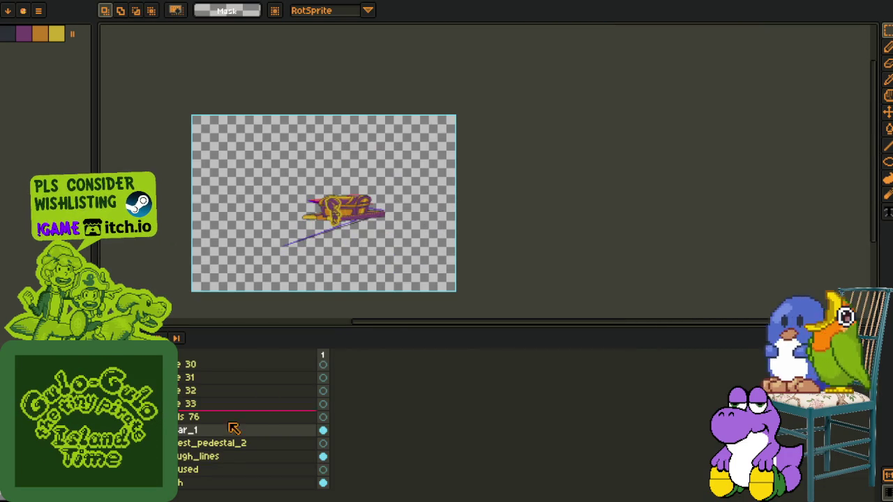
scroll(251, 425, up, 1)
scroll(251, 426, up, 1)
drag(313, 225, 340, 168)
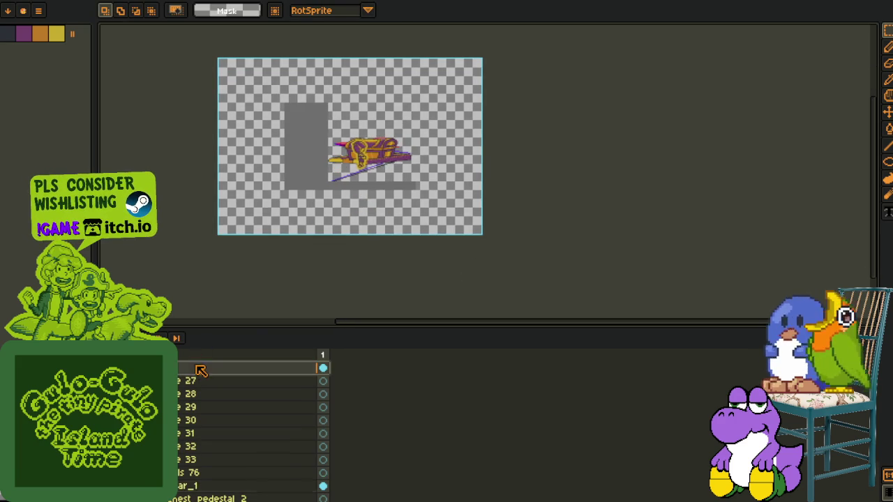
Hide the timeline and look around the canvas with the eyedropper and hand tools.
key(Tab)
scroll(378, 217, up, 4)
key(i)
key(h)
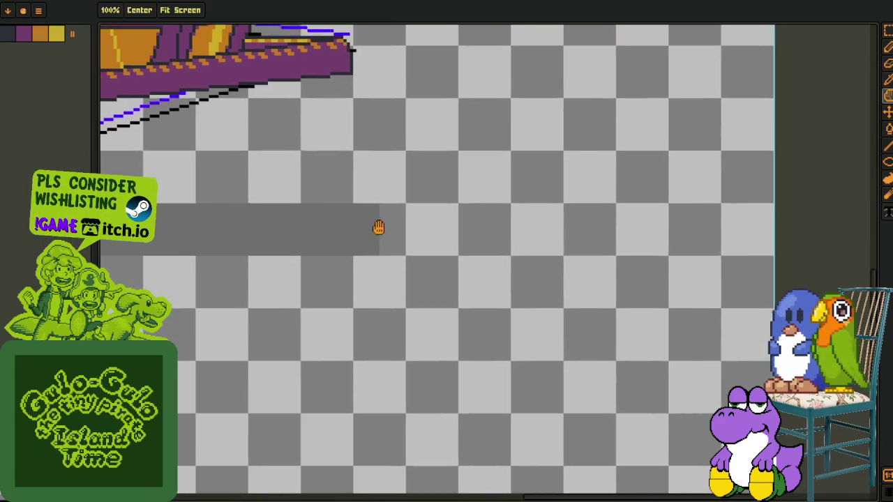
scroll(373, 221, down, 2)
scroll(402, 291, down, 2)
scroll(369, 275, down, 2)
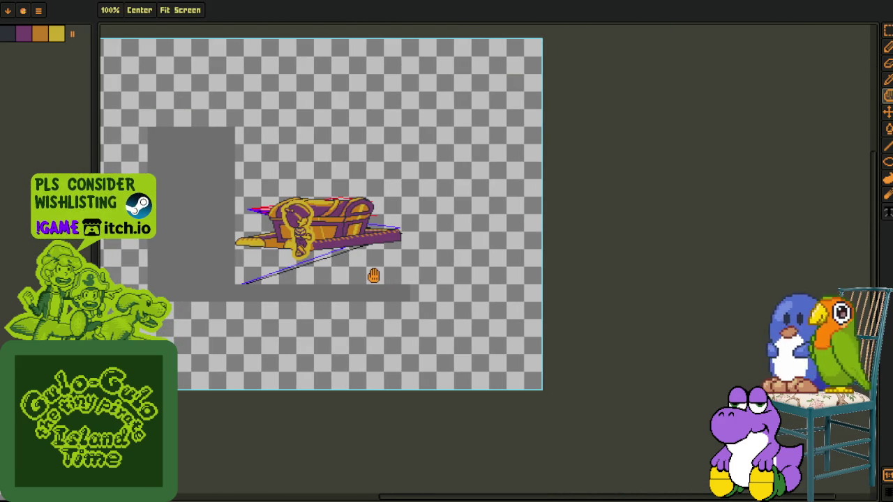
key(i)
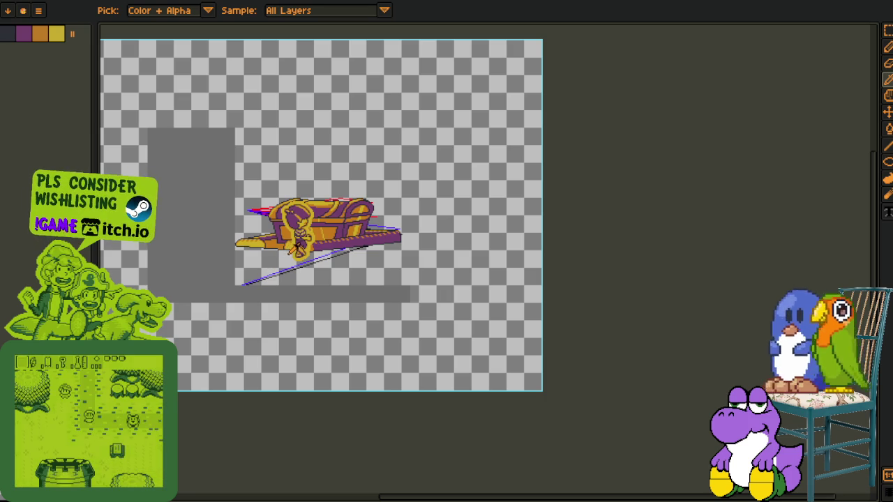
scroll(311, 265, left, 3)
scroll(300, 286, down, 2)
Restore the full illustration and flood-fill its transparent surroundings with red.
key(Tab)
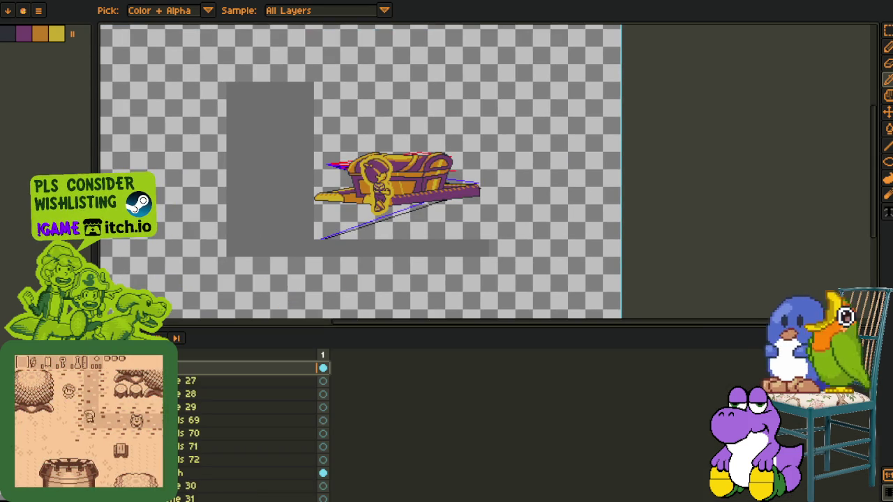
key(ctrl+z)
key(Tab)
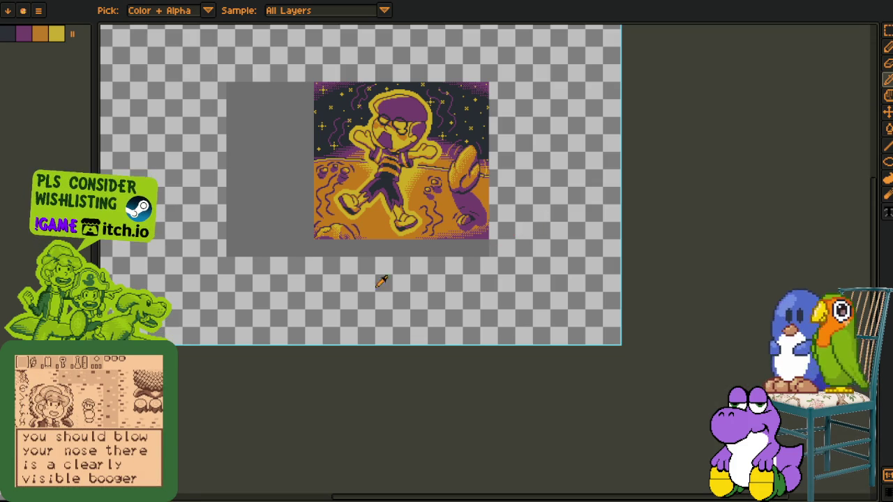
key(Tab)
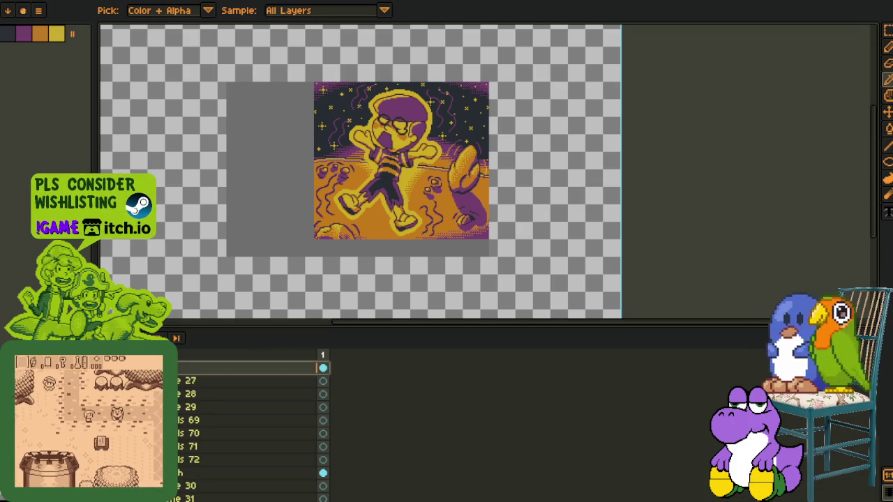
key(Tab)
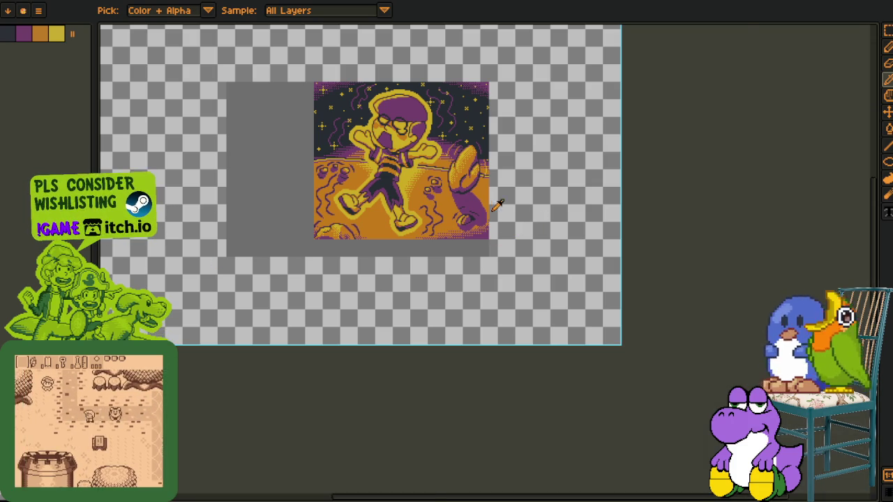
scroll(493, 224, up, 5)
key(b)
click(489, 256)
scroll(490, 256, down, 4)
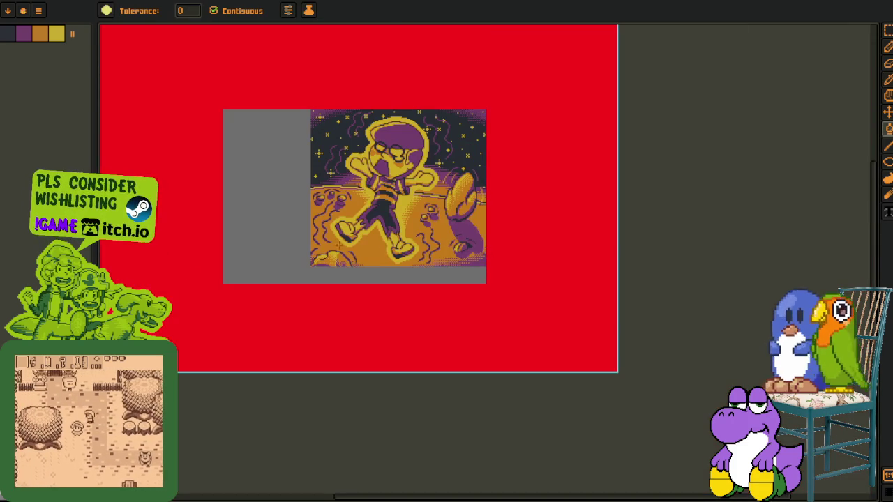
Replace the #FF0000 red background with a dark dusky mauve using Replace Color.
key(i)
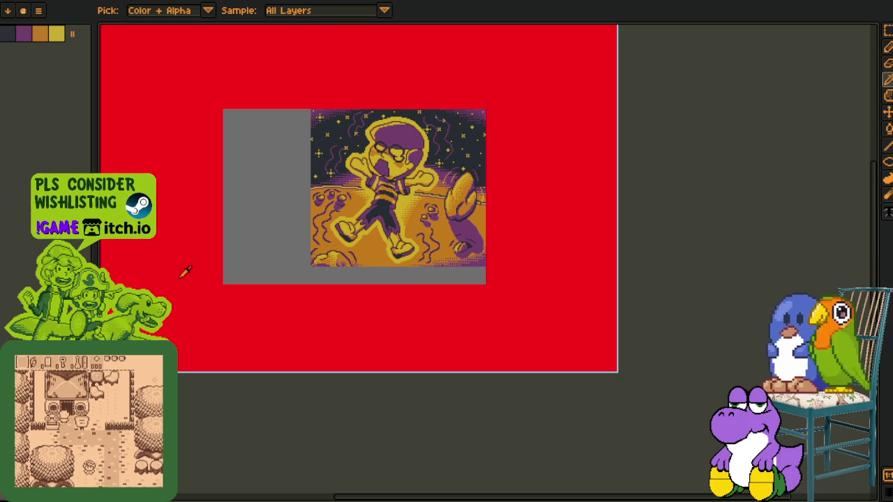
key(shift+r)
click(372, 391)
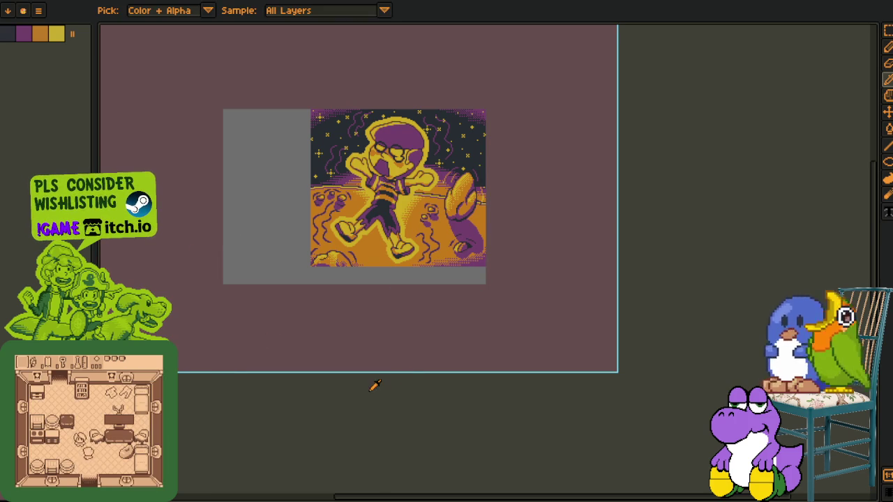
key(Tab)
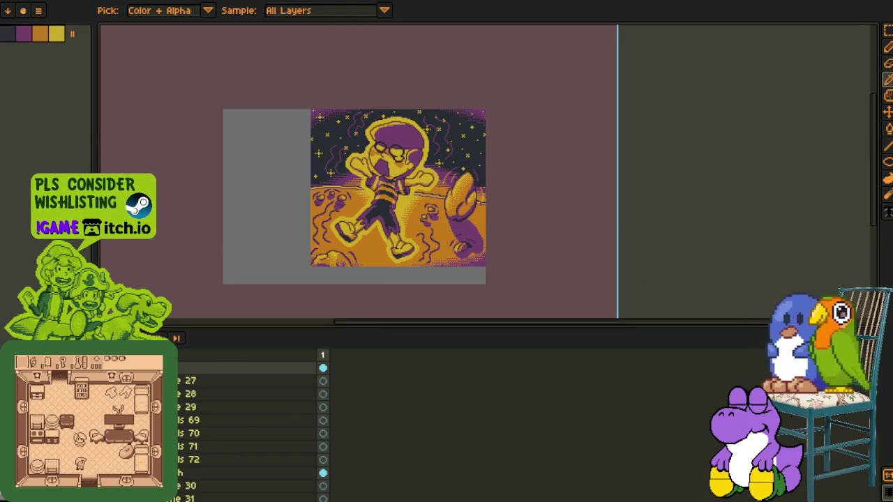
key(Tab)
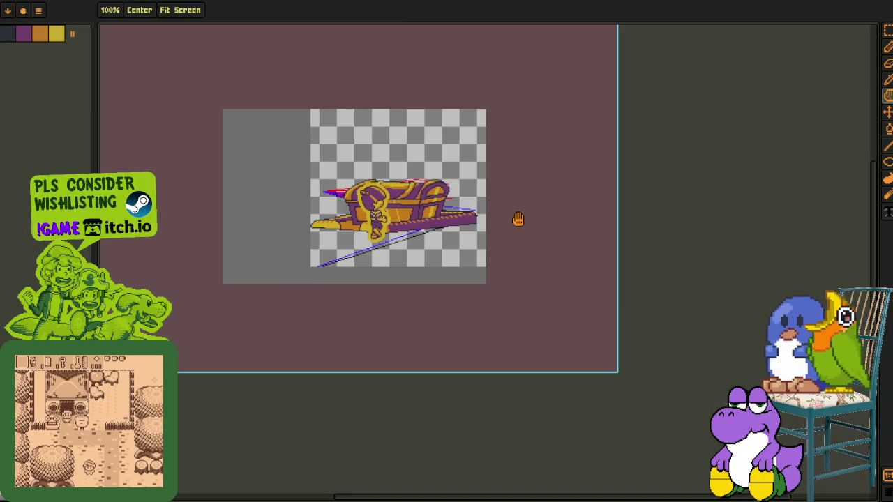
Marquee-select the yellow-outlined figure and drag it to the chest's left end.
scroll(444, 192, up, 1)
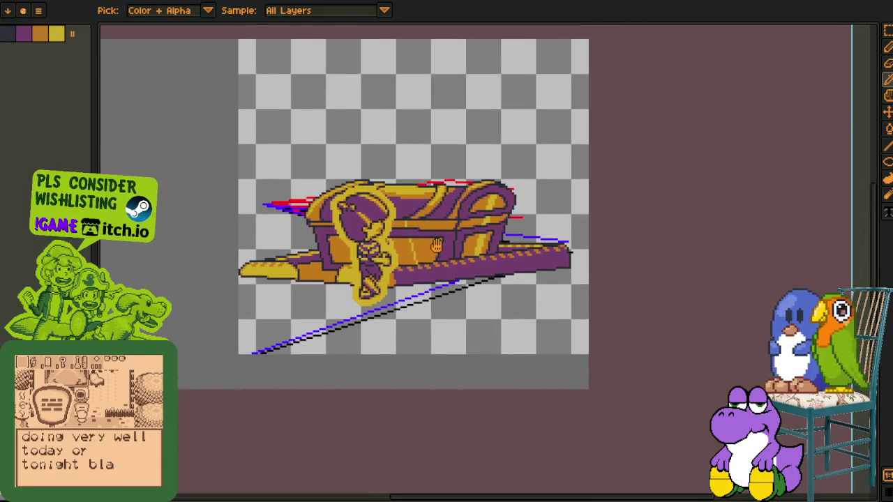
key(Tab)
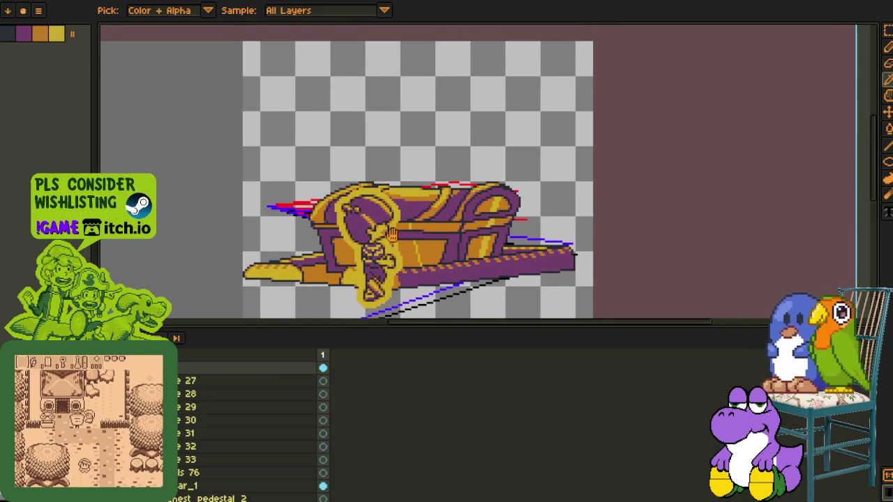
drag(399, 226, 388, 164)
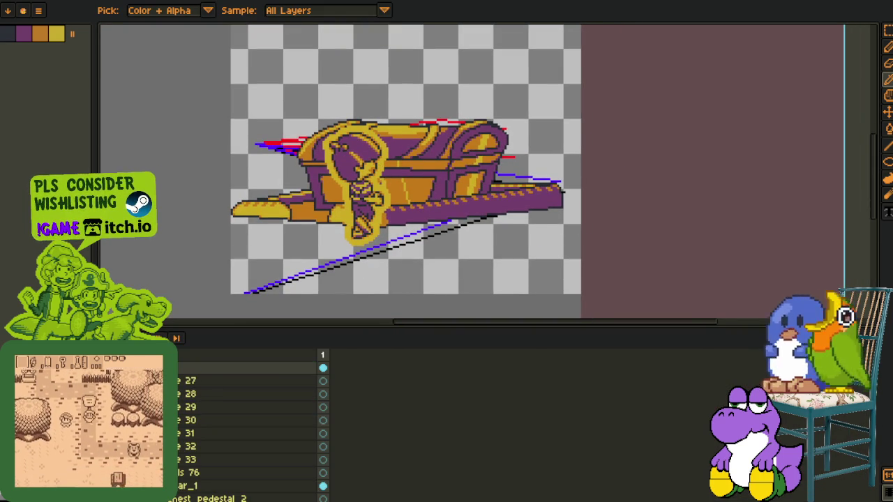
key(ctrl+z)
key(ctrl+y)
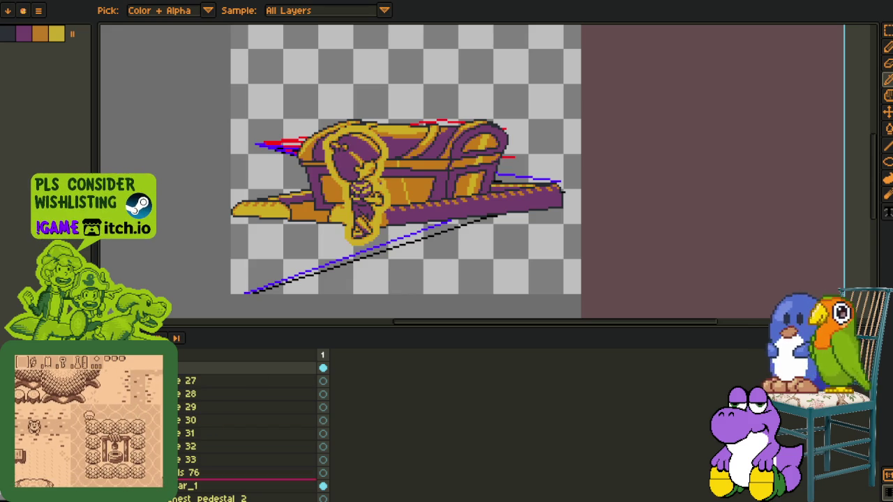
mouse_move(310, 120)
mouse_down()
mouse_move(366, 115)
mouse_move(514, 303)
mouse_up()
key(m)
drag(430, 211, 334, 223)
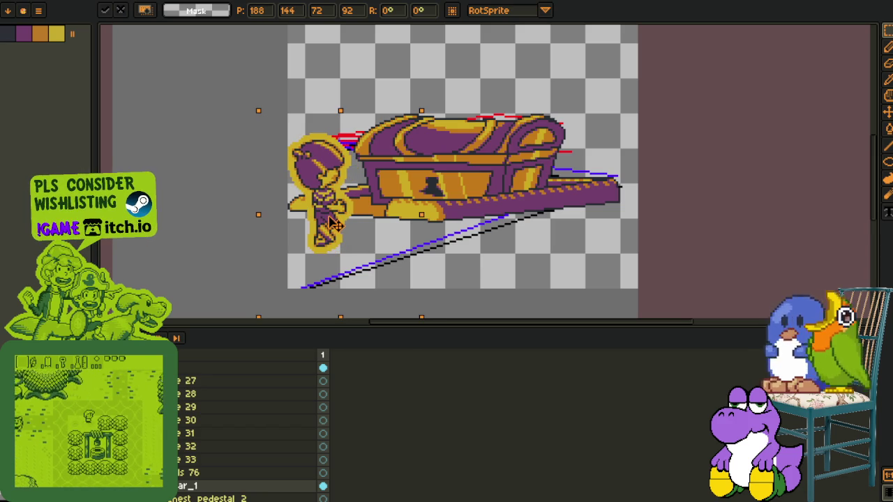
Commit the figure's new position and expand the pedestal group to show chest_3 and pedestal_2.
key(Return)
scroll(514, 235, down, 2)
scroll(571, 212, up, 2)
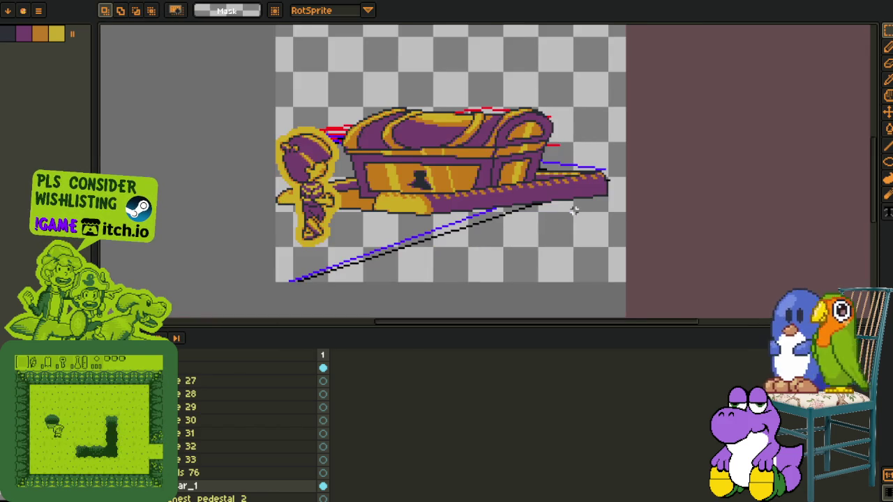
drag(570, 213, 560, 250)
scroll(245, 454, down, 2)
click(170, 472)
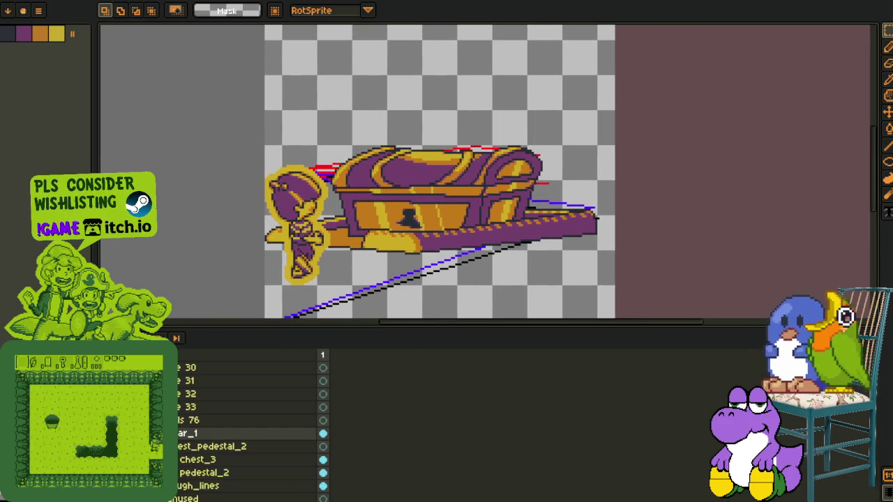
scroll(244, 432, down, 2)
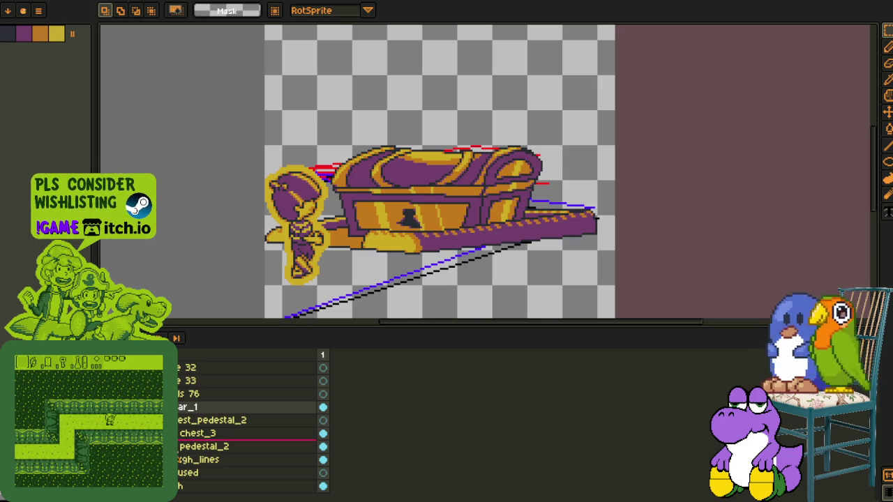
Duplicate the chest_pedestal_2 group and move the copy down below the used layer.
right_click(185, 446)
click(199, 472)
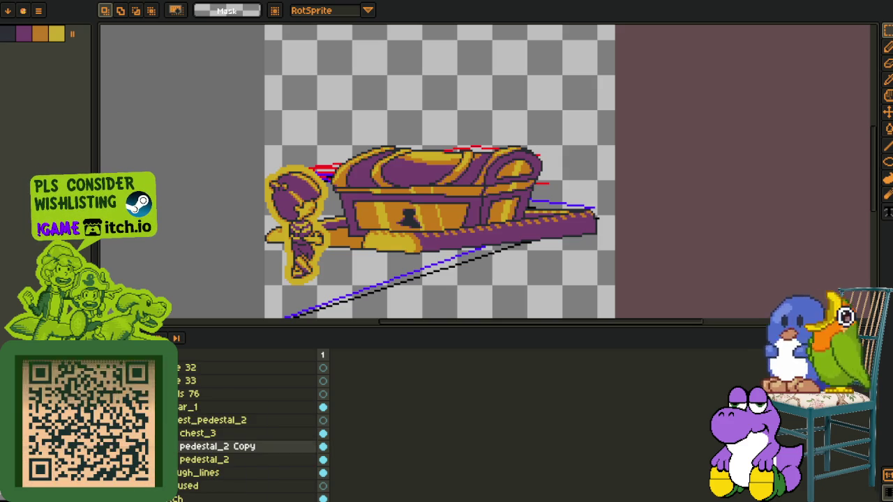
key(Delete)
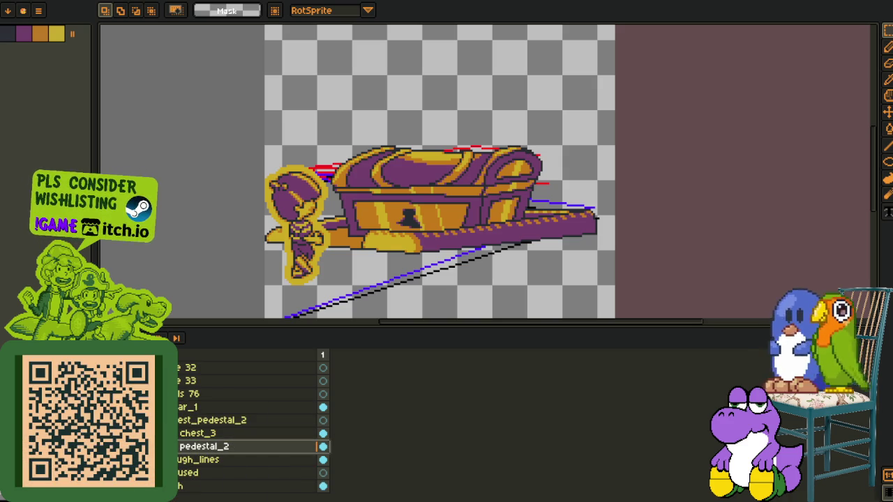
scroll(244, 426, up, 2)
click(185, 444)
right_click(184, 443)
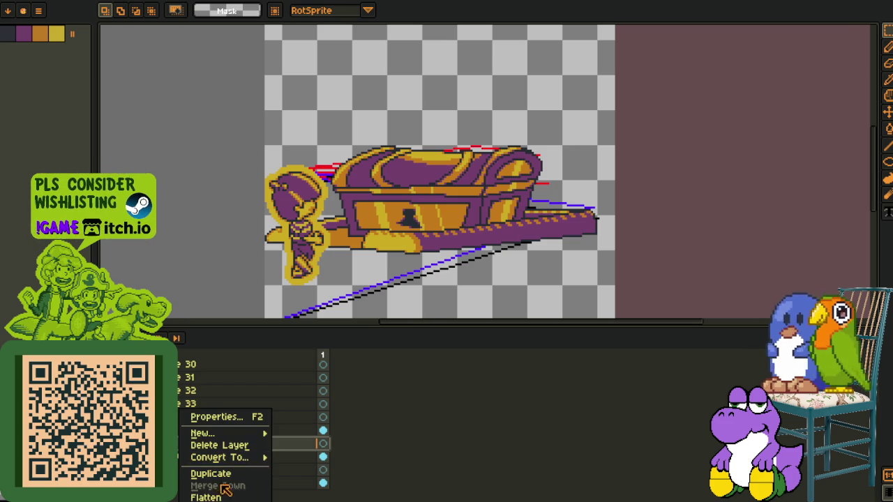
click(227, 474)
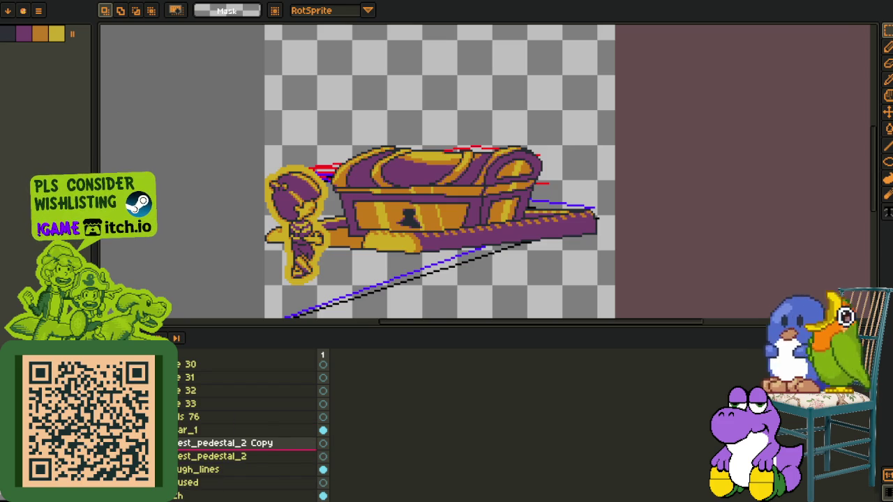
drag(224, 450, 223, 476)
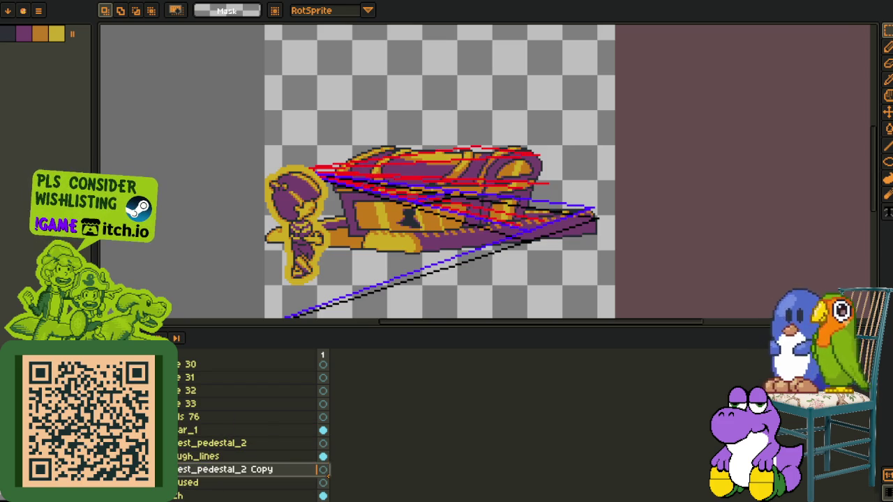
scroll(251, 432, down, 3)
drag(230, 429, 230, 444)
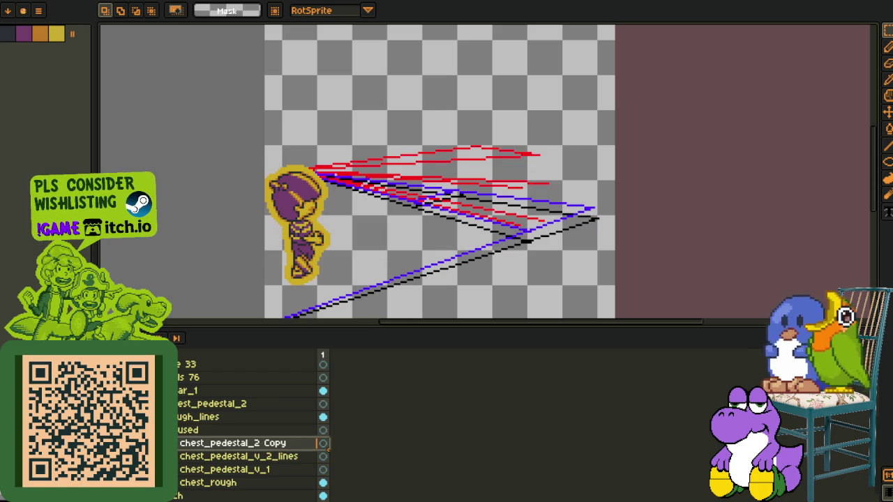
Put chest_pedestal_v_2_lines inside the copied group and open its Layer Properties.
drag(237, 456, 237, 439)
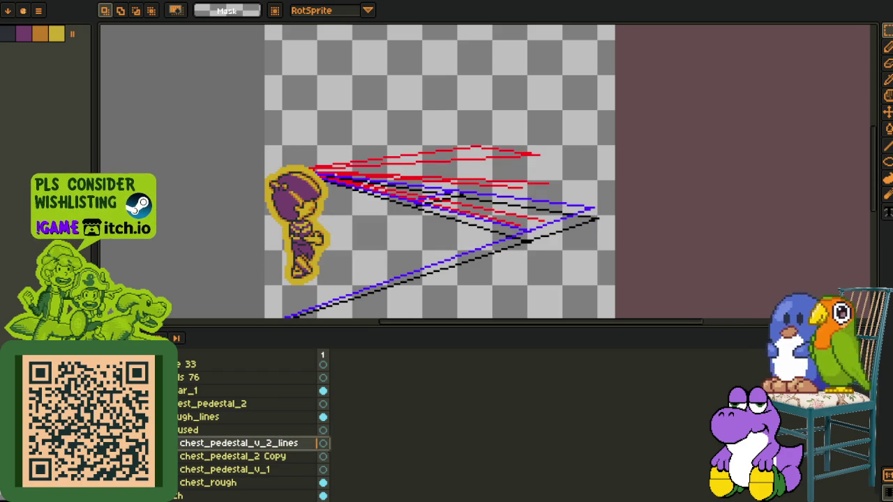
click(173, 456)
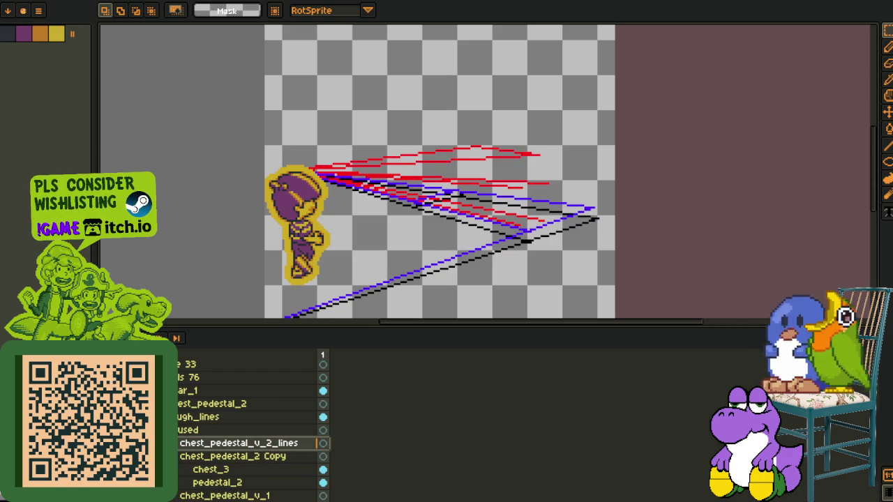
mouse_move(238, 443)
mouse_down()
mouse_move(251, 459)
mouse_move(186, 452)
mouse_up()
scroll(251, 433, down, 1)
click(187, 469)
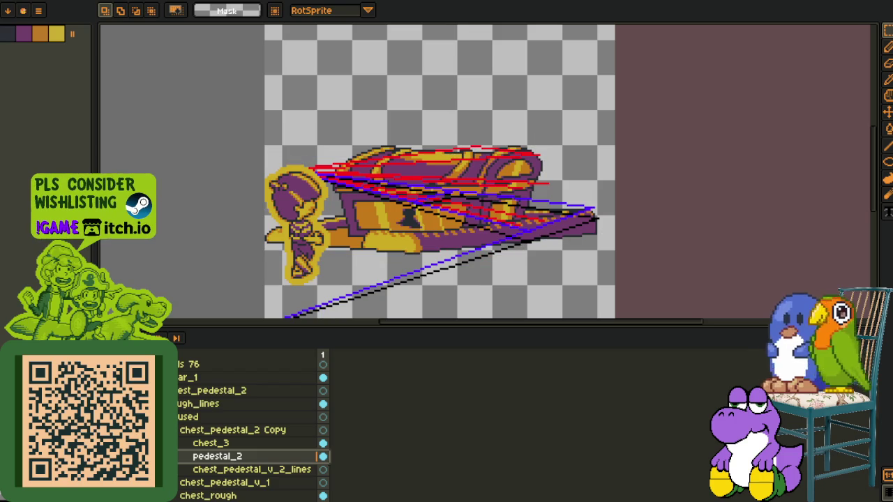
double_click(248, 430)
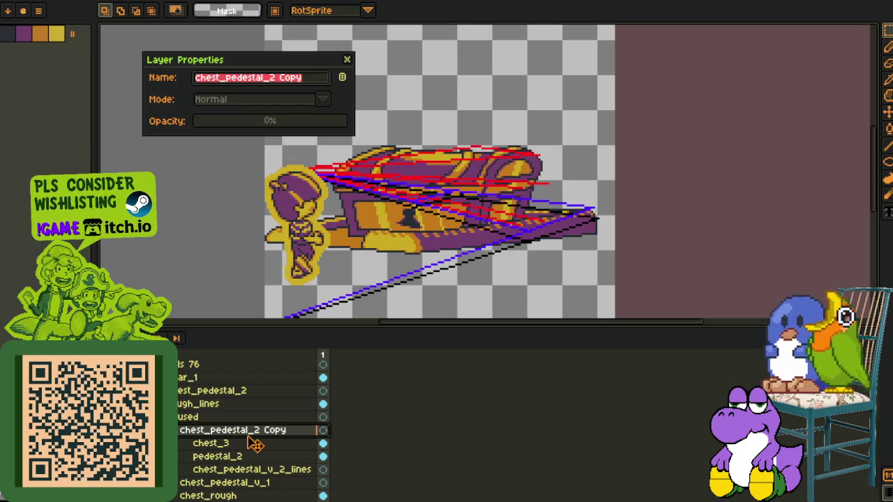
Rename the copied group to chest_pedestal_2, undoing two accidental layer deletions.
key(End)
key(BackSpace)
key(BackSpace)
key(BackSpace)
key(BackSpace)
key(BackSpace)
key(Return)
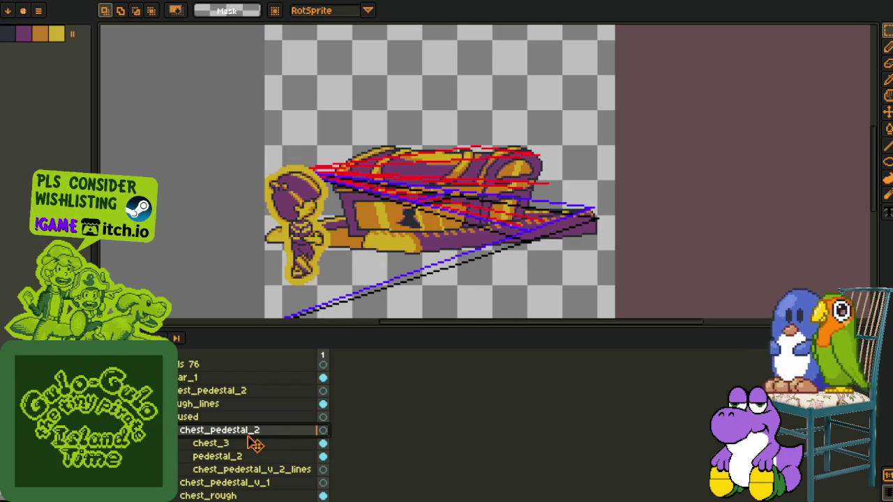
key(Delete)
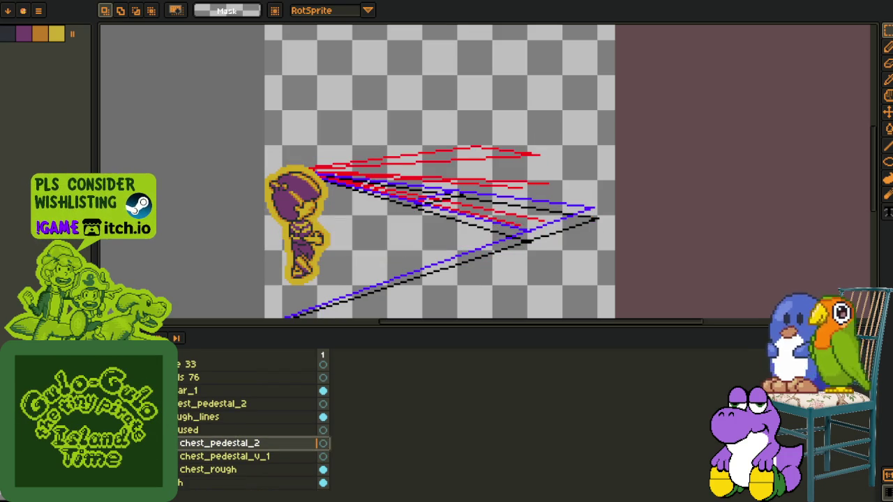
key(Delete)
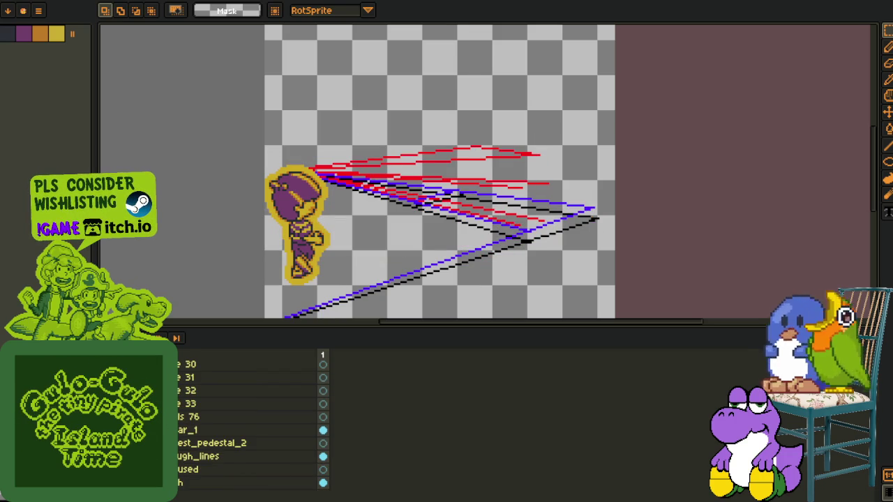
key(ctrl+z)
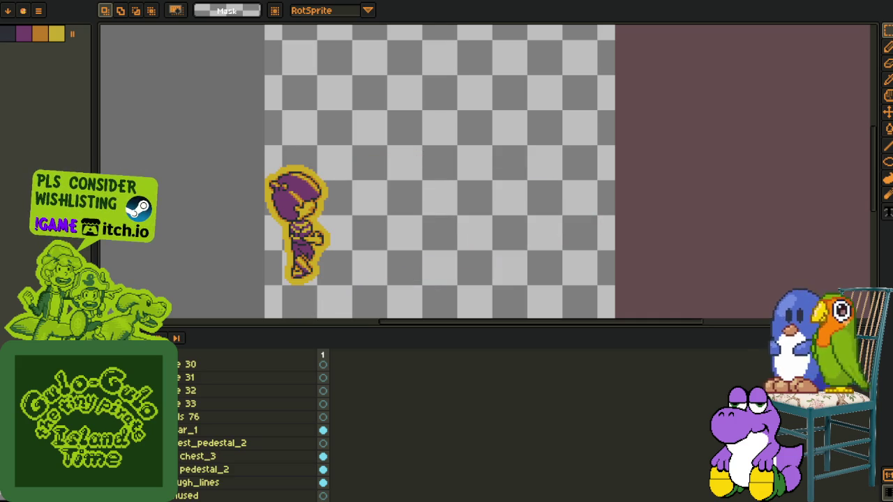
key(ctrl+z)
Move rough_lines below used, then select both the chest_3 and pedestal_2 layers.
scroll(237, 425, down, 2)
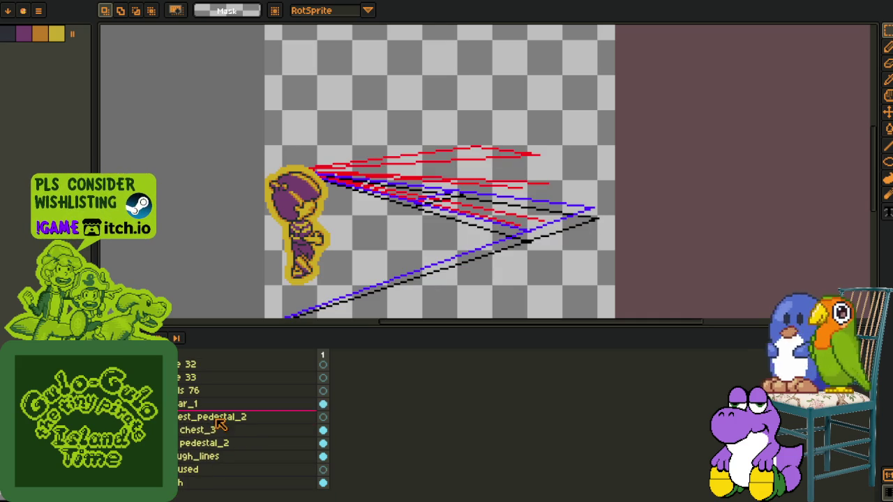
mouse_move(244, 450)
mouse_down()
mouse_move(244, 422)
mouse_move(244, 450)
mouse_up()
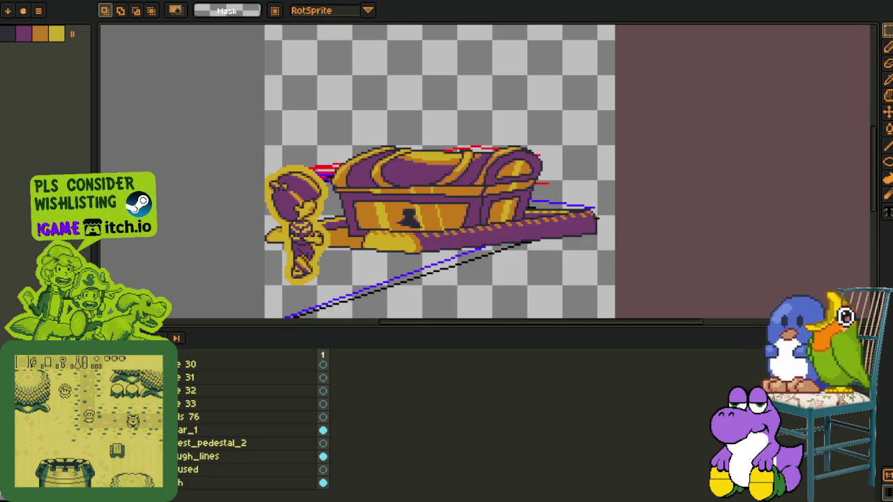
drag(261, 323, 275, 250)
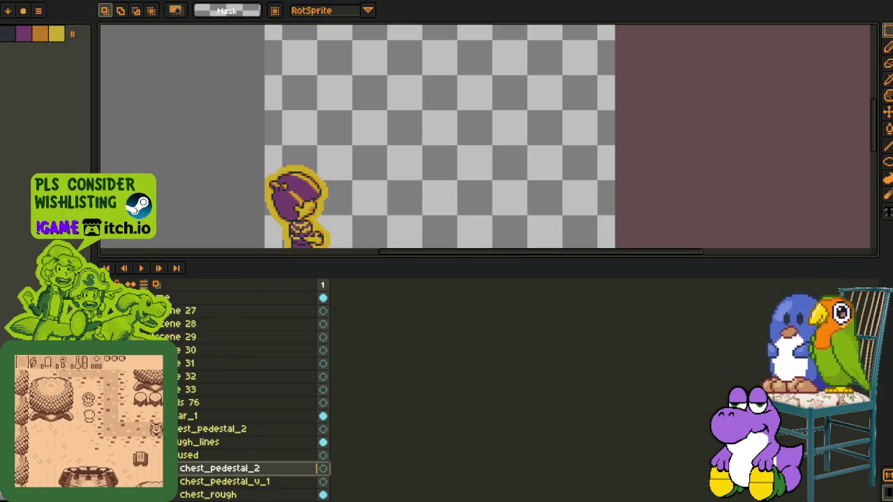
key(Delete)
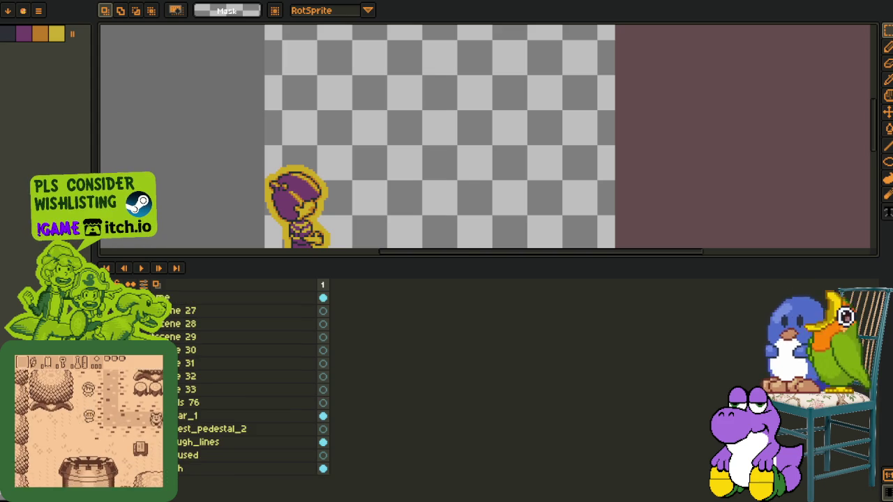
key(ctrl+z)
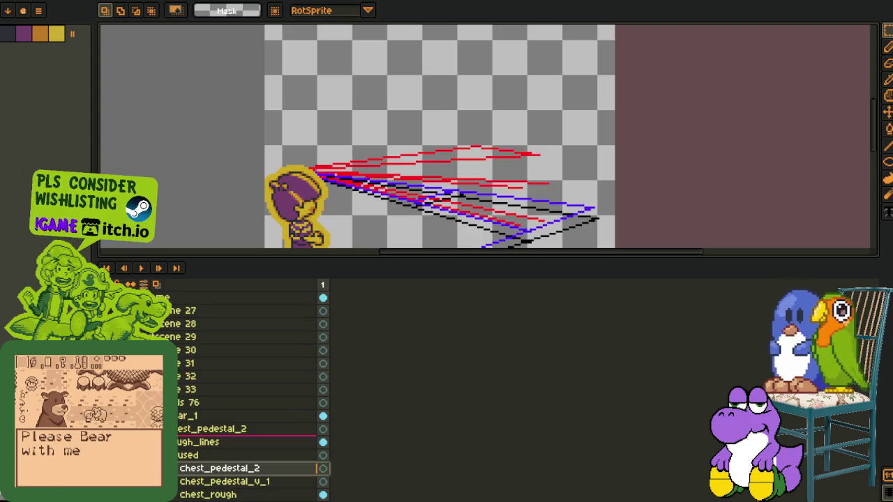
click(206, 442)
drag(206, 441, 205, 456)
key(Delete)
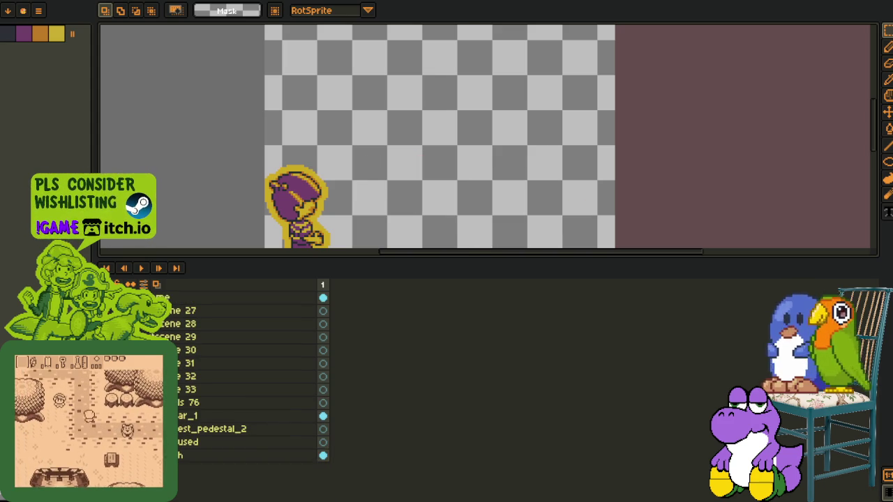
scroll(395, 214, down, 1)
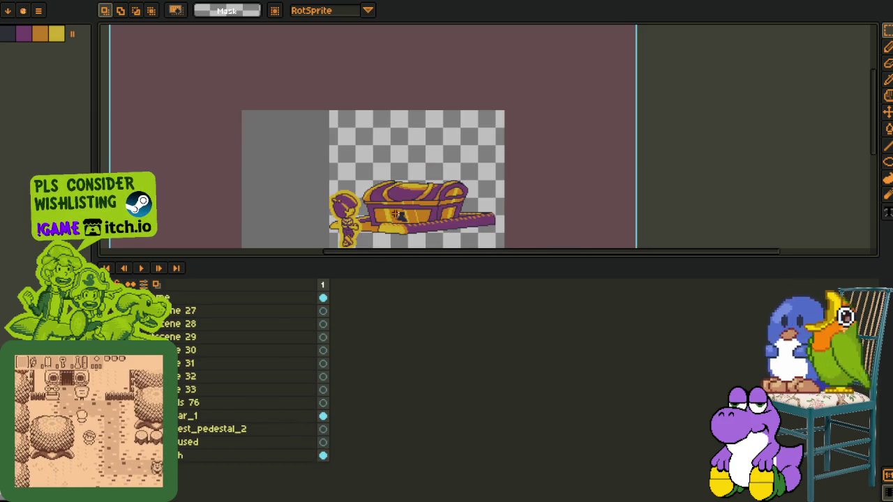
key(ctrl+z)
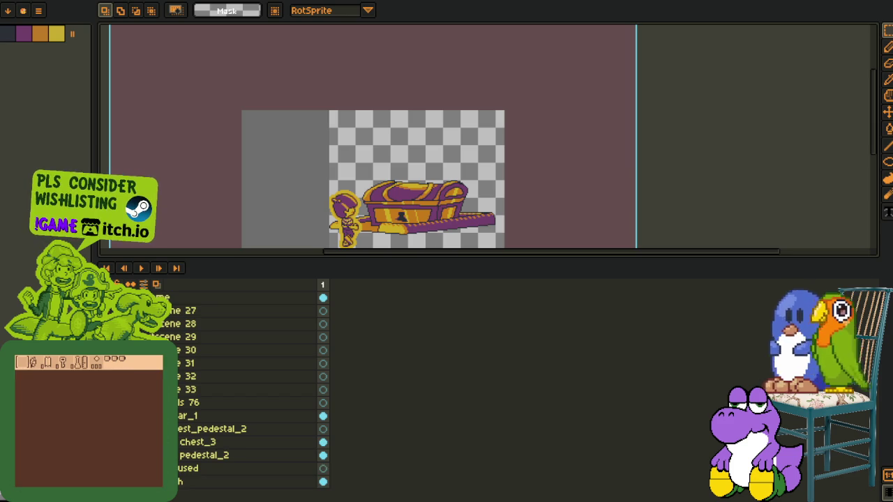
click(189, 455)
shift+click(187, 442)
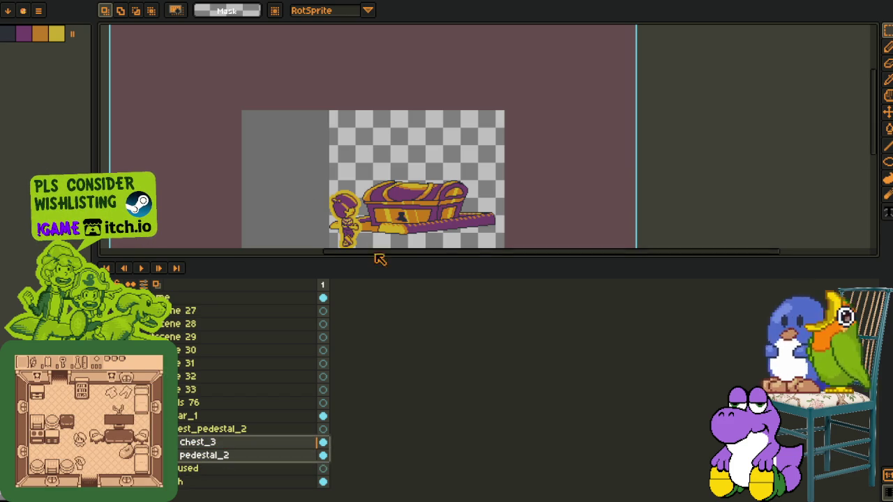
Shift the chest and pedestal further right of the character with the Move tool.
scroll(349, 146, up, 1)
drag(341, 158, 362, 147)
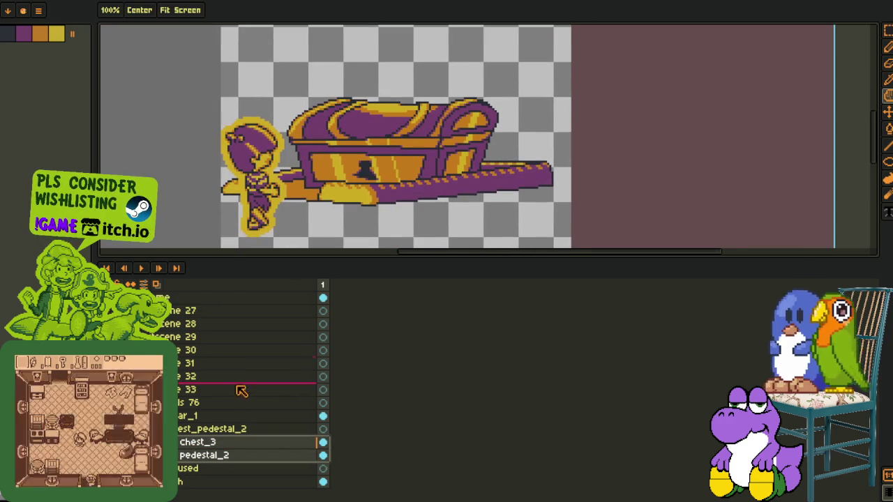
click(888, 112)
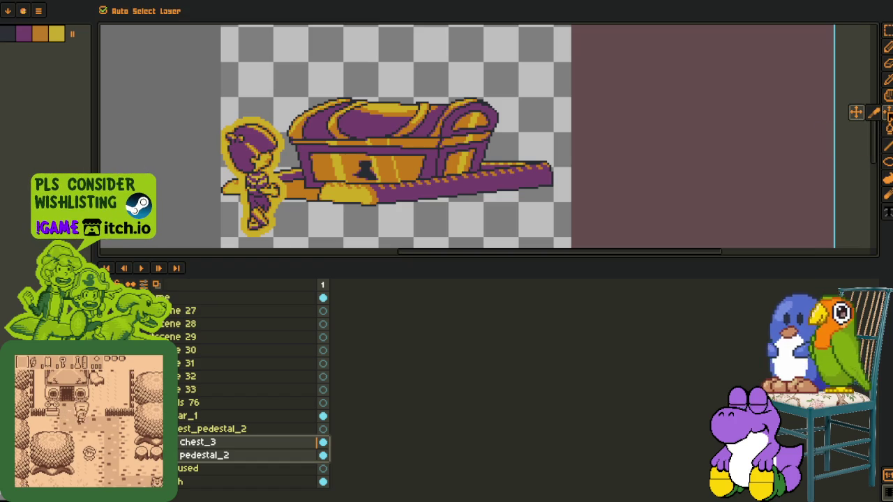
drag(431, 190, 488, 190)
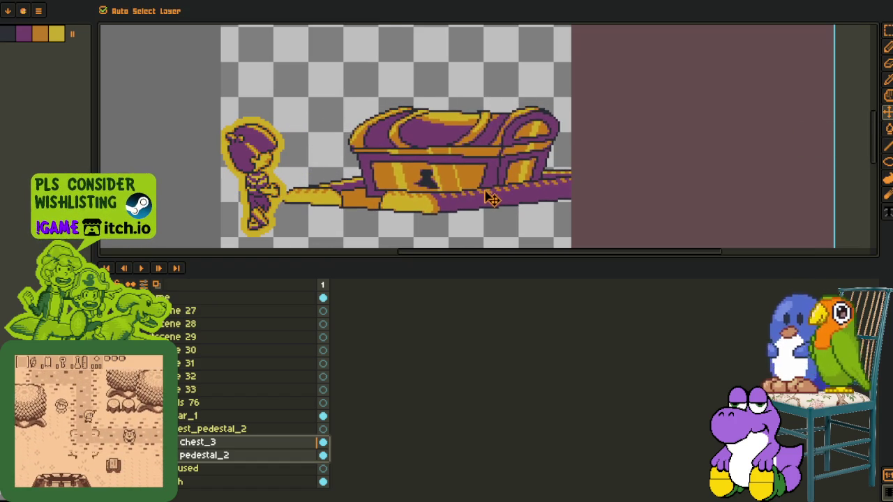
scroll(493, 197, down, 4)
scroll(485, 201, up, 1)
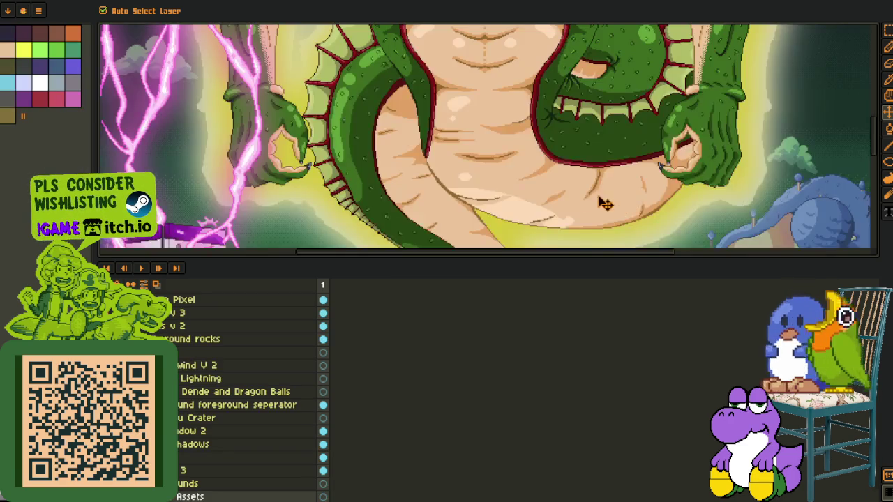
Pan across the dragon illustration and rectangle-select its lower-right scene.
scroll(219, 334, up, 2)
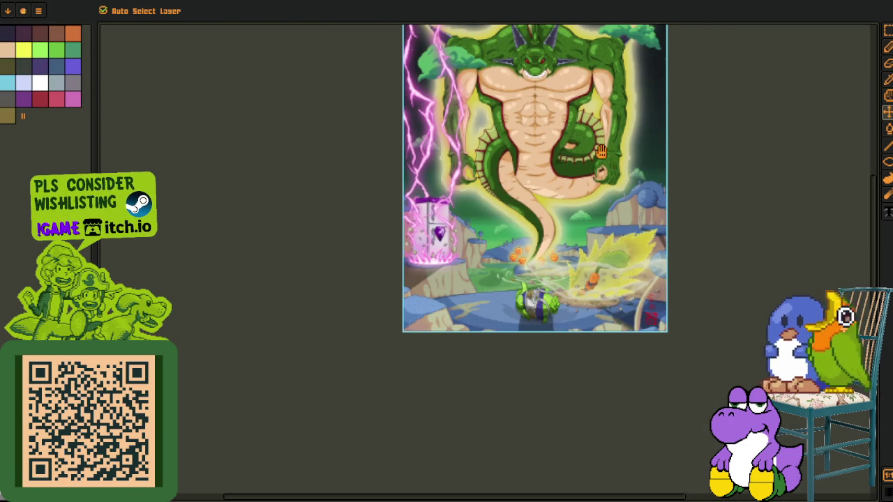
drag(601, 159, 407, 222)
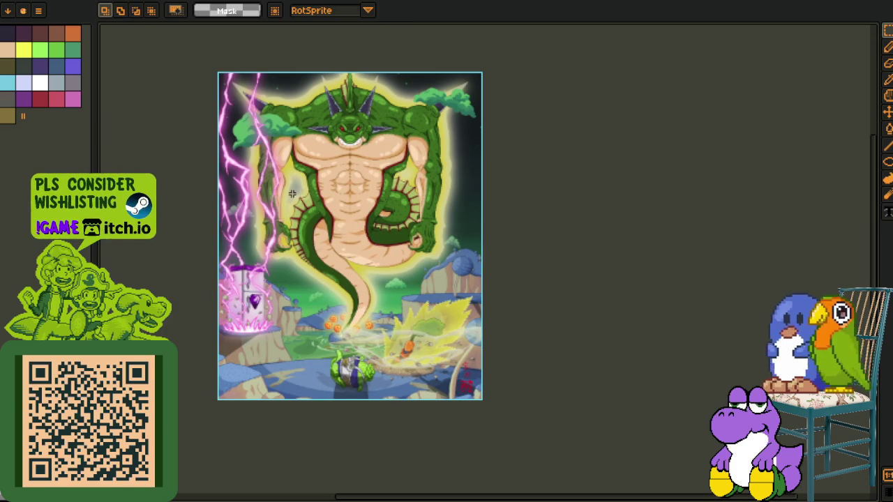
scroll(311, 228, down, 2)
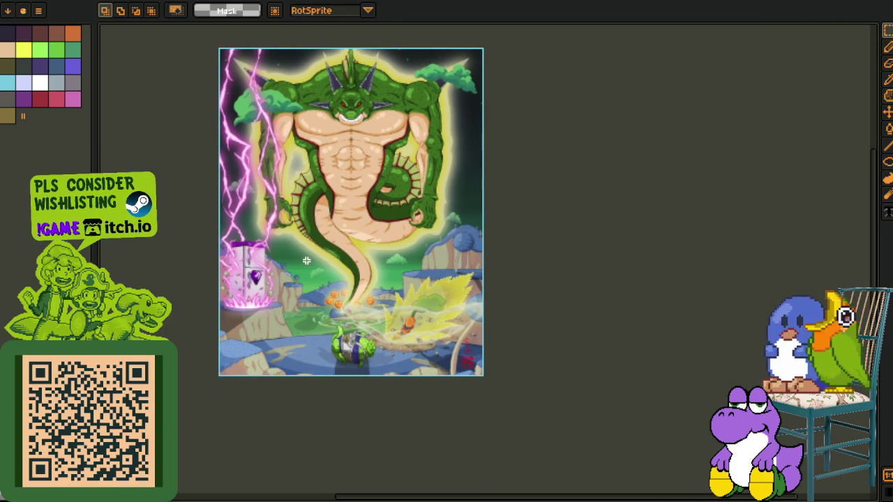
scroll(326, 283, up, 2)
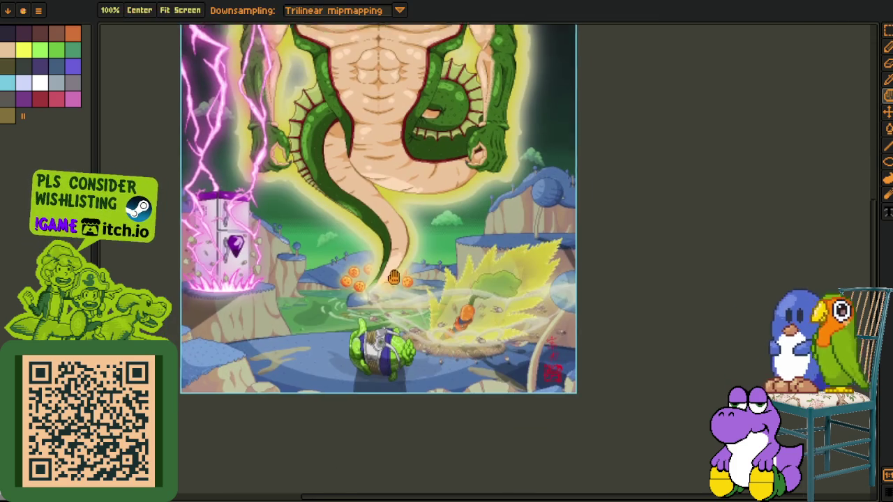
drag(328, 215, 588, 382)
scroll(462, 265, up, 2)
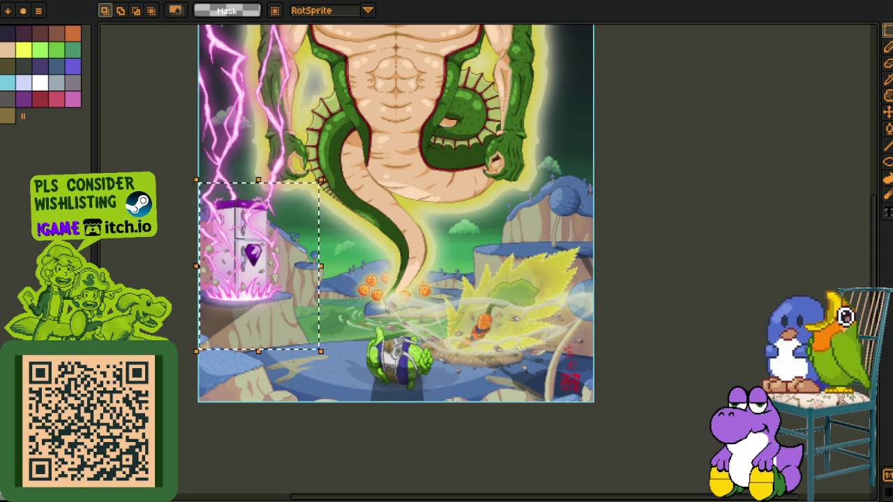
scroll(499, 296, up, 5)
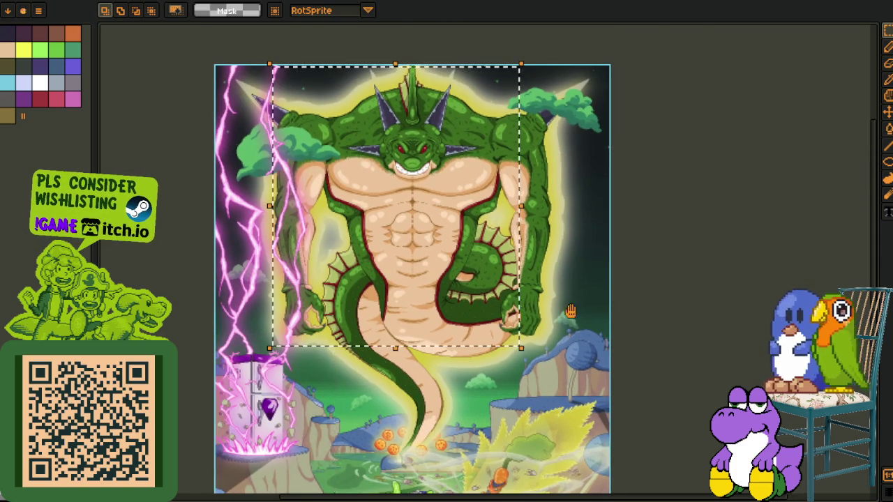
scroll(481, 314, down, 5)
scroll(446, 349, up, 2)
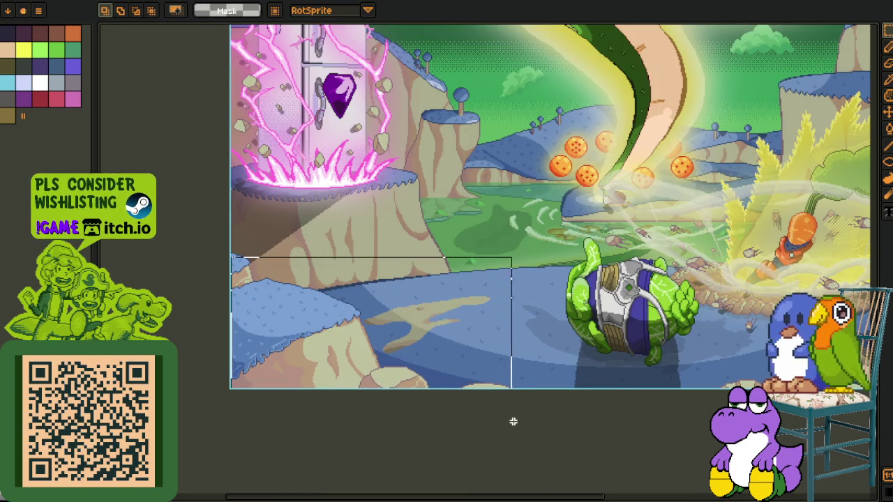
drag(437, 357, 512, 421)
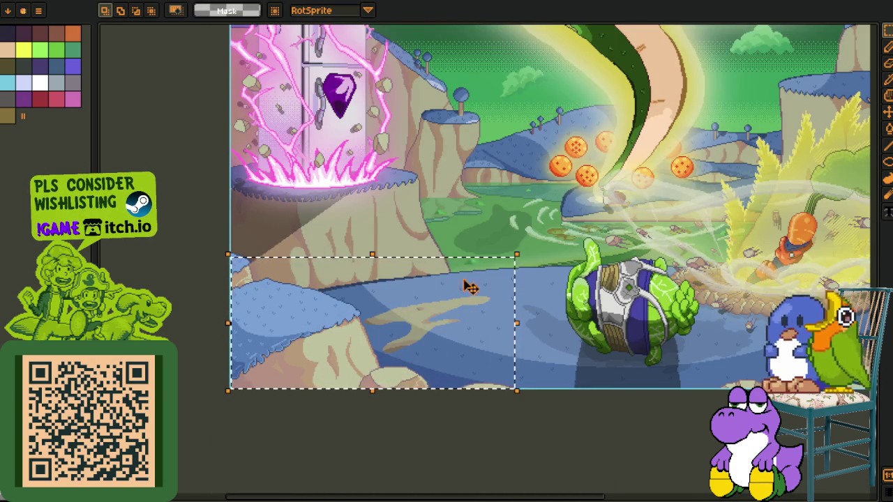
Widen the selection, select the dragon's torso, then switch back to the chest sprite.
scroll(433, 286, down, 2)
scroll(518, 233, up, 2)
scroll(384, 394, up, 2)
scroll(384, 394, down, 1)
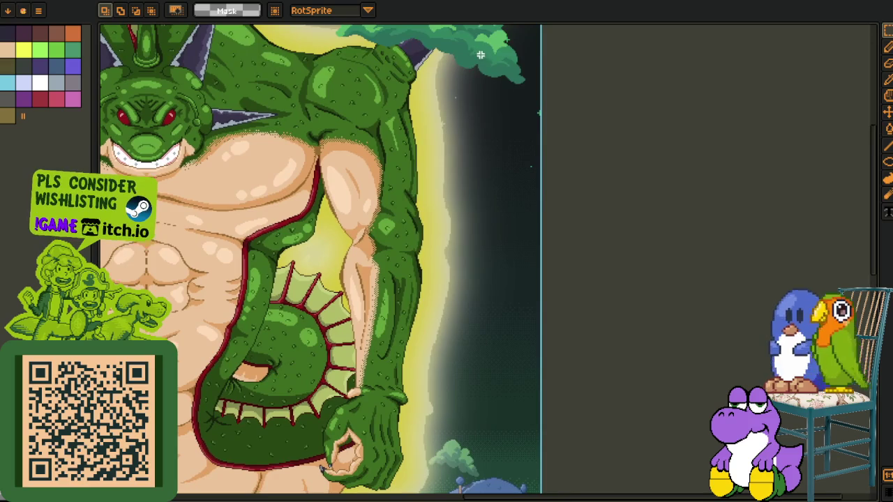
scroll(296, 319, down, 2)
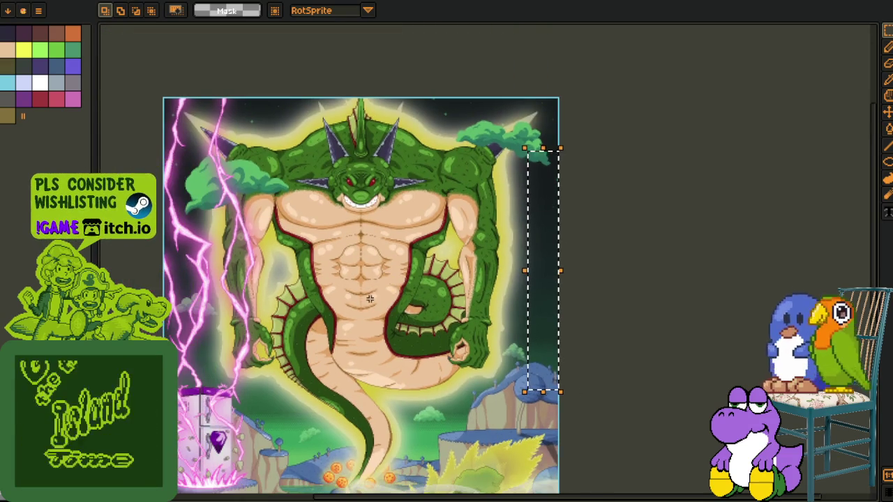
drag(485, 352, 520, 383)
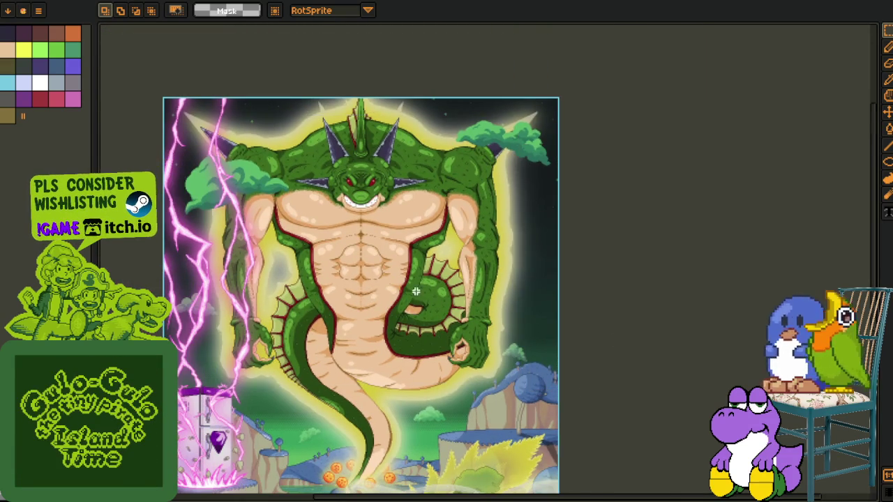
scroll(410, 282, up, 2)
mouse_move(206, 118)
mouse_down()
mouse_move(351, 387)
mouse_move(374, 399)
mouse_up()
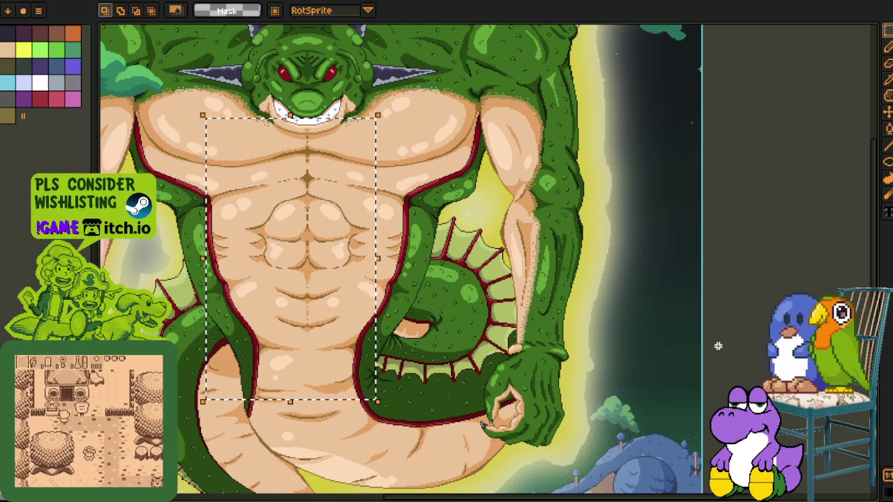
scroll(741, 323, down, 3)
scroll(227, 224, up, 2)
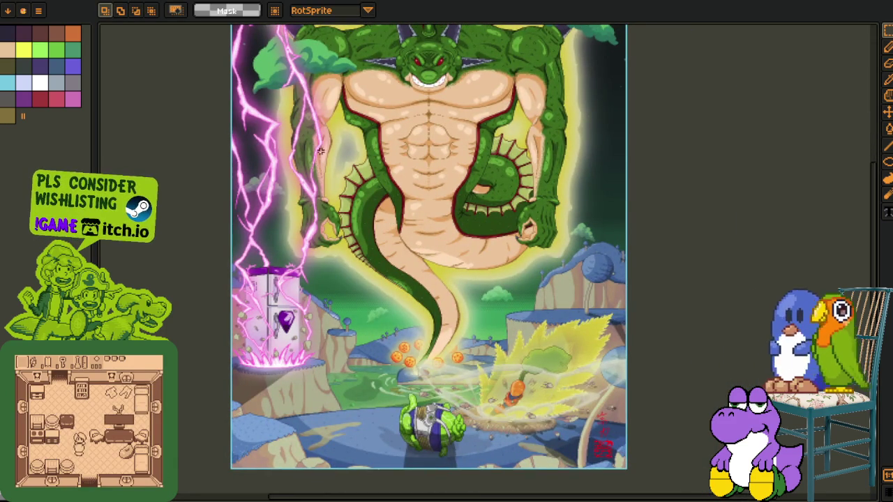
key(ctrl+Tab)
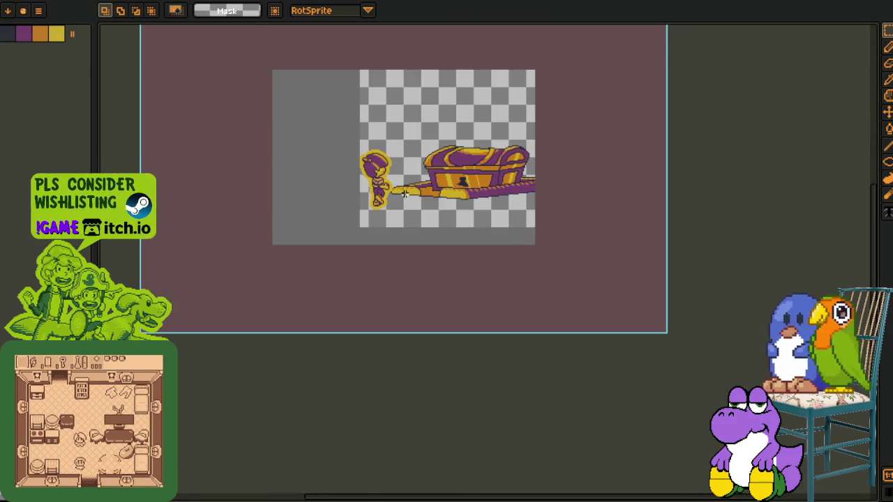
Try rectangular marquee selections around the chest area and the character sprite on the left.
scroll(319, 215, up, 2)
scroll(319, 215, up, 1)
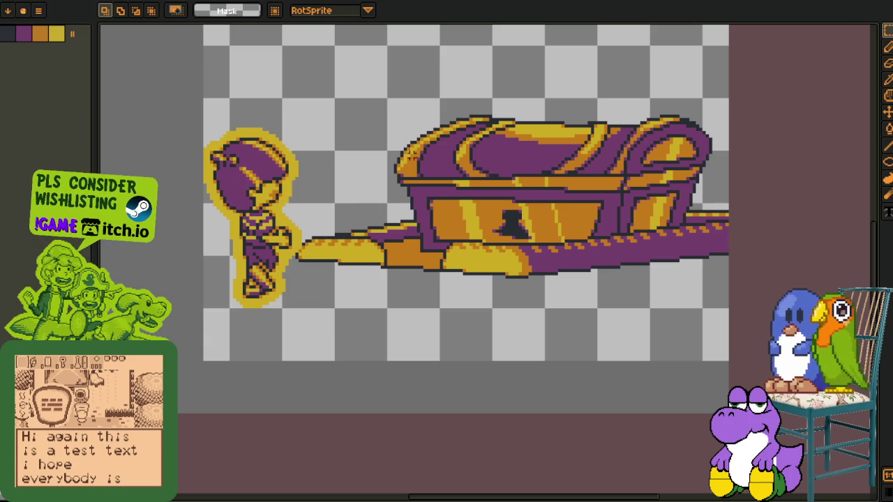
scroll(243, 184, up, 1)
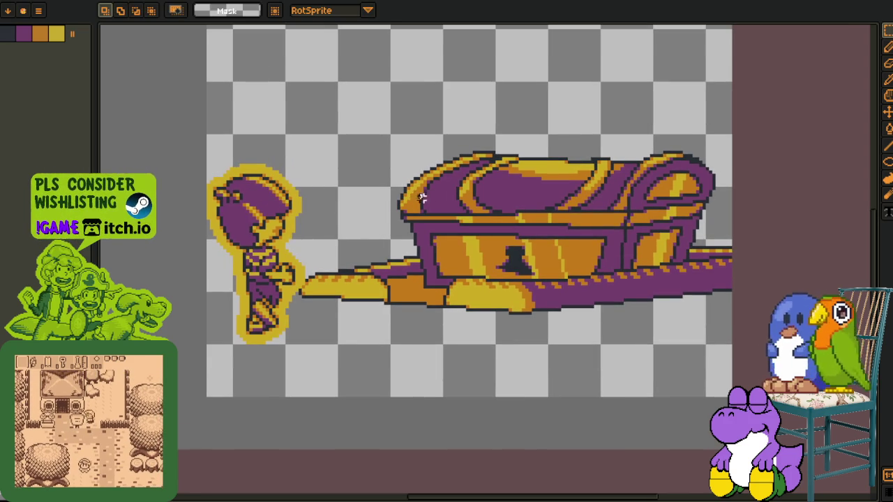
drag(263, 123, 737, 361)
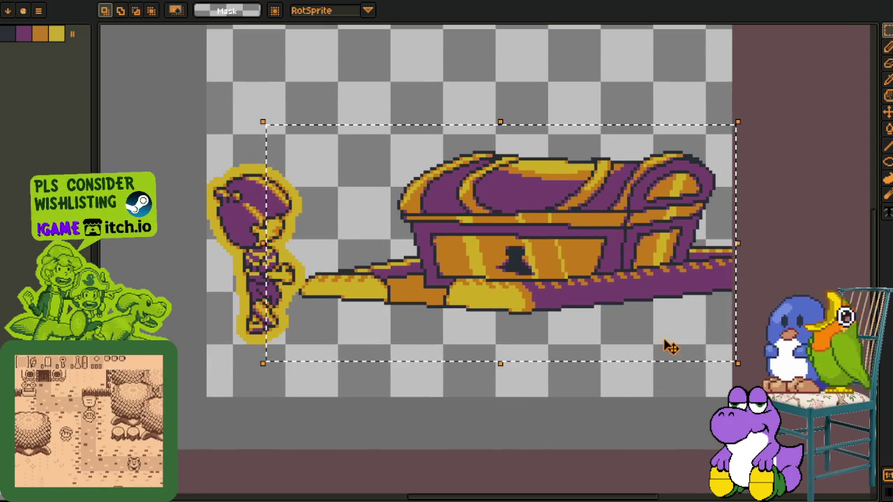
drag(220, 162, 340, 346)
click(199, 186)
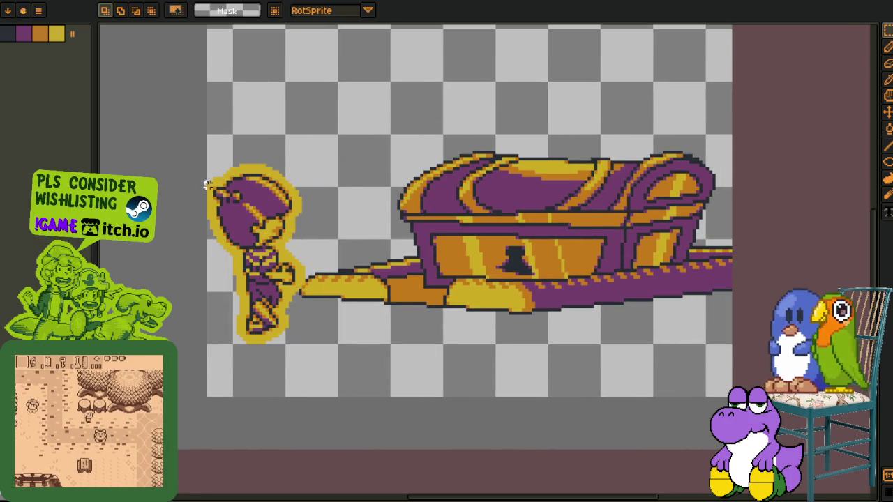
drag(192, 139, 319, 385)
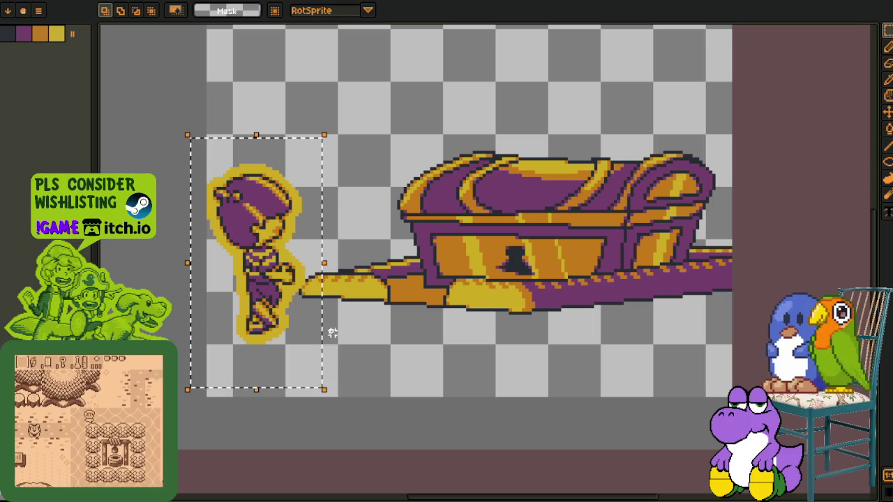
scroll(287, 222, left, 1)
click(287, 222)
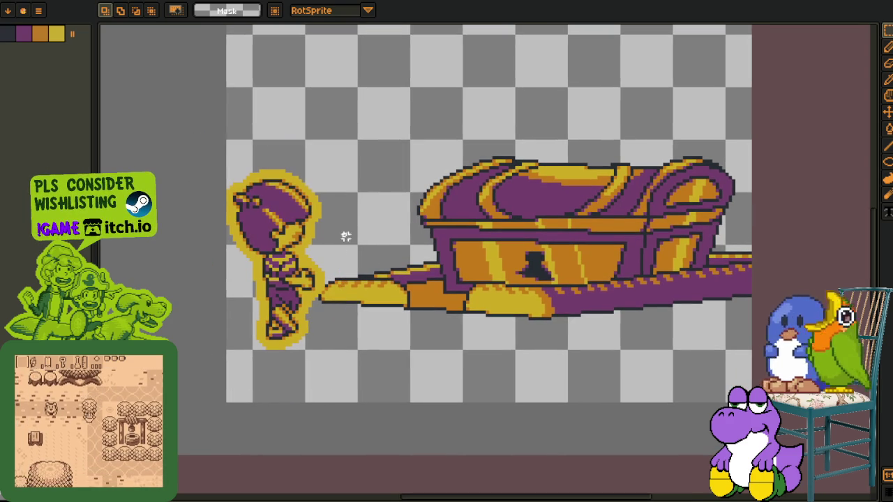
drag(201, 125, 332, 376)
Reselect the whole chest and pedestal, then bring back the layers timeline.
scroll(457, 306, down, 1)
drag(325, 143, 659, 380)
scroll(472, 258, up, 2)
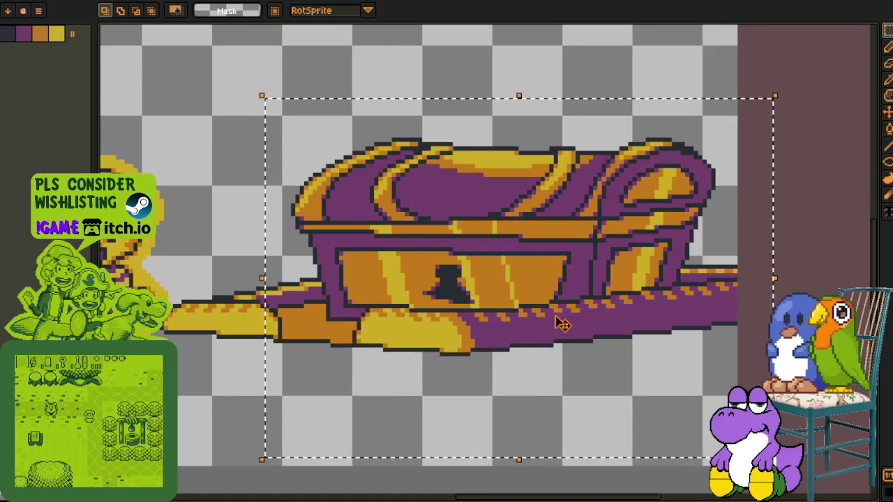
scroll(204, 301, down, 1)
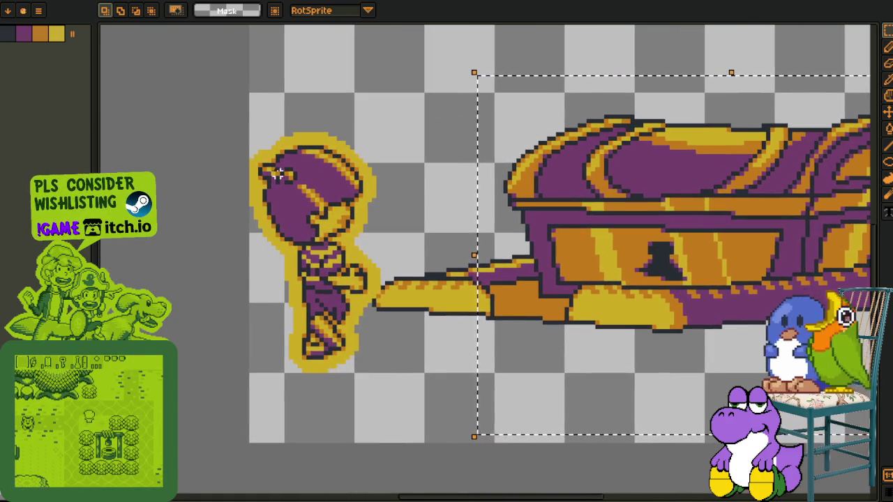
drag(233, 109, 394, 370)
scroll(394, 370, up, 1)
scroll(391, 210, right, 1)
mouse_move(359, 146)
mouse_down()
mouse_move(455, 183)
mouse_move(855, 464)
mouse_up()
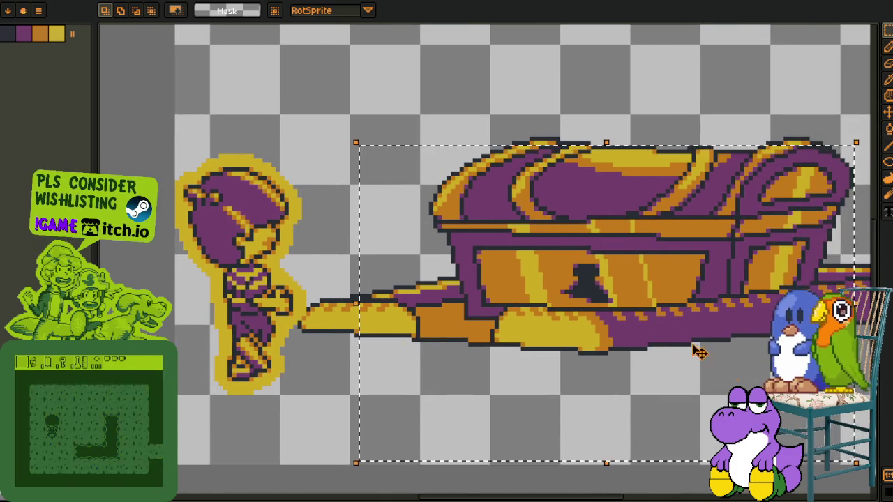
scroll(361, 237, up, 2)
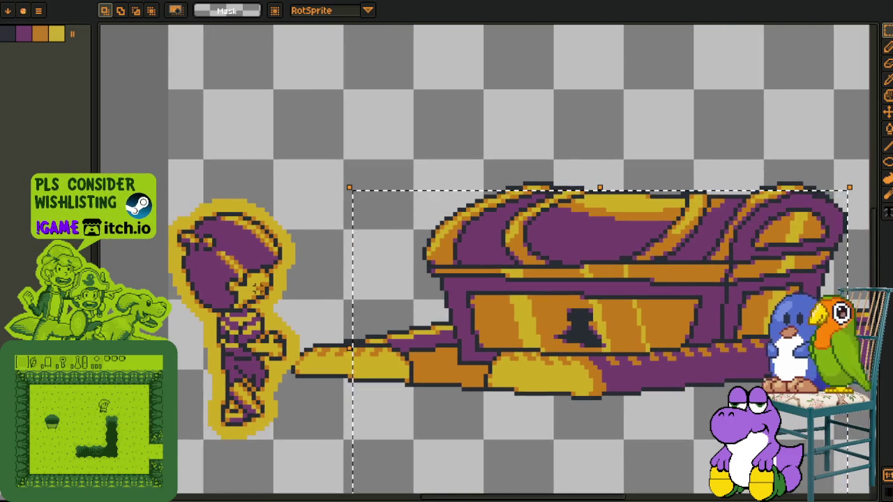
scroll(312, 207, down, 1)
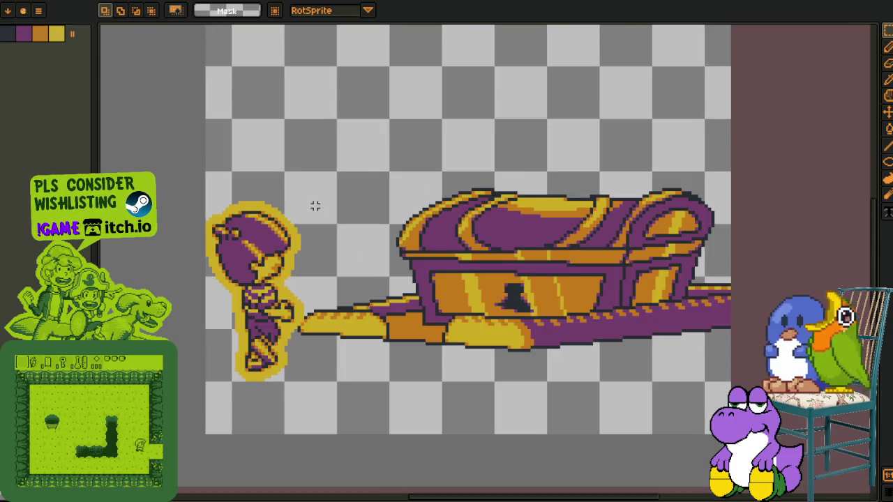
scroll(395, 314, down, 1)
scroll(398, 323, up, 1)
scroll(421, 271, up, 1)
key(Tab)
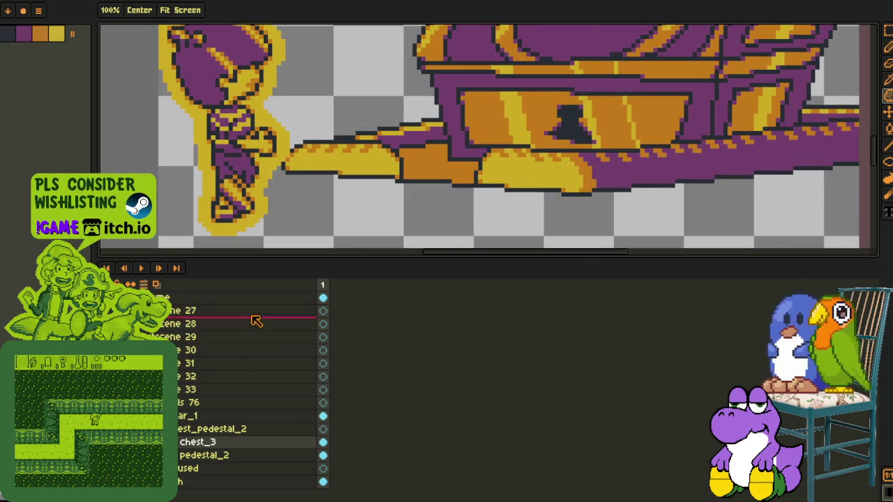
Hide the timeline and switch to the eyedropper while viewing the green dungeon map.
key(Tab)
key(i)
scroll(348, 230, up, 1)
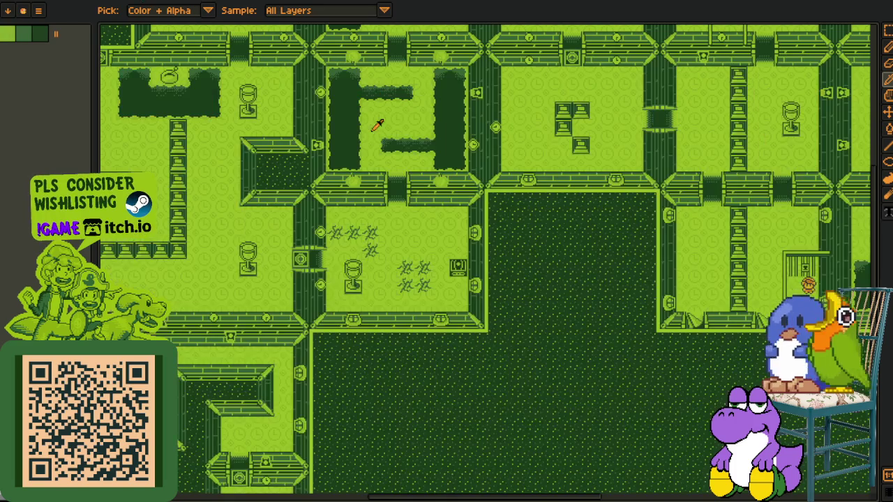
Return to the chest sprite, zoom out to see it whole, and undo the chest's last move.
scroll(464, 186, up, 5)
key(ctrl+v)
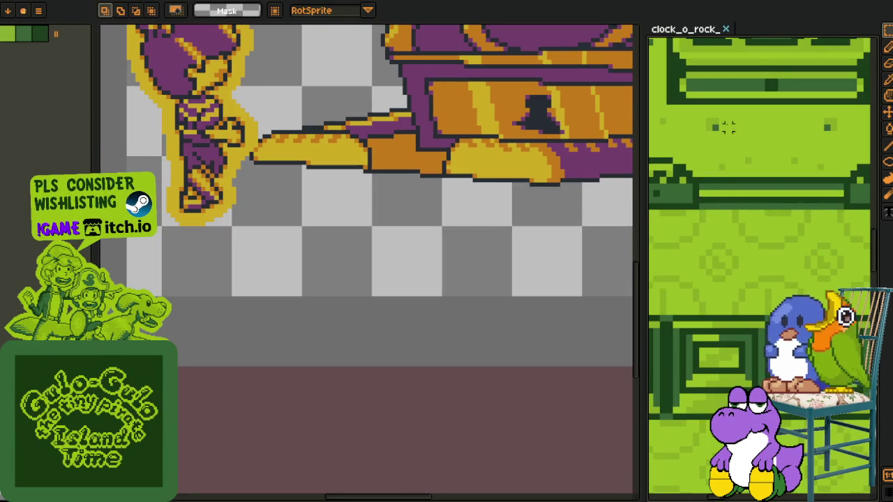
scroll(347, 220, down, 3)
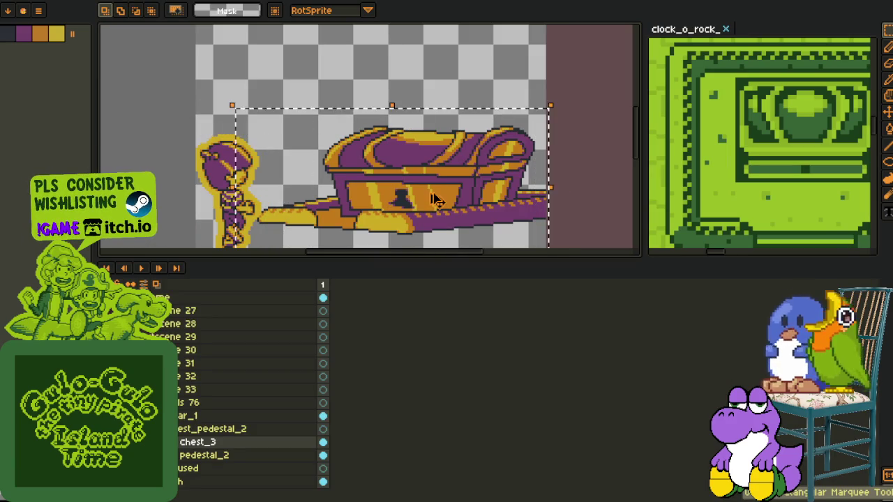
key(ctrl+z)
Move the rough_lines layer within the chest_pedestal_2 group so its perspective guide lines show.
drag(199, 468, 244, 388)
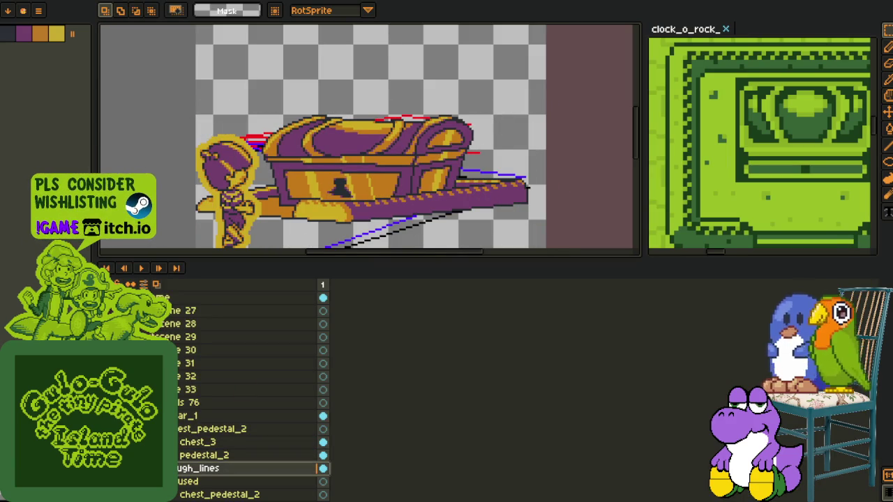
drag(198, 468, 198, 483)
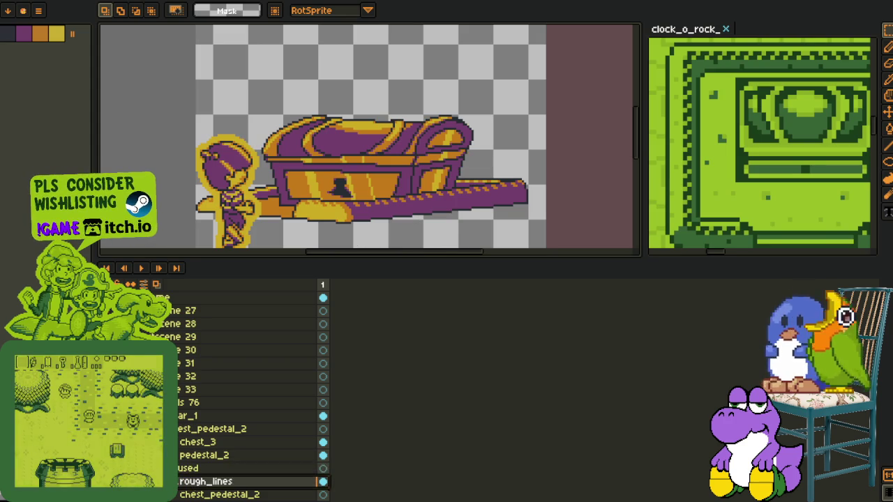
scroll(244, 391, down, 1)
click(173, 455)
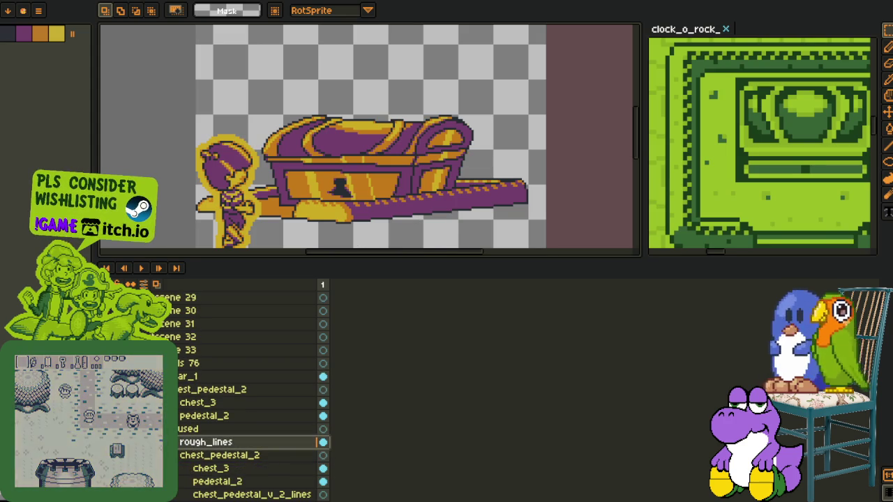
scroll(244, 391, down, 1)
drag(206, 429, 180, 416)
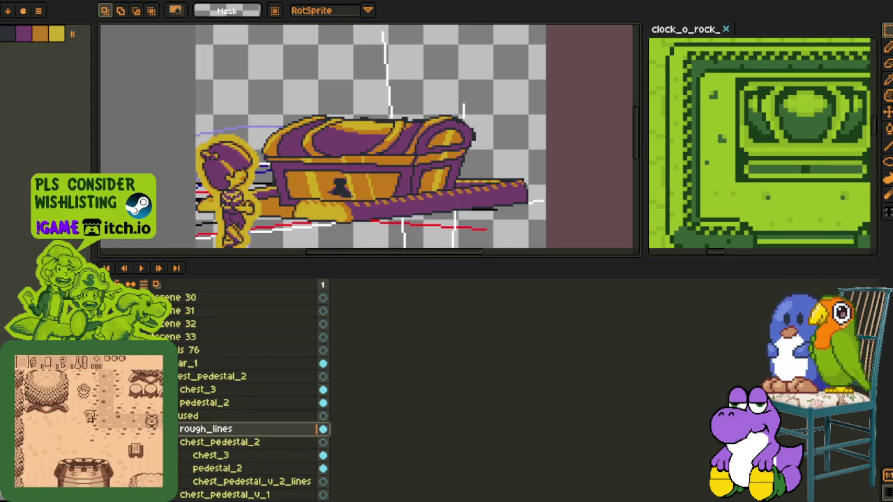
scroll(244, 390, up, 2)
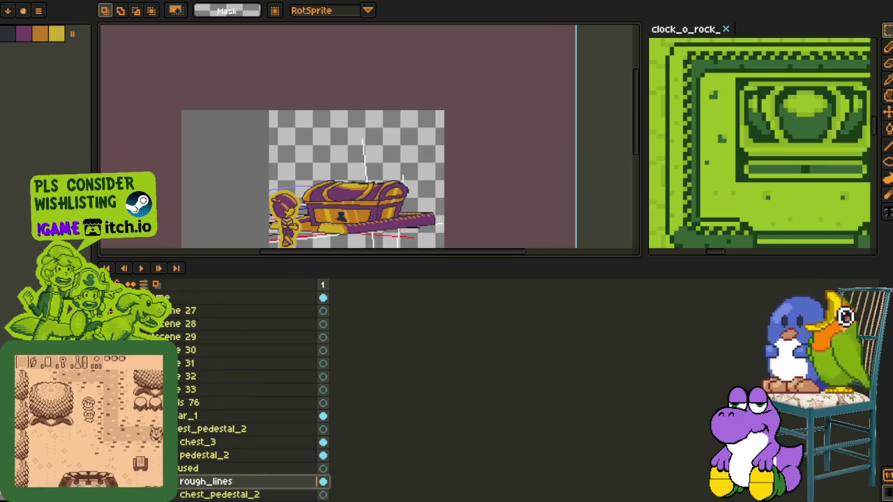
scroll(369, 139, down, 3)
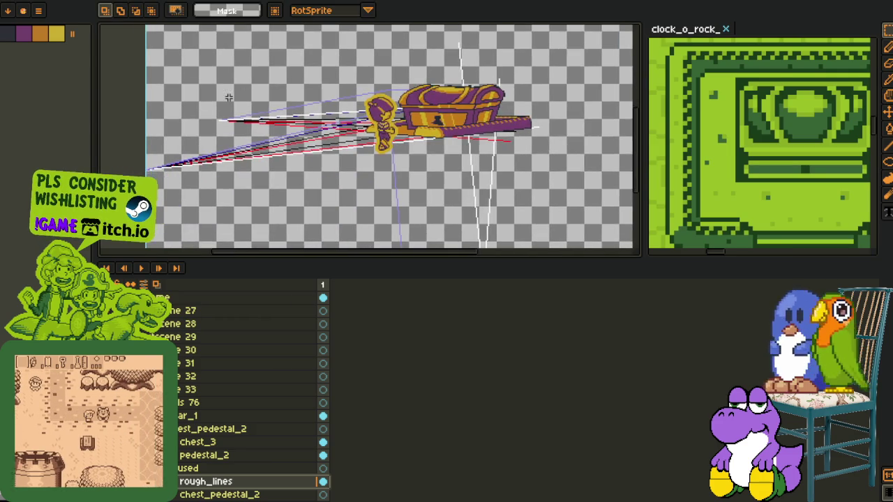
scroll(370, 140, up, 3)
scroll(370, 139, down, 3)
mouse_move(369, 140)
mouse_down()
mouse_move(237, 362)
mouse_move(237, 450)
mouse_up()
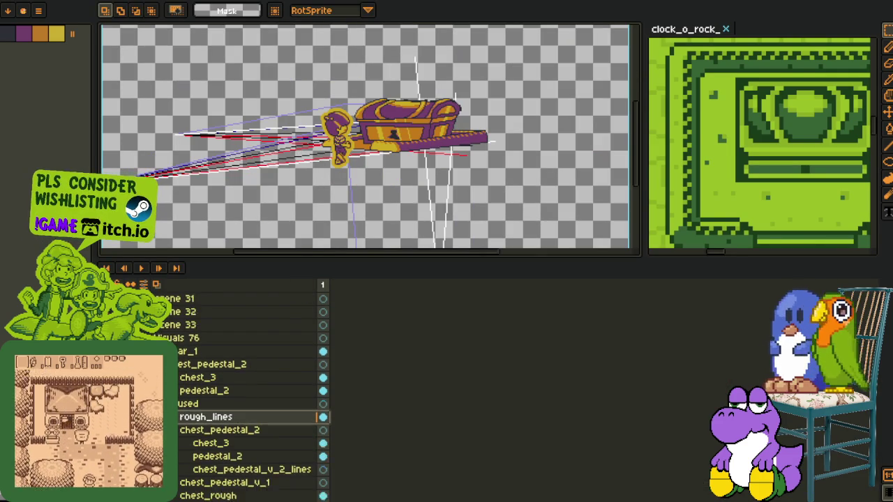
Add a new layer above lines_2 in chest_pedestal_v_2_lines and confirm its name.
right_click(251, 443)
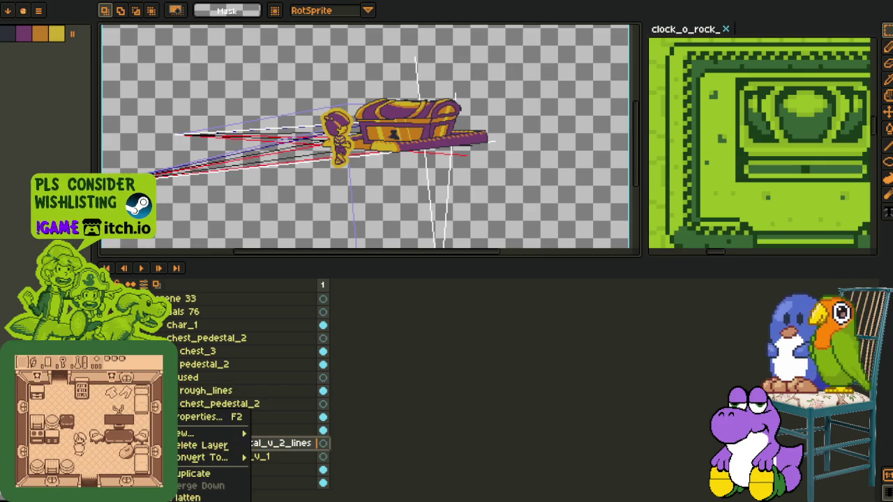
key(Escape)
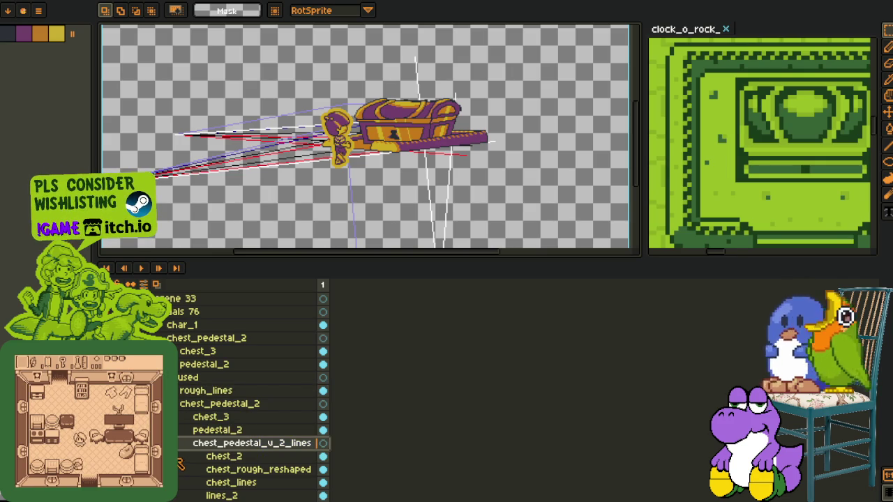
scroll(180, 464, down, 2)
click(181, 468)
right_click(182, 469)
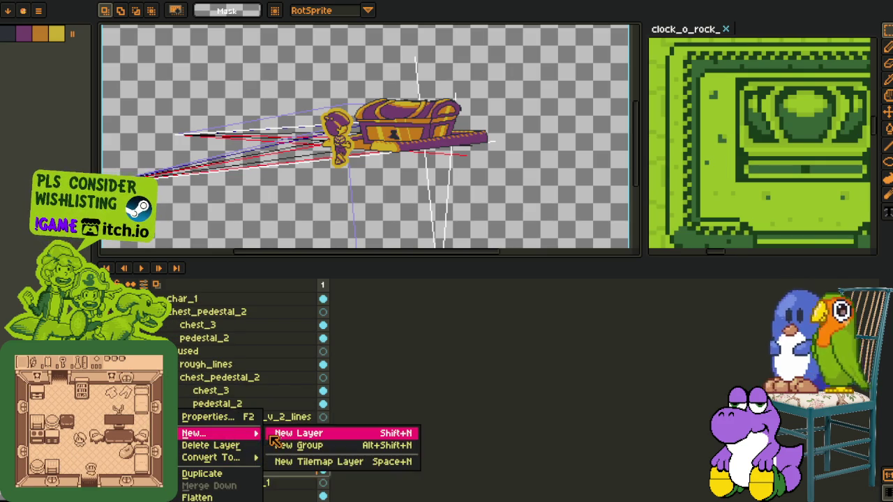
click(270, 435)
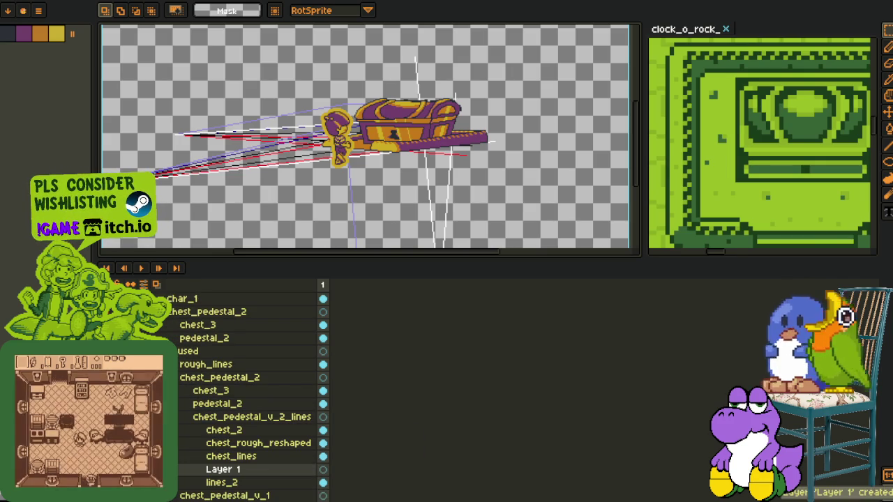
double_click(215, 471)
text(lines_)
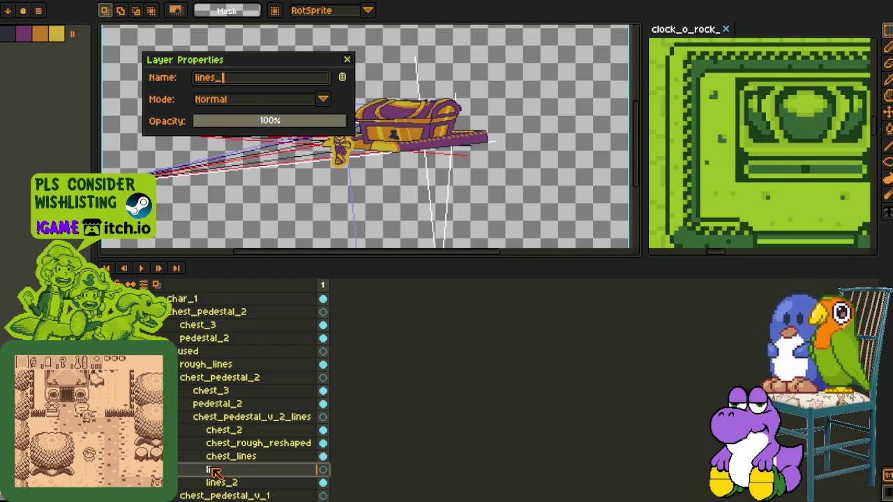
key(Return)
Hide the small character beside the chest and bring the converging guide lines into view.
key(Tab)
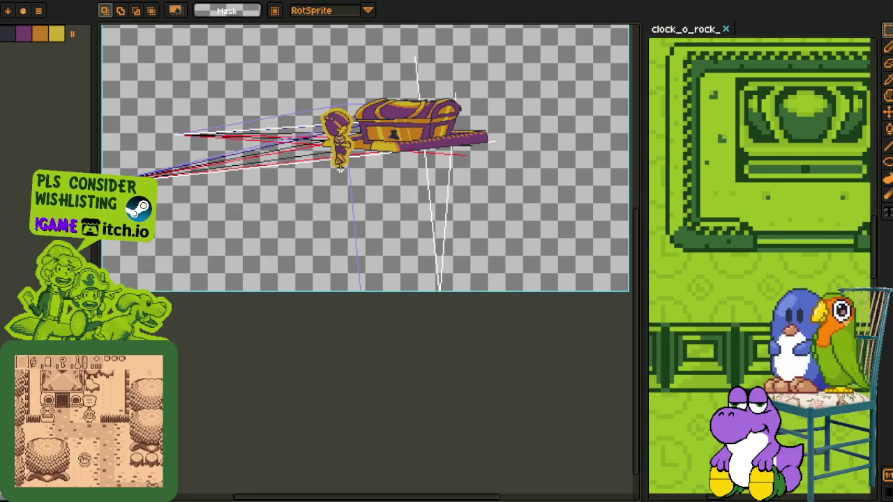
key(Tab)
scroll(210, 388, up, 4)
scroll(181, 388, up, 1)
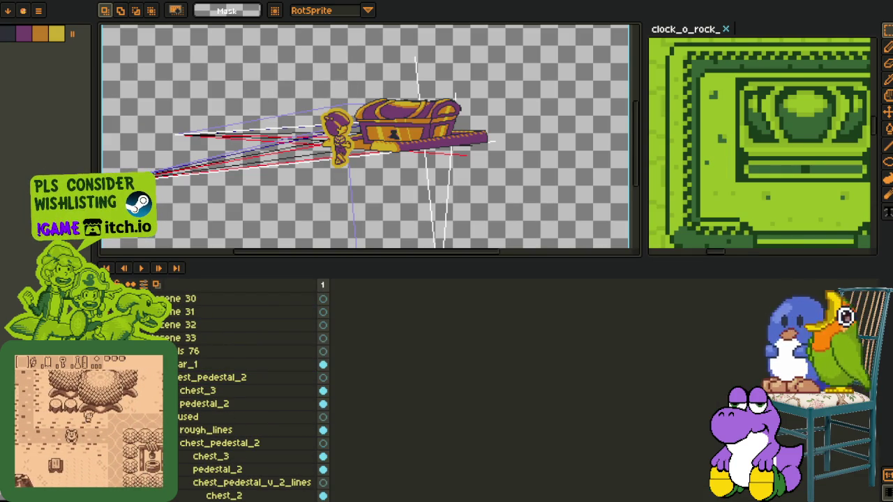
key(ctrl+z)
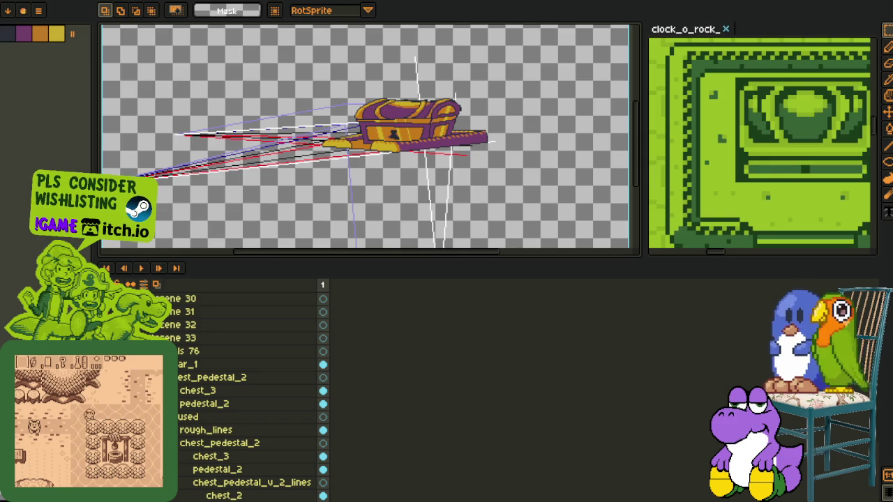
scroll(383, 148, up, 2)
drag(313, 148, 382, 148)
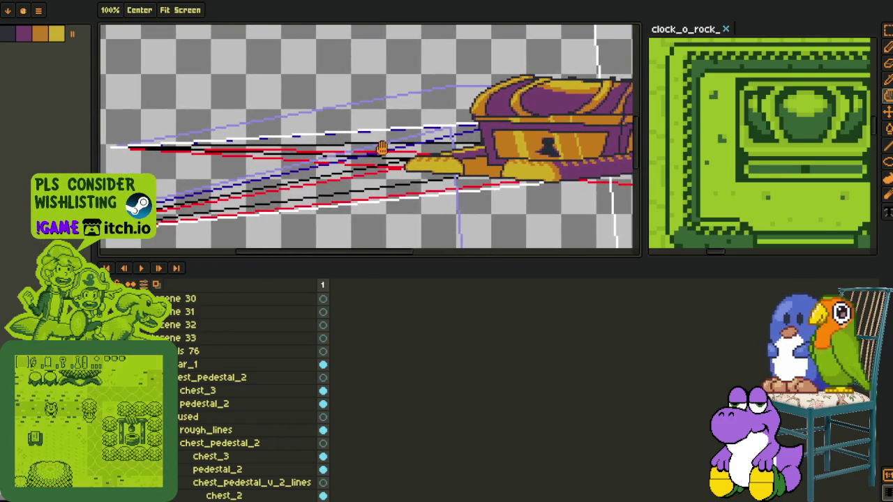
Select the 1px line tool, hide the white, blue and purple guides, and raise lines_3.
scroll(251, 302, down, 1)
scroll(209, 390, down, 2)
scroll(181, 460, down, 3)
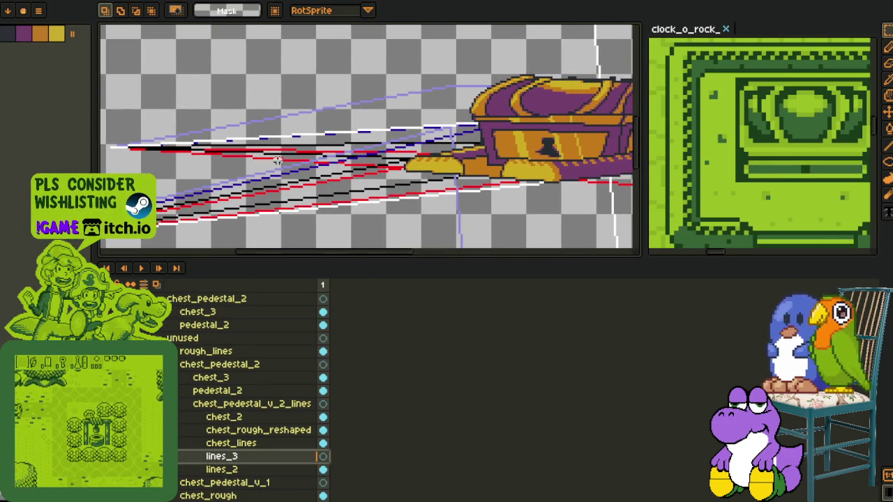
key(Tab)
scroll(277, 160, down, 2)
scroll(277, 161, up, 2)
scroll(277, 160, up, 2)
key(b)
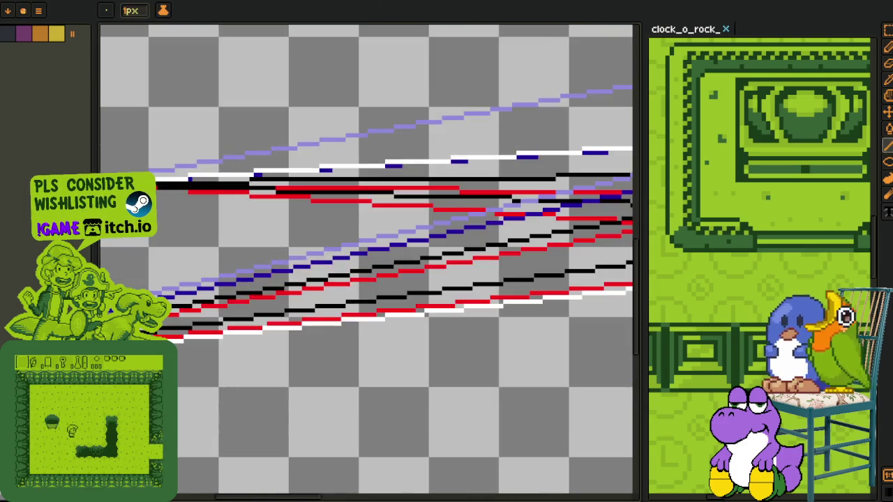
scroll(201, 163, up, 2)
scroll(279, 202, down, 3)
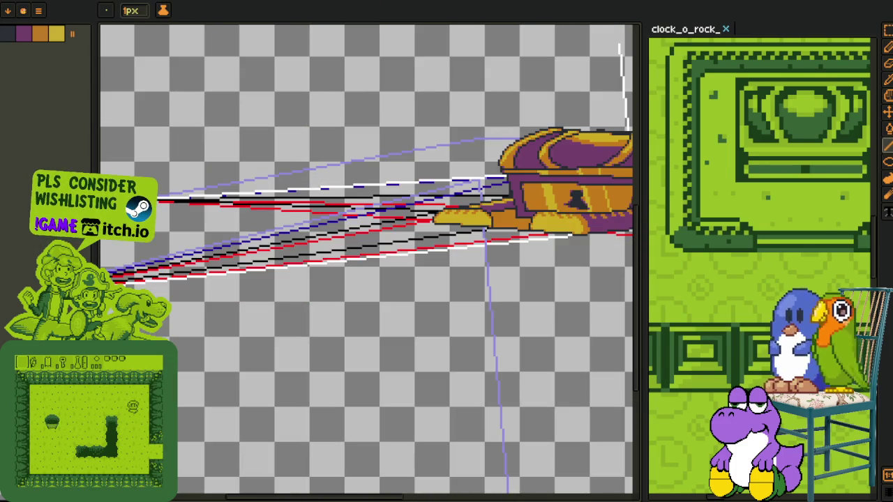
key(Tab)
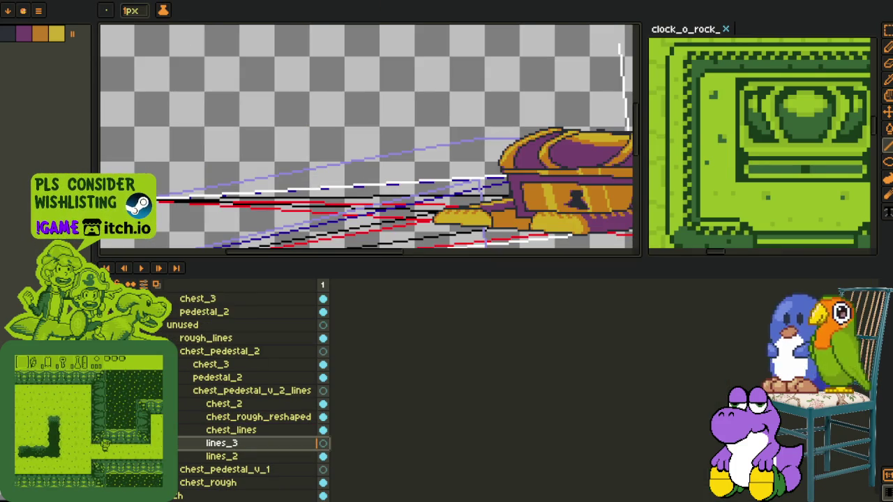
click(323, 442)
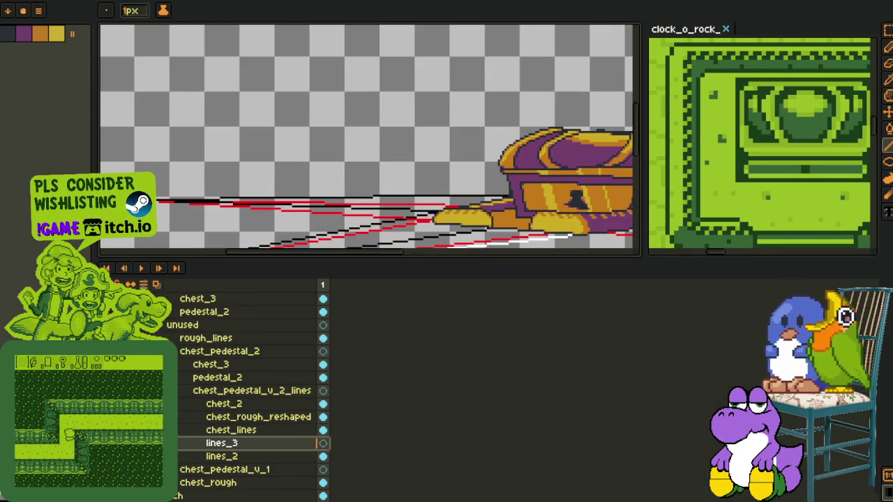
drag(221, 443, 221, 411)
scroll(162, 236, up, 3)
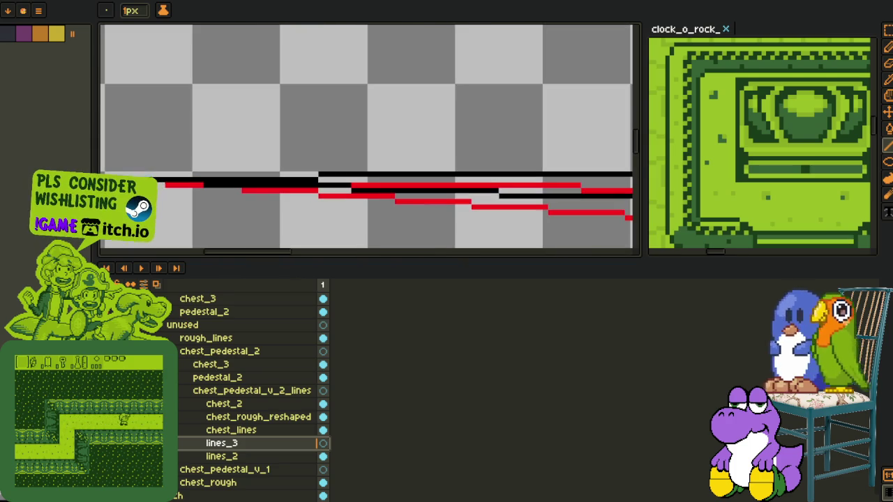
Draw purple guide lines from below the chest toward the right.
drag(122, 100, 519, 248)
scroll(518, 247, down, 5)
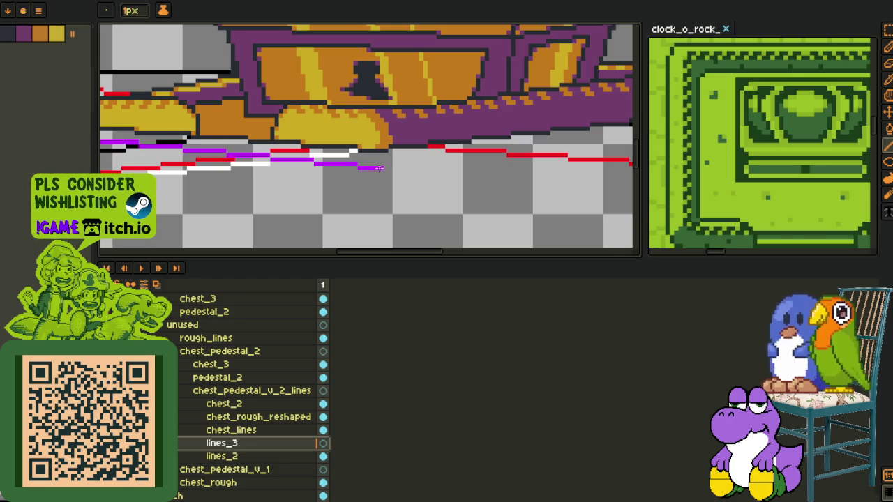
scroll(379, 168, down, 2)
scroll(279, 167, down, 2)
scroll(139, 154, up, 2)
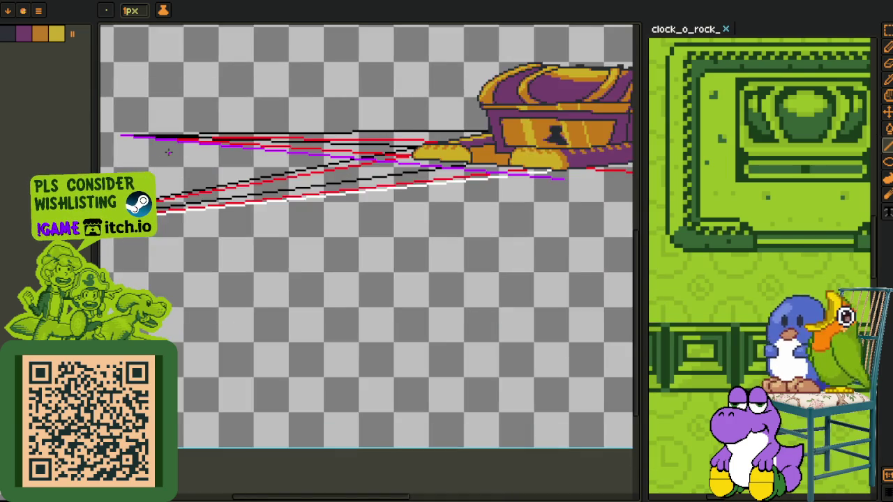
scroll(110, 133, up, 2)
scroll(110, 134, up, 1)
mouse_move(109, 125)
mouse_down()
mouse_move(525, 268)
mouse_move(535, 263)
mouse_up()
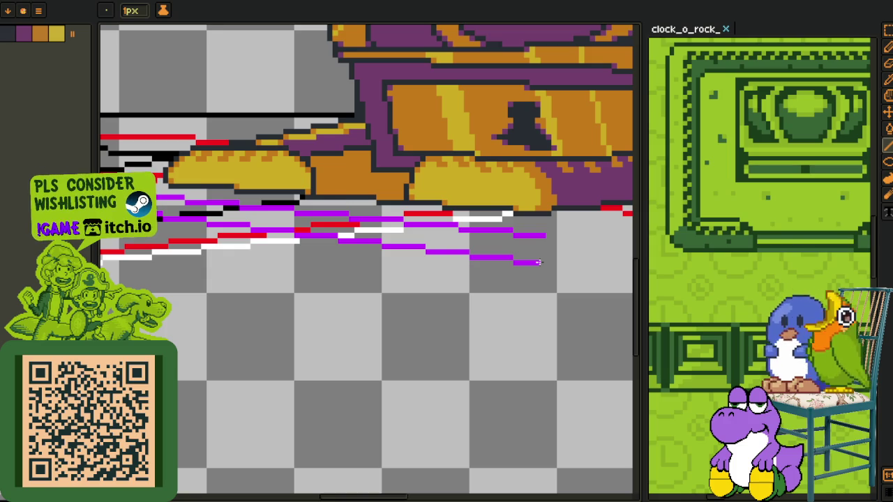
scroll(537, 262, down, 2)
drag(488, 265, 288, 203)
scroll(288, 203, up, 1)
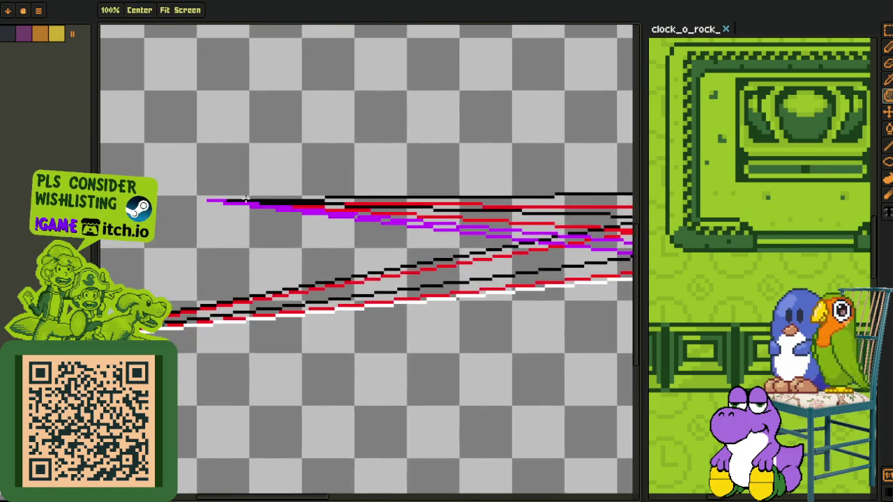
scroll(202, 204, up, 1)
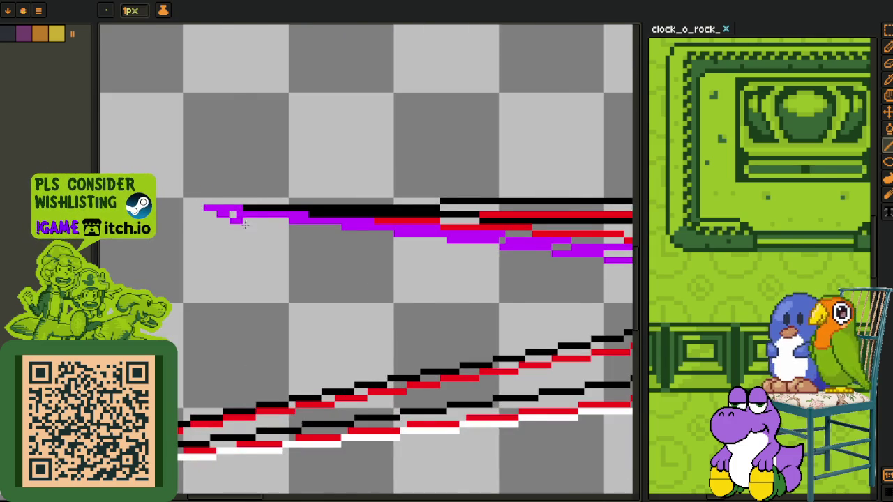
scroll(212, 209, down, 2)
scroll(213, 209, up, 2)
Draw more purple perspective lines fanning up to the purple shelf's right end.
mouse_move(178, 450)
mouse_down()
mouse_move(247, 463)
mouse_move(487, 410)
mouse_up()
scroll(490, 411, down, 2)
scroll(508, 413, up, 1)
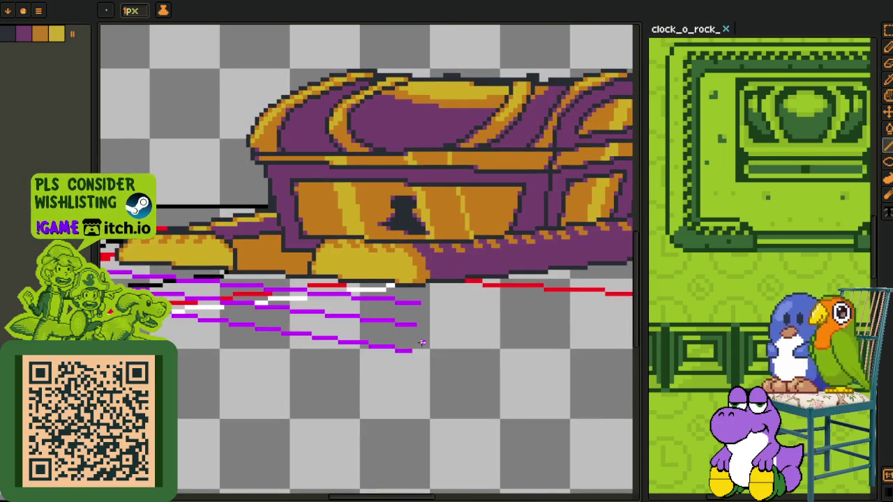
scroll(402, 314, right, 2)
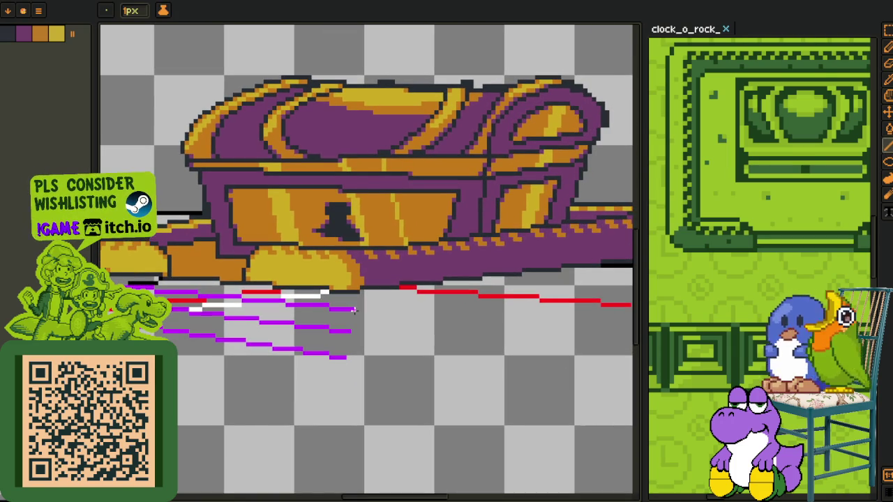
scroll(350, 308, right, 5)
drag(351, 309, 523, 253)
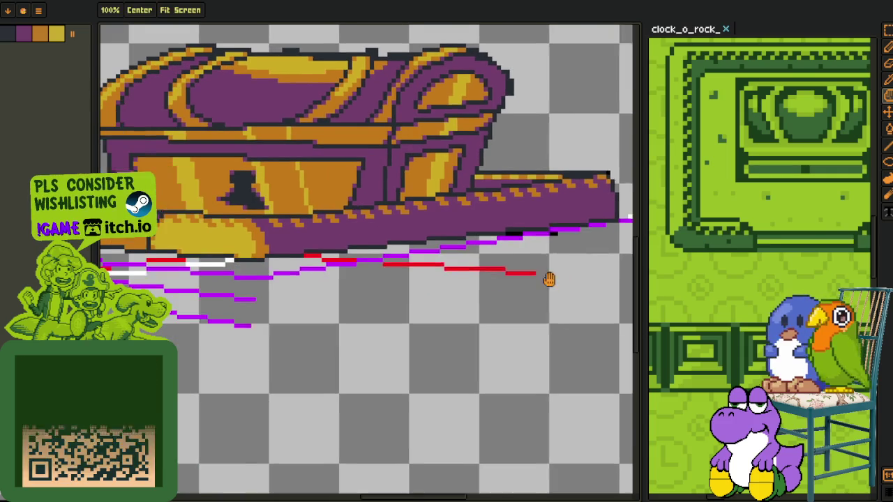
scroll(419, 279, left, 3)
scroll(418, 279, down, 1)
scroll(285, 297, right, 4)
mouse_move(286, 297)
mouse_down()
mouse_move(526, 218)
mouse_move(520, 216)
mouse_up()
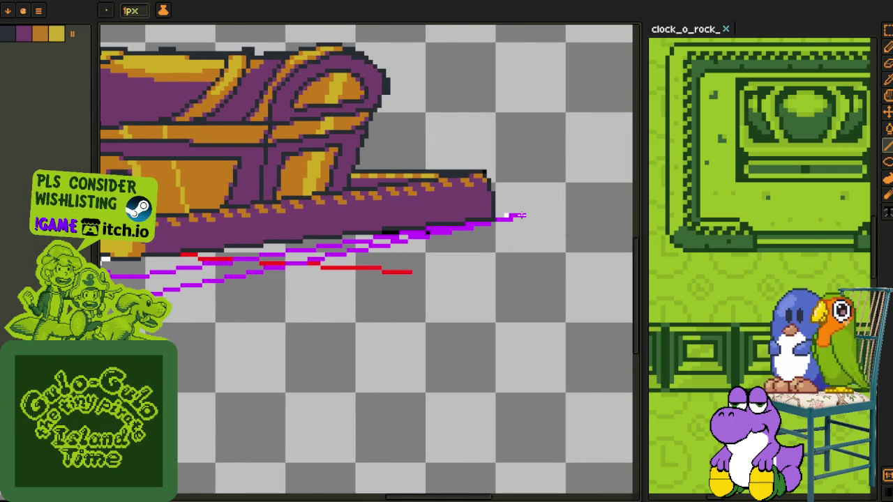
scroll(384, 265, left, 3)
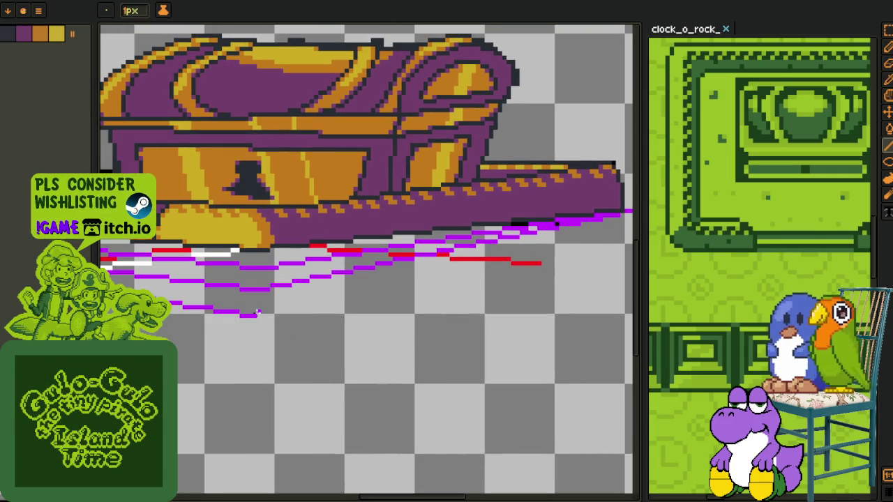
drag(262, 316, 556, 206)
scroll(556, 206, right, 3)
scroll(556, 206, down, 3)
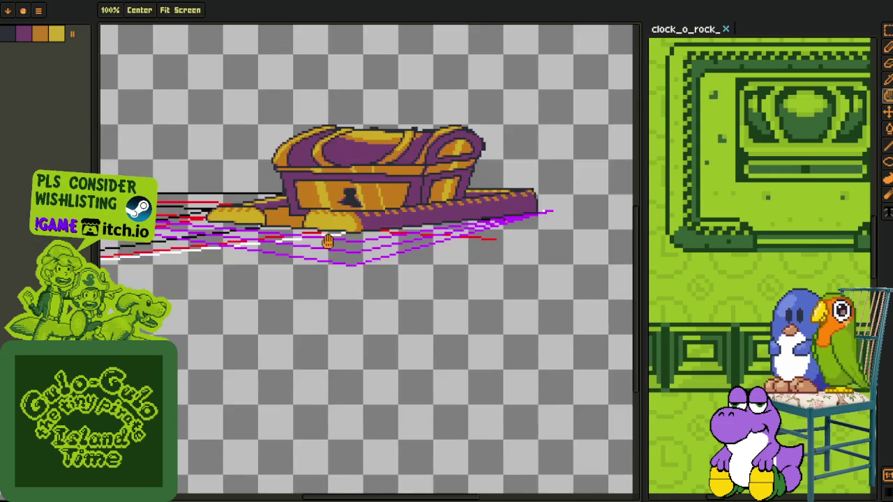
scroll(258, 213, up, 3)
scroll(258, 213, up, 2)
scroll(258, 213, down, 3)
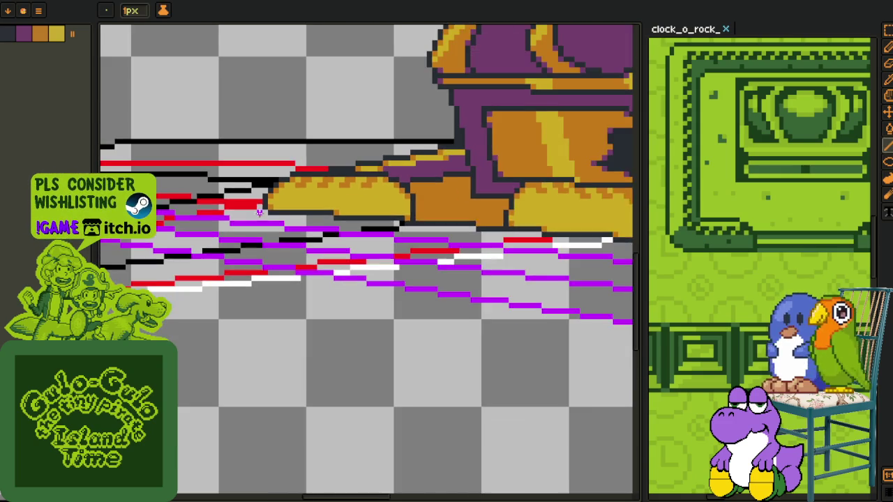
Pick a colour from the canvas near the chest's lower-left base and show the layers list.
scroll(299, 215, up, 1)
key(alt)
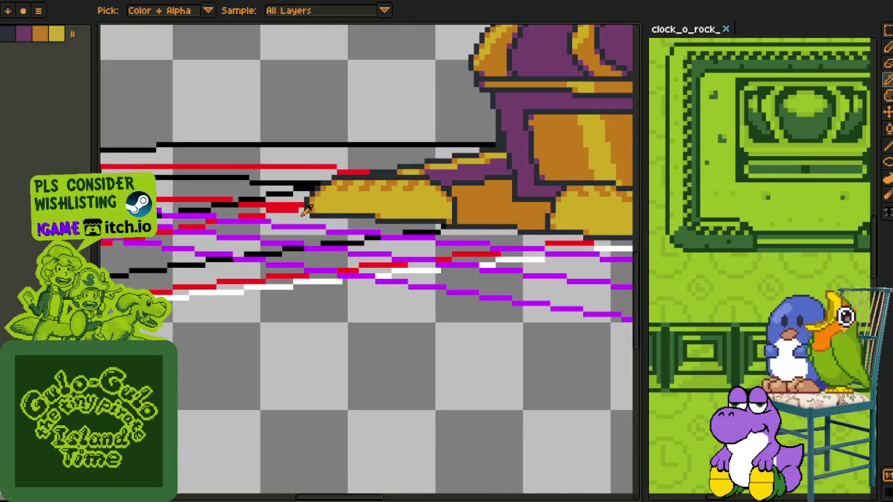
drag(311, 325, 260, 279)
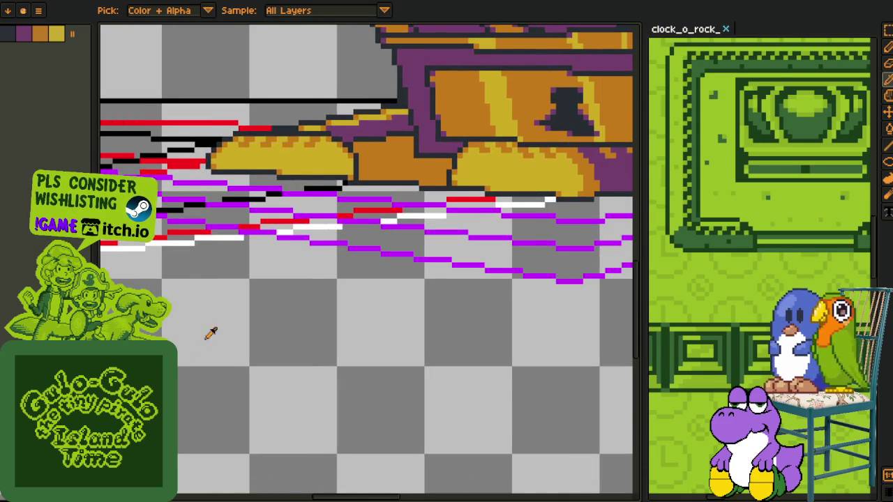
key(Tab)
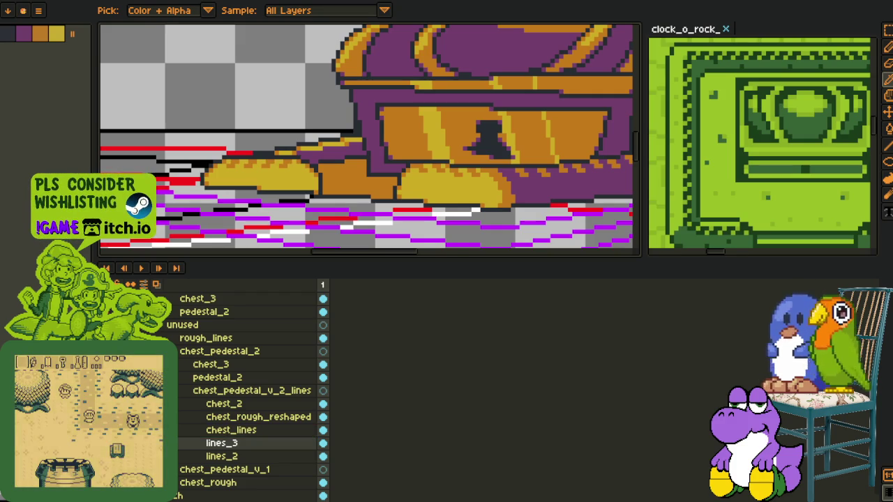
scroll(244, 391, up, 2)
scroll(187, 359, up, 2)
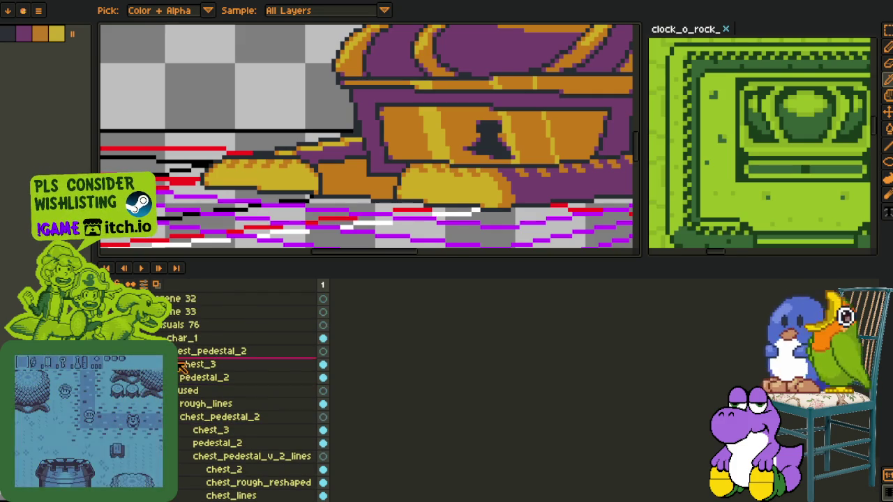
Create a new layer in the chest_pedestal_2 group named pedestal_extension.
right_click(187, 360)
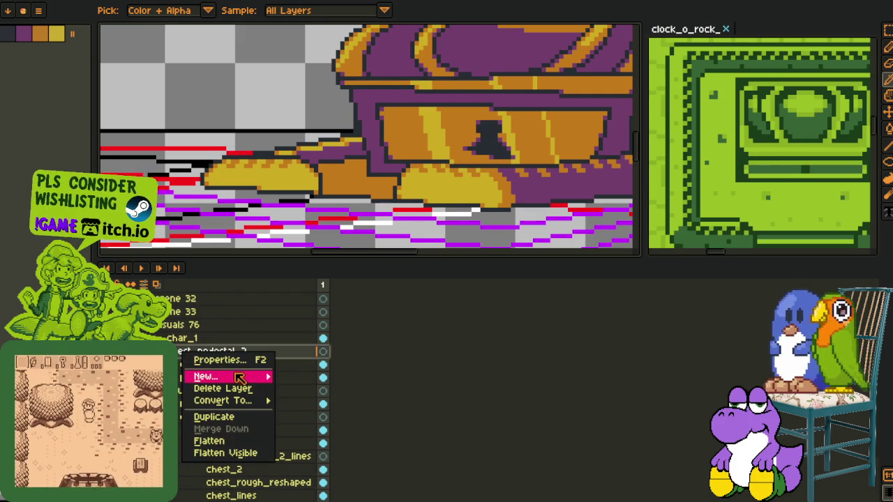
click(304, 375)
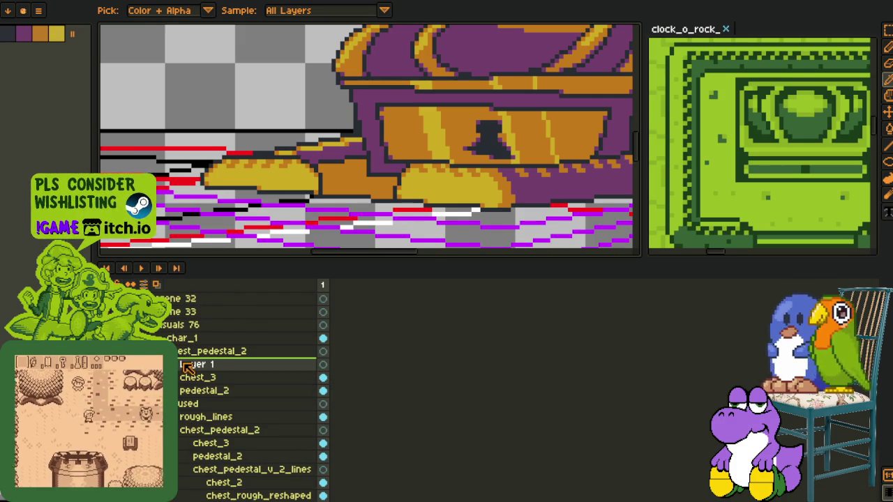
double_click(192, 365)
text(pe)
text(al_extensio)
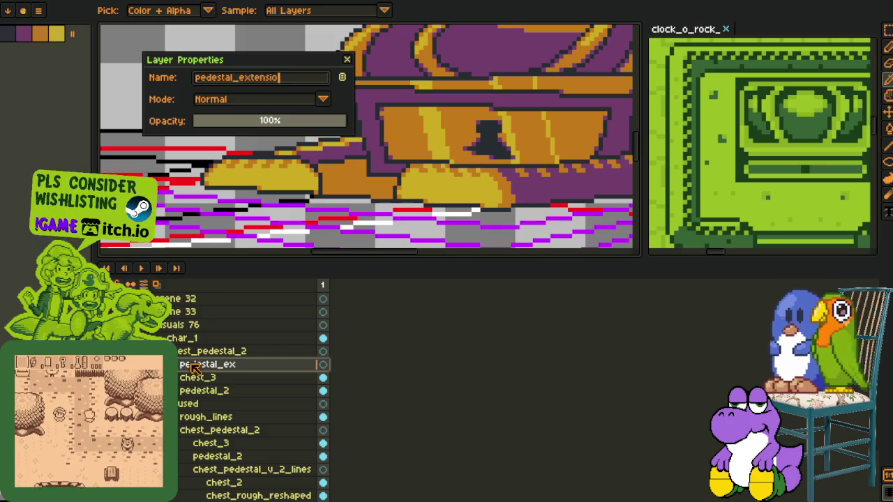
text(n)
key(Return)
key(Tab)
scroll(200, 185, up, 1)
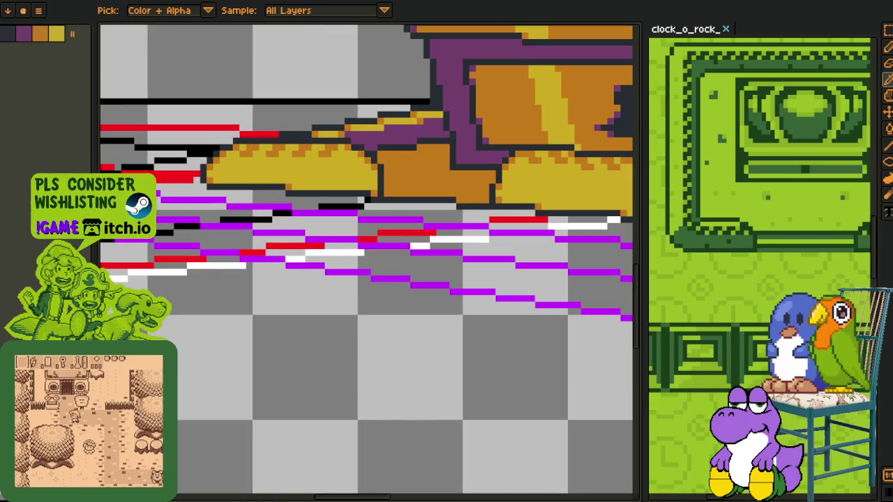
Draw a black line from the chest's right edge to the ledge, discarding trial diagonal and vertical lines.
scroll(197, 277, down, 1)
scroll(224, 289, down, 1)
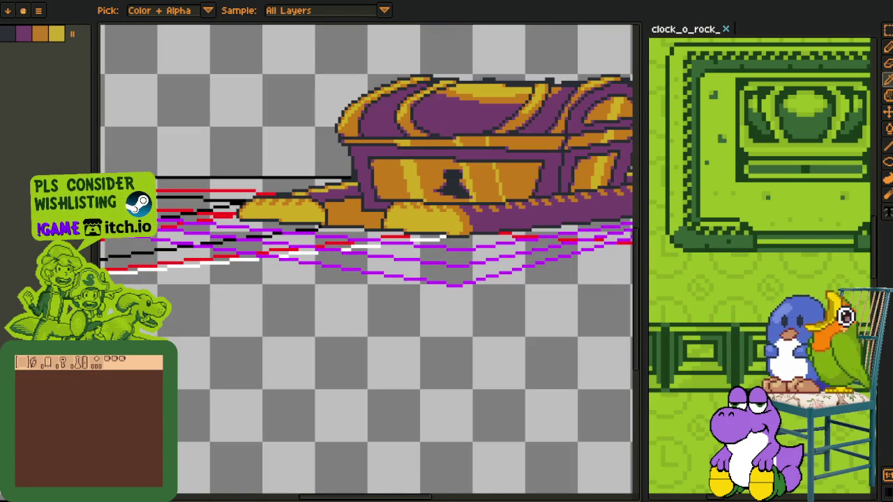
scroll(218, 208, up, 1)
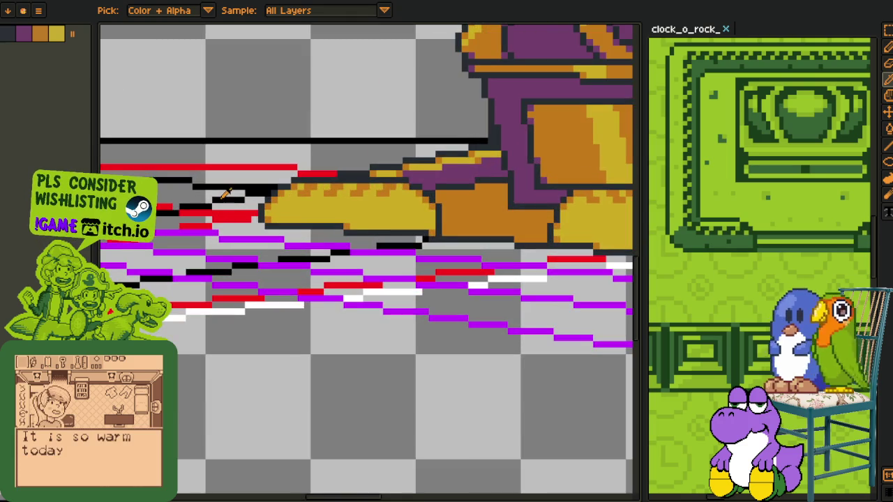
scroll(259, 224, up, 1)
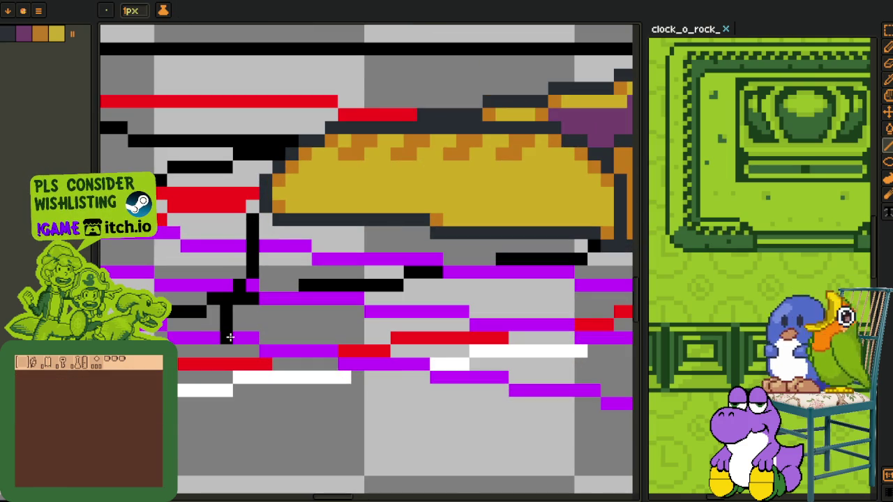
scroll(229, 337, down, 1)
scroll(225, 315, up, 1)
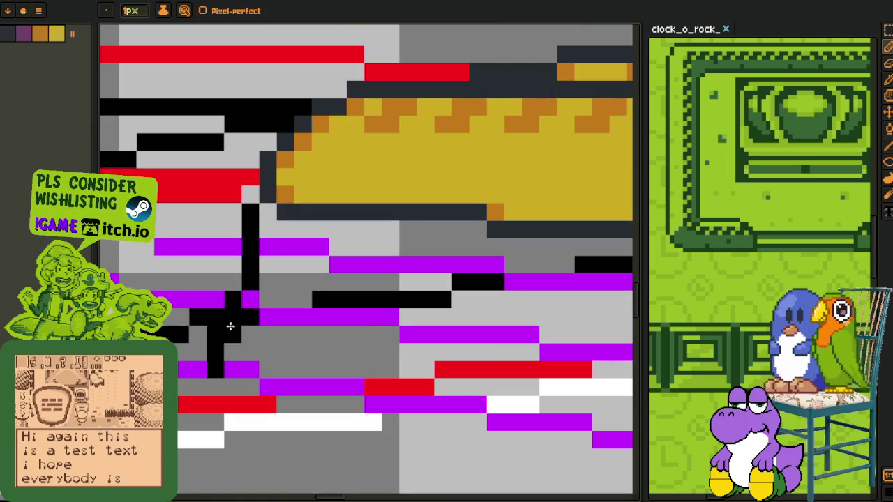
key(e)
key(o)
key(b)
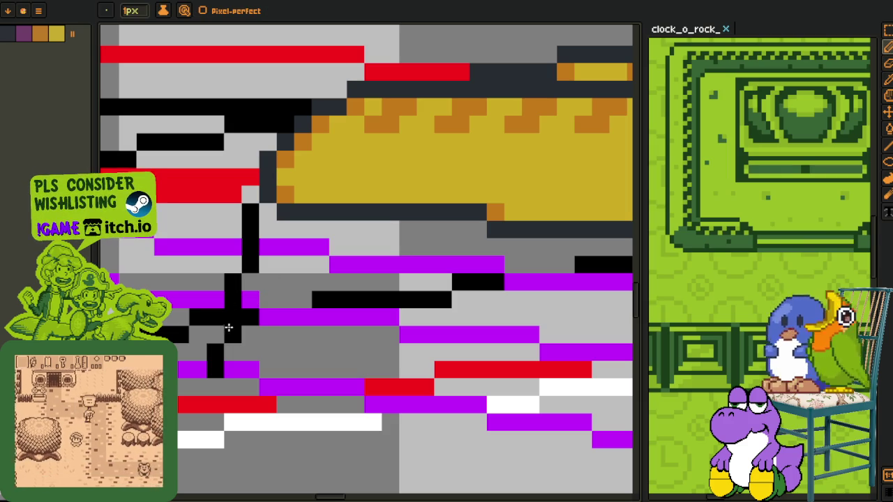
key(h)
scroll(279, 296, down, 3)
scroll(278, 296, down, 3)
scroll(393, 302, up, 1)
scroll(532, 245, up, 3)
key(b)
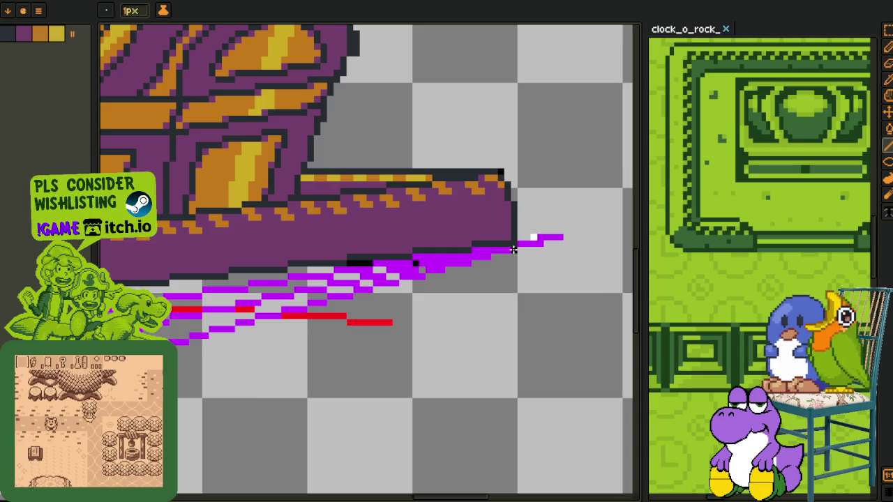
scroll(423, 389, left, 5)
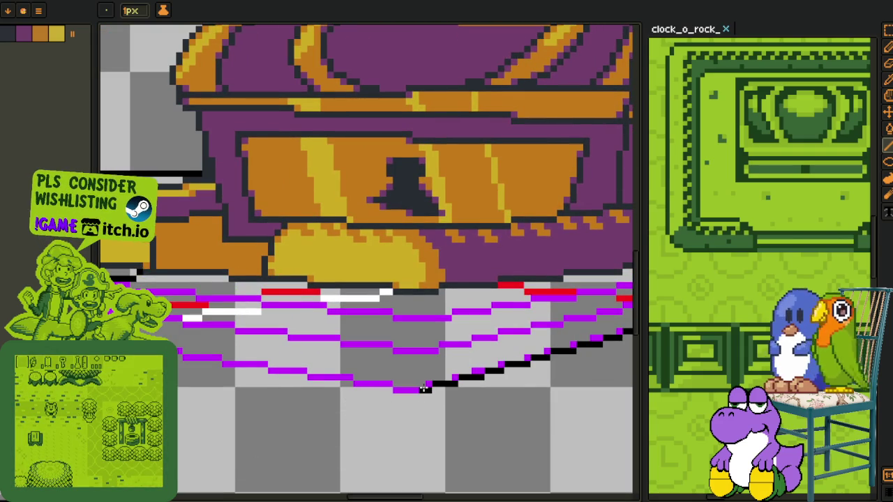
scroll(423, 390, down, 2)
scroll(528, 393, up, 2)
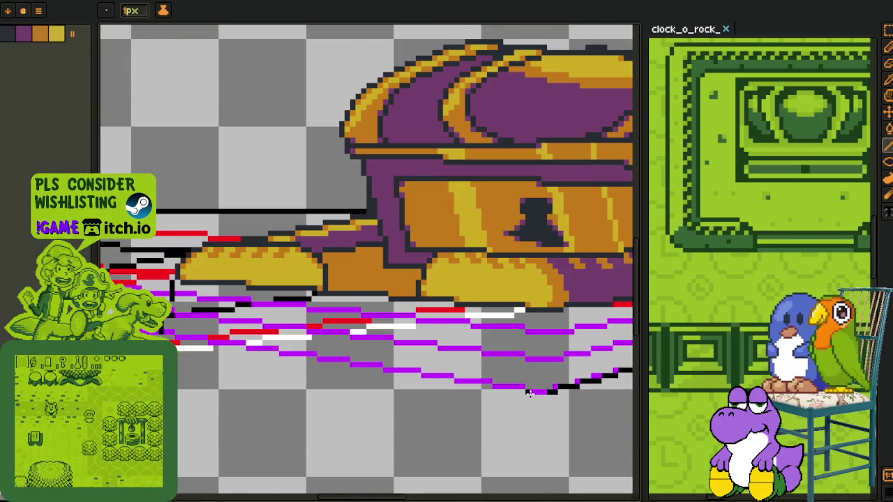
drag(542, 392, 166, 332)
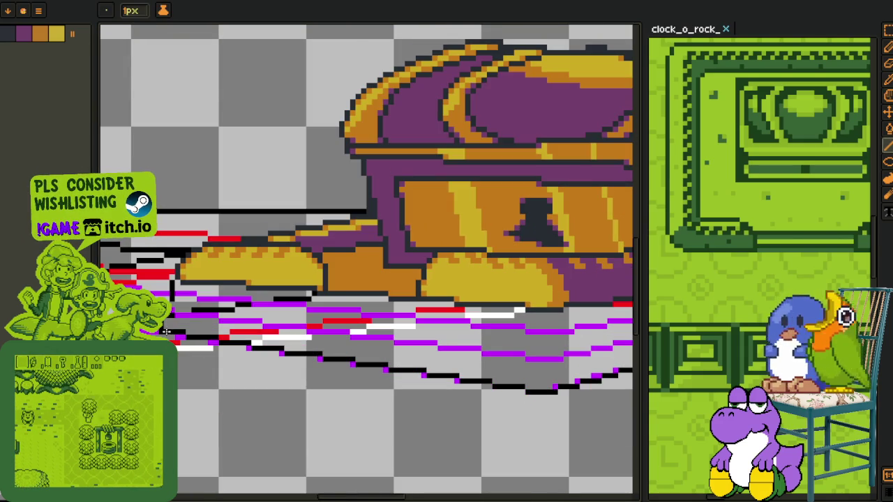
scroll(330, 340, up, 2)
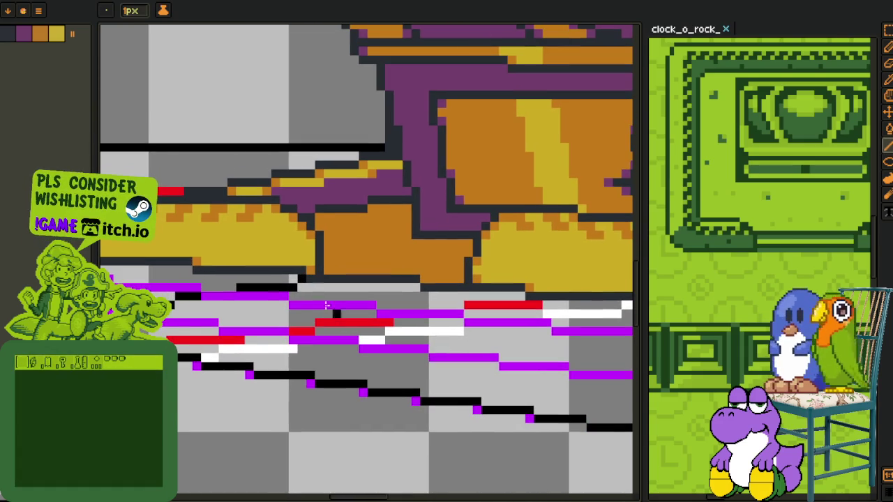
drag(314, 281, 194, 357)
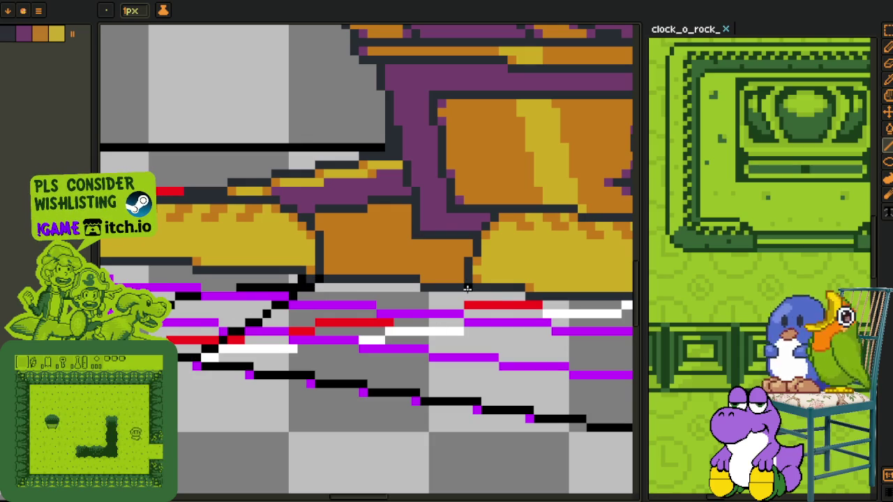
drag(466, 298, 466, 380)
key(ctrl+z)
key(ctrl+z)
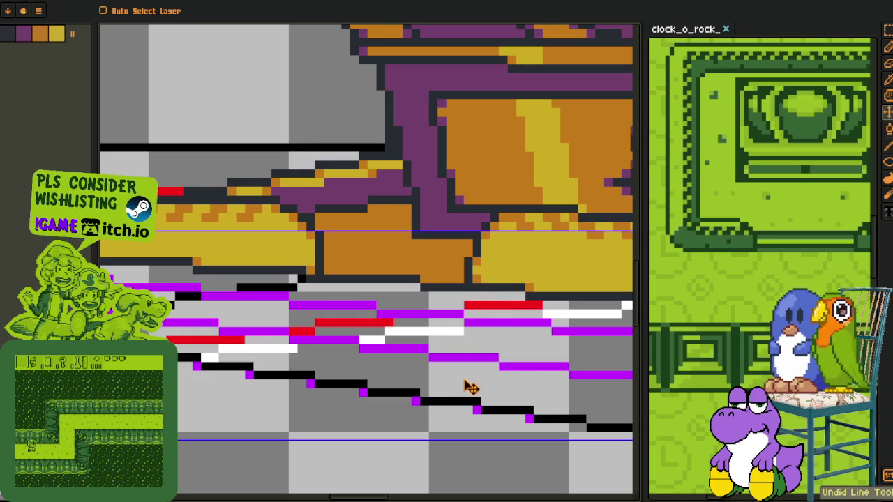
drag(318, 283, 287, 369)
scroll(287, 369, down, 3)
key(ctrl+z)
Recolour a stray black pixel purple, shift a short black line one pixel right, and extend it downward.
scroll(302, 325, up, 2)
scroll(300, 326, up, 1)
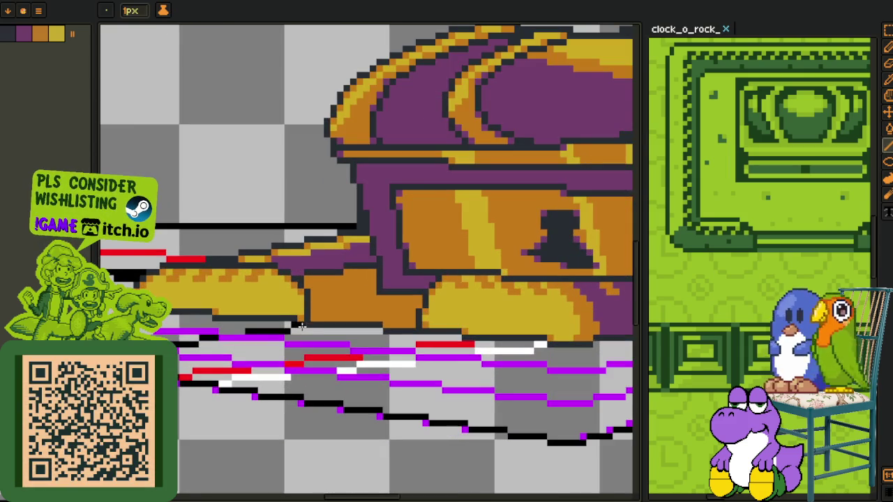
scroll(293, 336, up, 1)
scroll(300, 339, up, 1)
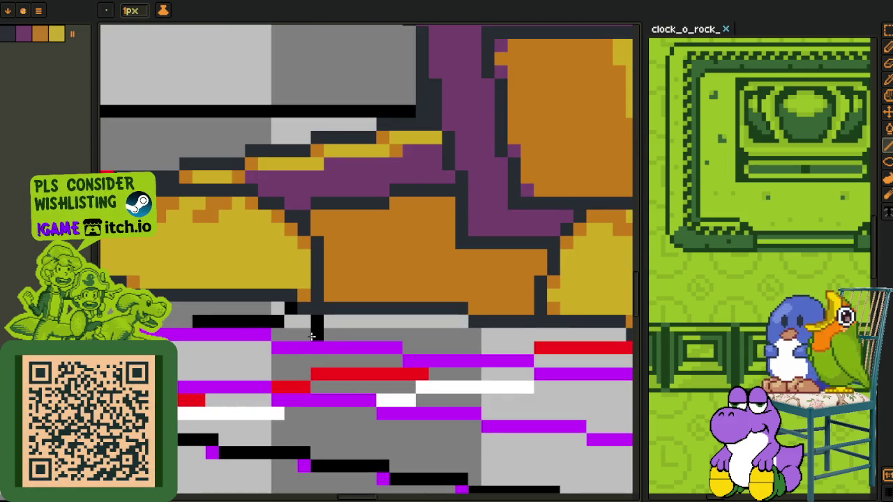
key(b)
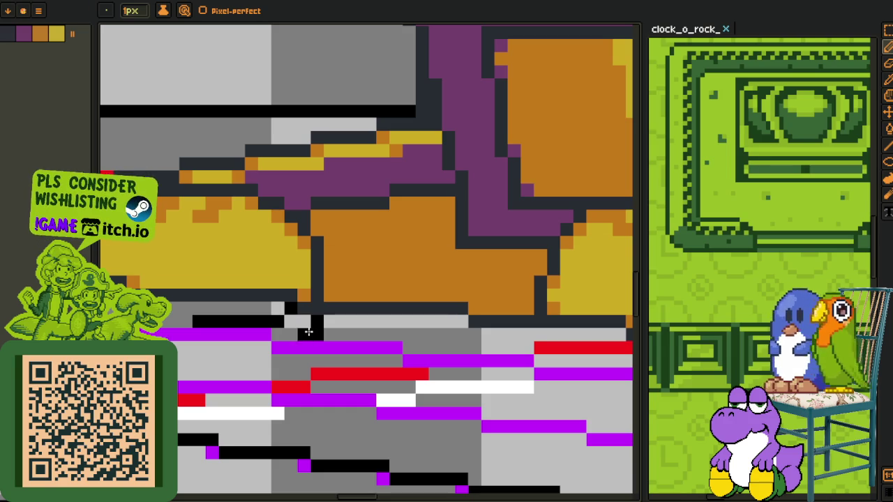
mouse_move(300, 332)
mouse_down()
mouse_move(304, 321)
mouse_move(335, 326)
mouse_up()
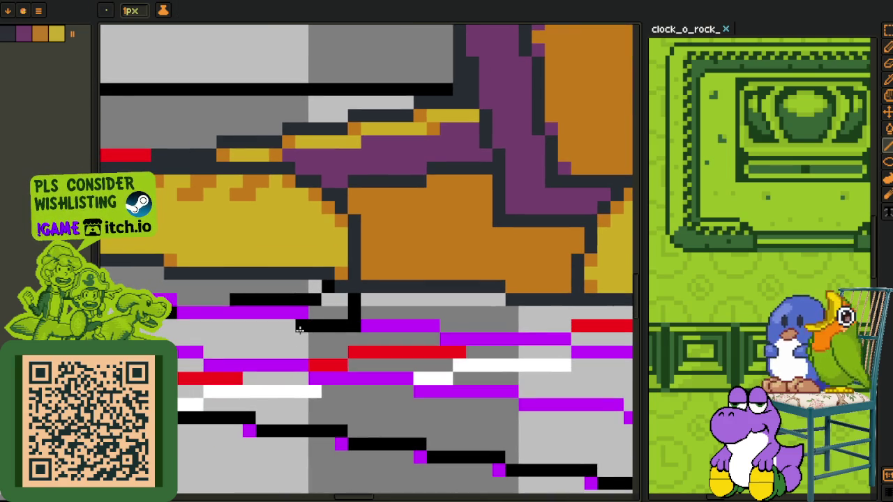
mouse_move(299, 360)
mouse_down()
mouse_move(391, 325)
mouse_move(338, 319)
mouse_up()
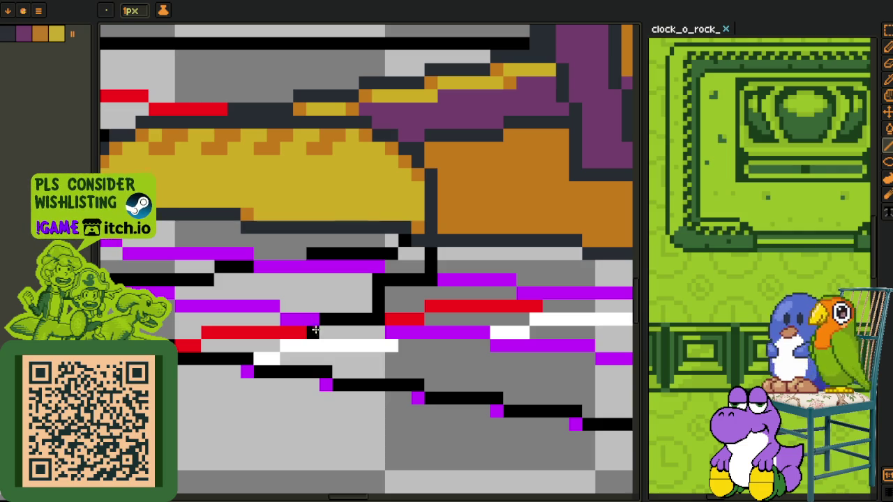
scroll(314, 365, down, 2)
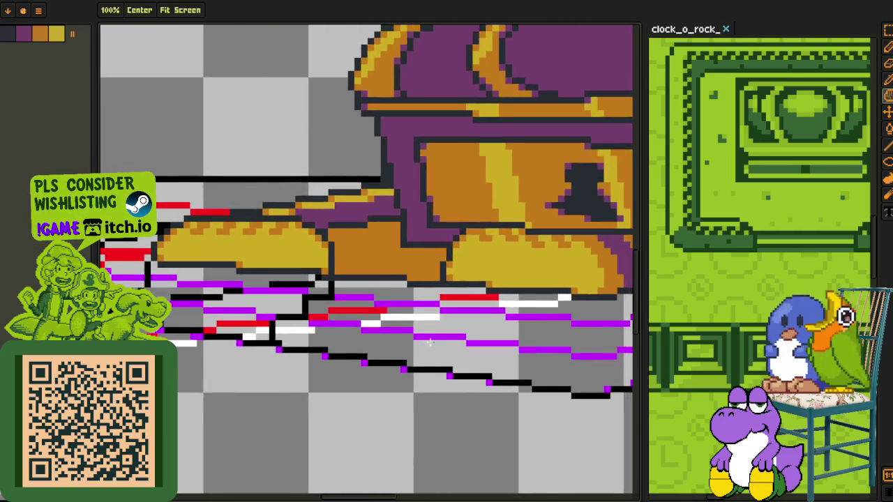
scroll(428, 342, up, 1)
scroll(454, 309, up, 1)
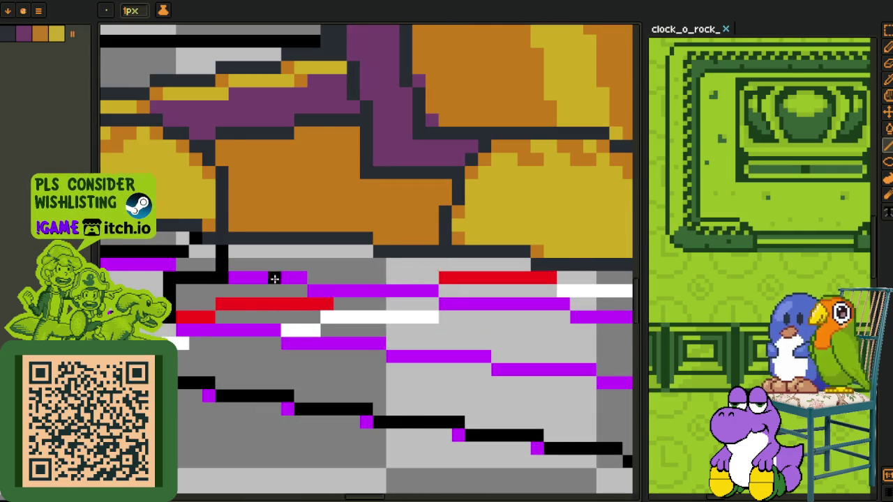
scroll(281, 279, down, 2)
scroll(268, 285, up, 3)
click(439, 294)
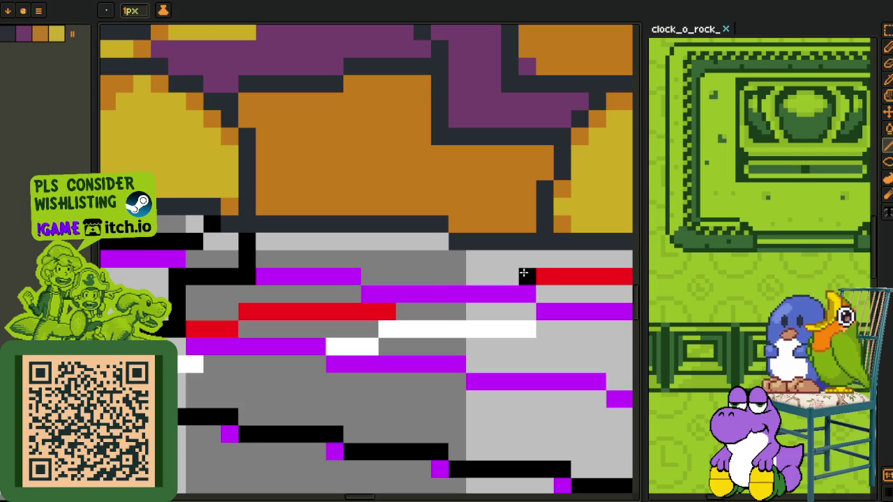
key(m)
drag(236, 230, 258, 288)
key(Right)
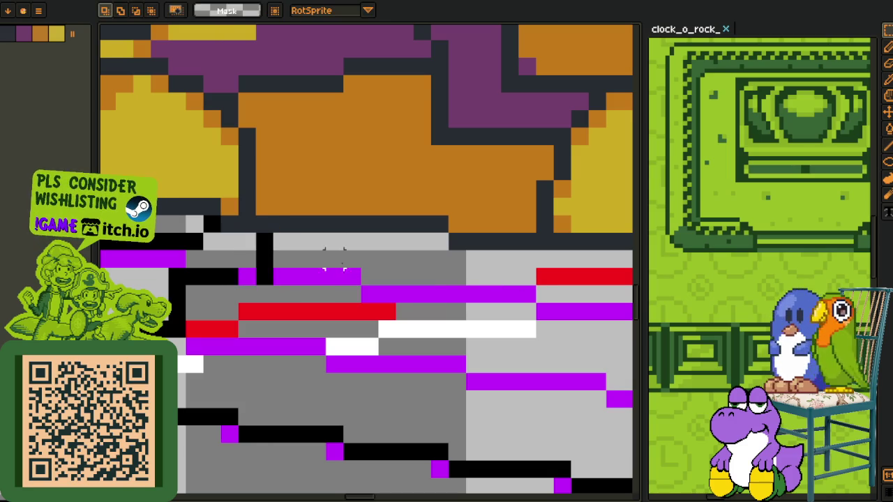
key(p)
mouse_move(532, 263)
mouse_down()
mouse_move(524, 283)
mouse_move(486, 295)
mouse_move(471, 373)
mouse_move(487, 364)
mouse_up()
Blacken the purple row's right end, remove extra black vertical lines, and extend the step line right.
scroll(487, 363, down, 1)
scroll(497, 323, down, 1)
drag(490, 320, 457, 321)
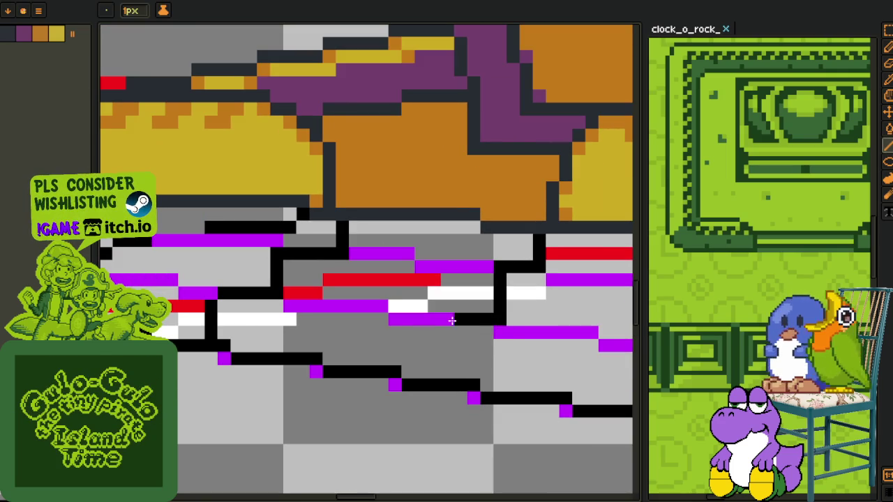
scroll(442, 369, down, 1)
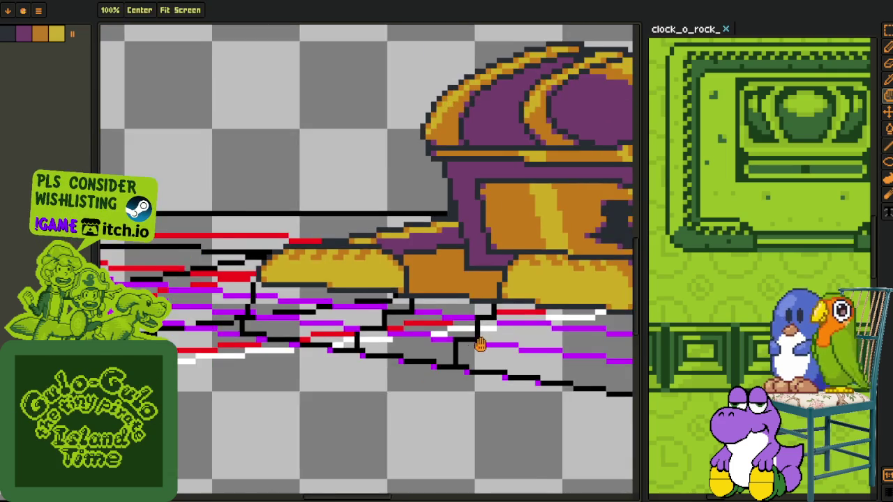
key(m)
scroll(382, 279, up, 1)
drag(382, 279, 504, 387)
key(ctrl+z)
key(ctrl+z)
key(ctrl+z)
scroll(482, 299, up, 1)
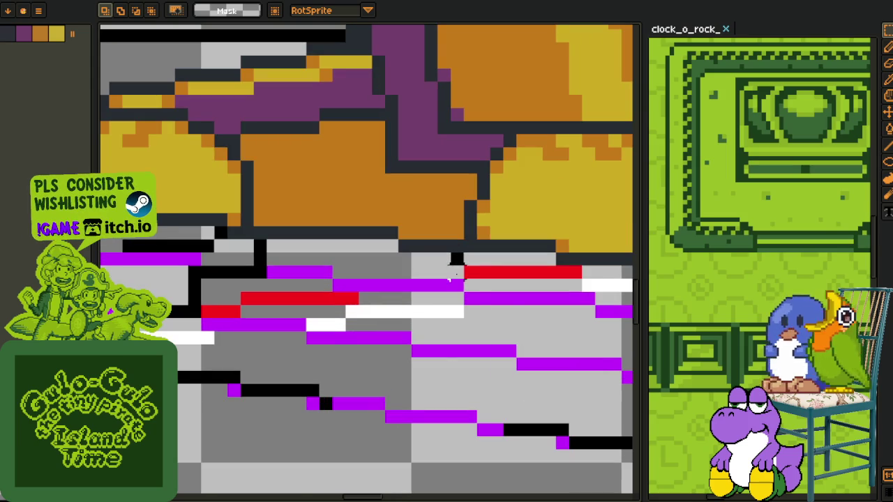
key(b)
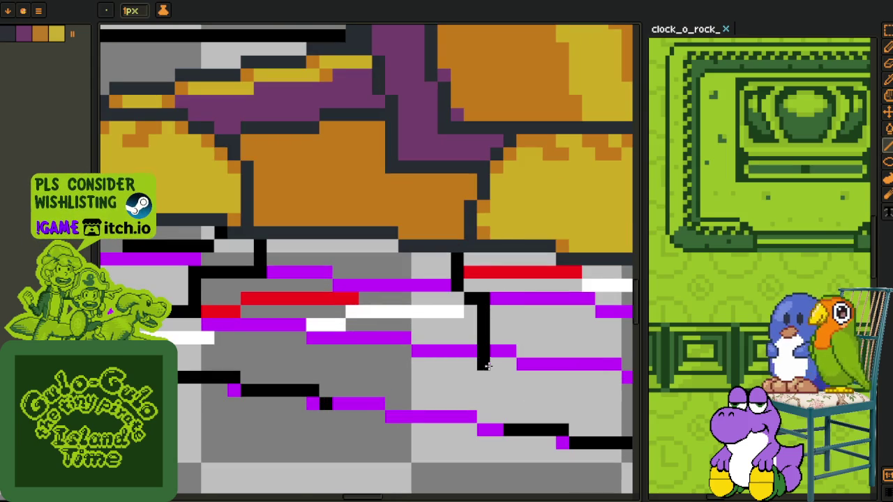
mouse_move(509, 353)
mouse_down()
mouse_move(522, 354)
mouse_move(519, 424)
mouse_up()
scroll(514, 418, down, 2)
scroll(439, 362, up, 2)
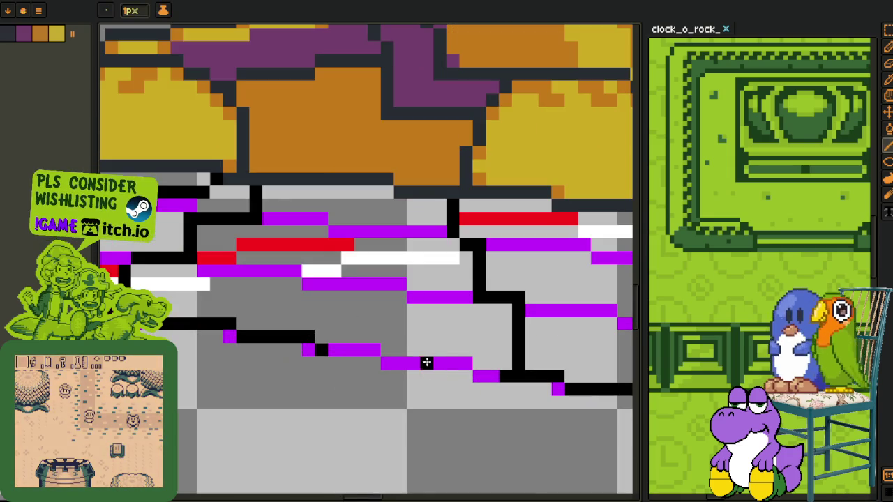
Turn every magenta stripe run on the pedestal steps black with pencil touches and bucket fills.
drag(341, 349, 397, 363)
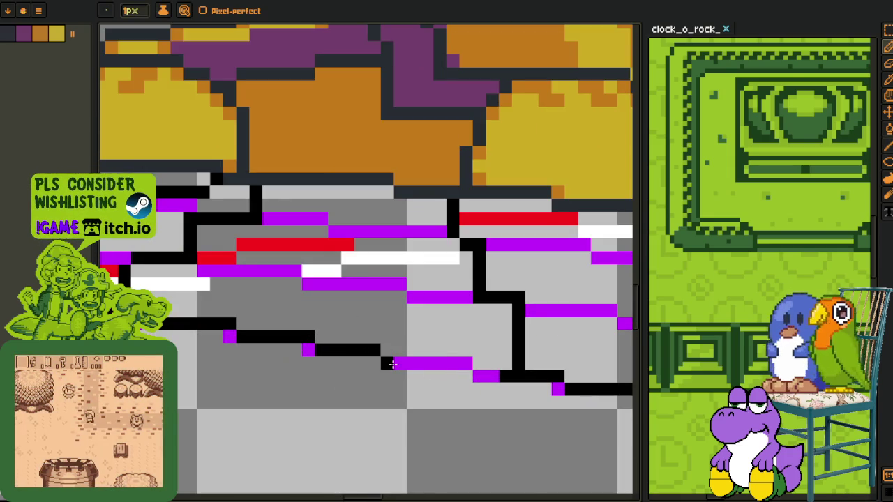
key(g)
click(491, 377)
key(b)
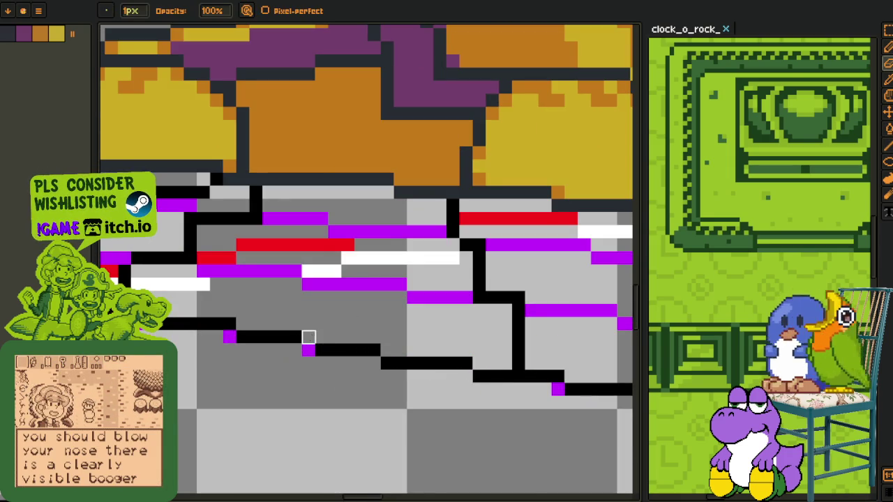
click(311, 348)
click(217, 270)
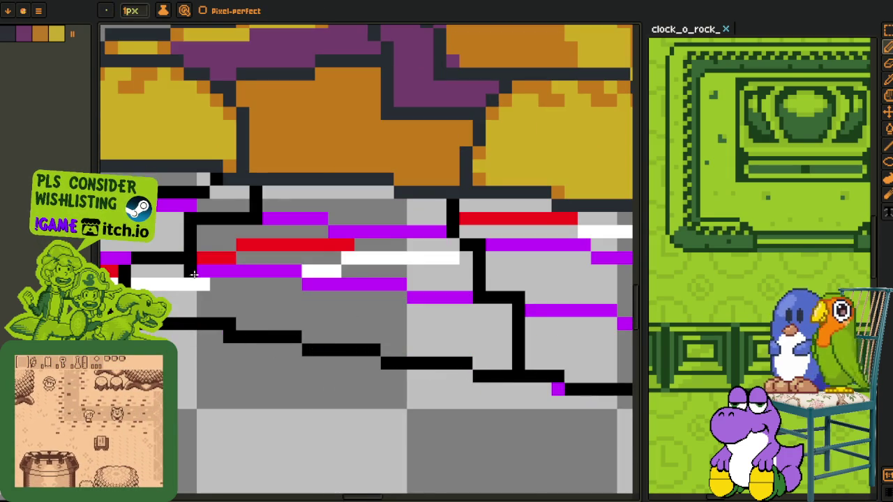
key(g)
click(237, 270)
click(333, 284)
click(439, 297)
click(384, 231)
click(309, 218)
drag(522, 342, 303, 279)
key(b)
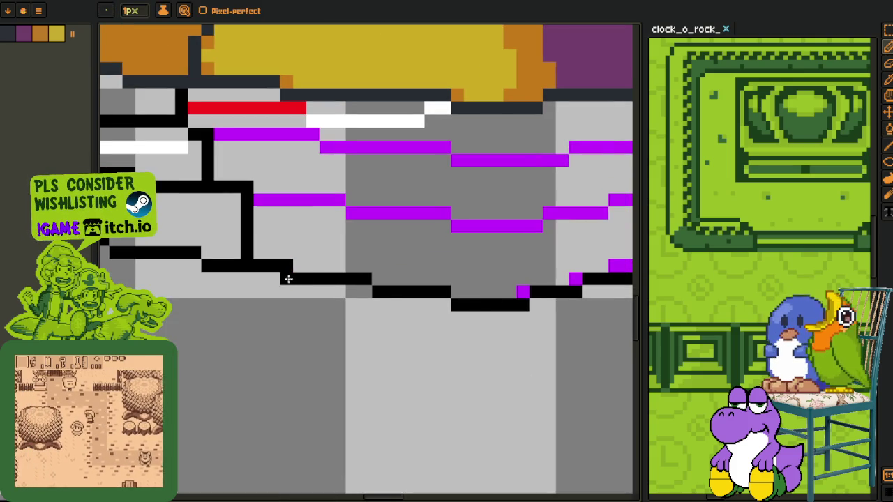
scroll(498, 297, down, 5)
key(Tab)
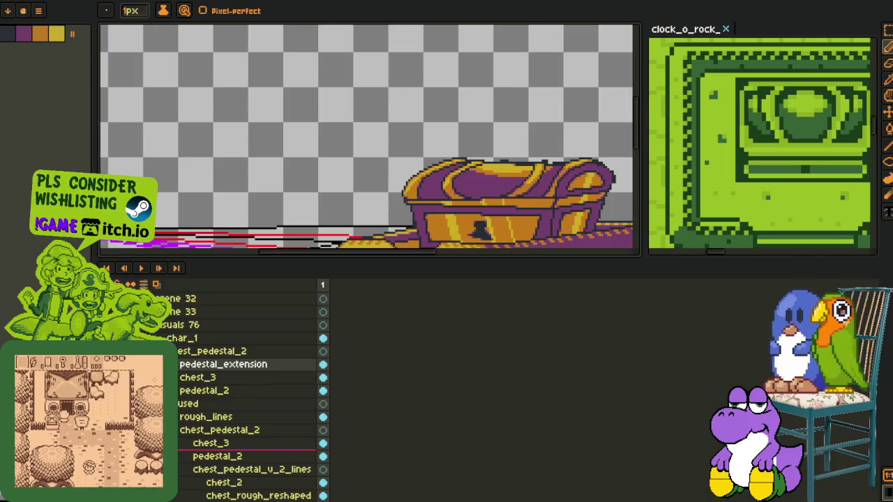
Fill the dark outline under the base and the grey area beneath the chest with gold.
key(Tab)
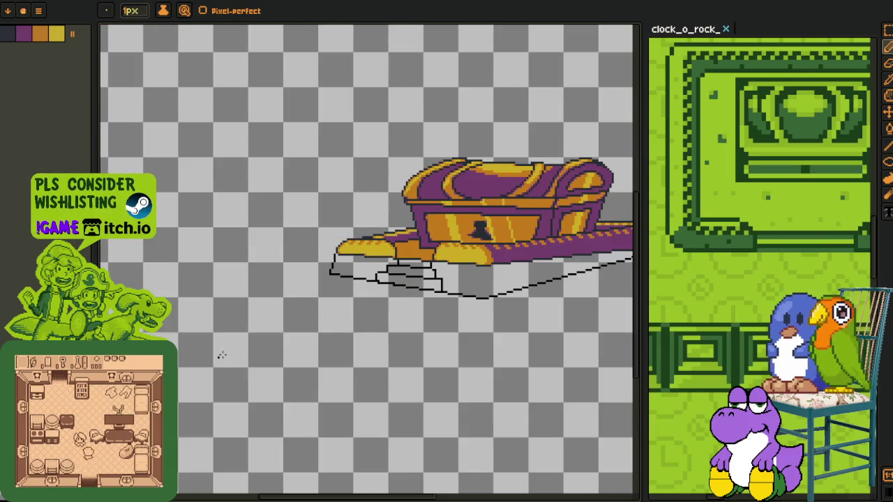
drag(480, 291, 400, 309)
scroll(400, 308, down, 3)
scroll(400, 309, up, 2)
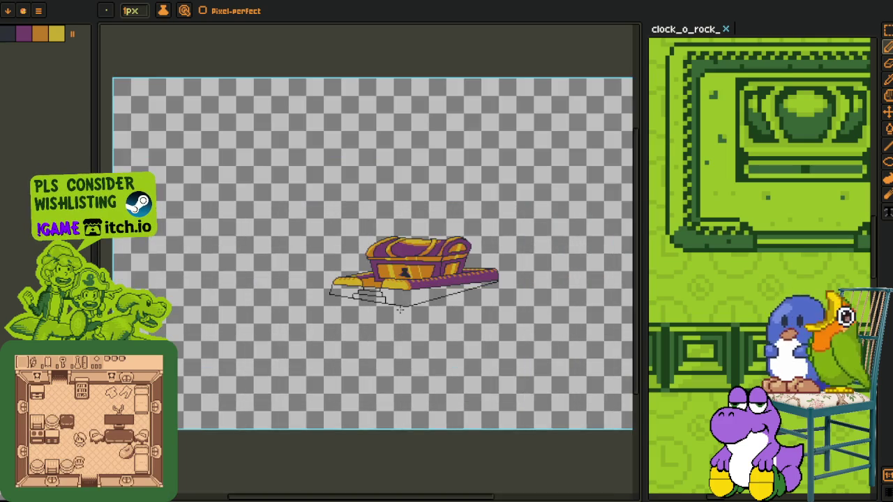
scroll(399, 309, up, 1)
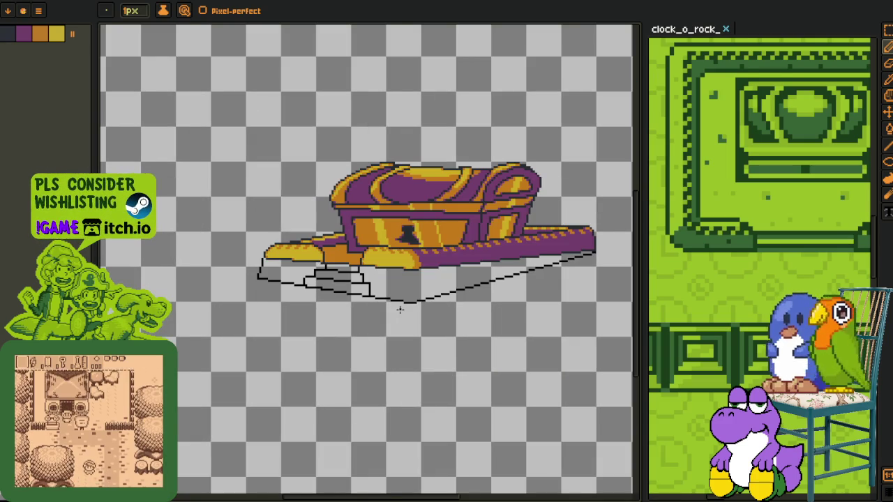
scroll(399, 309, up, 1)
scroll(328, 270, up, 1)
scroll(335, 265, up, 1)
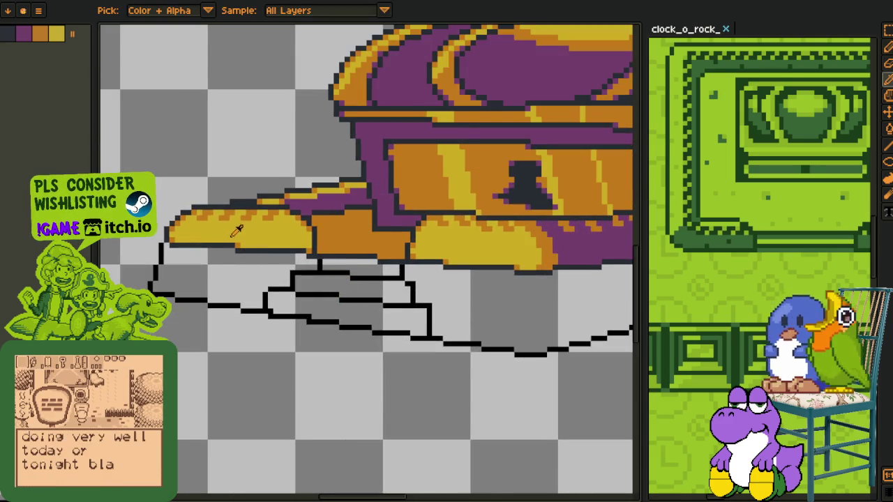
scroll(240, 237, up, 1)
scroll(272, 248, up, 1)
key(g)
key(b)
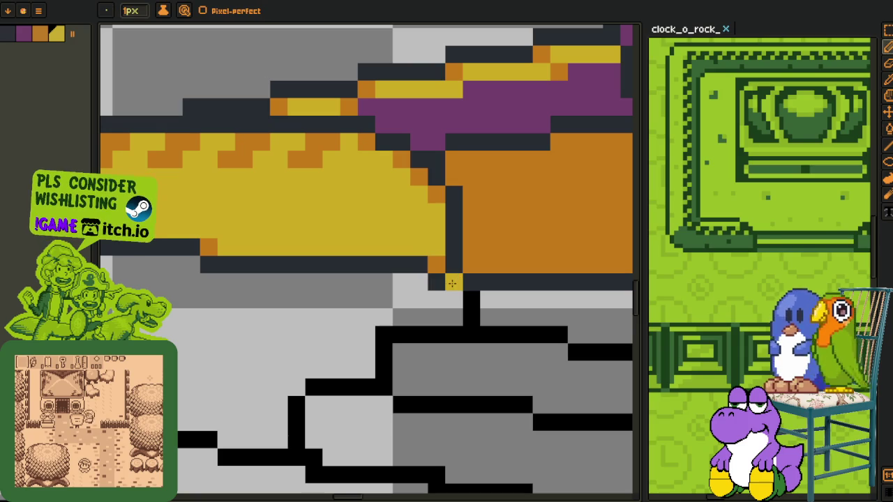
click(436, 265)
key(g)
click(314, 264)
click(208, 247)
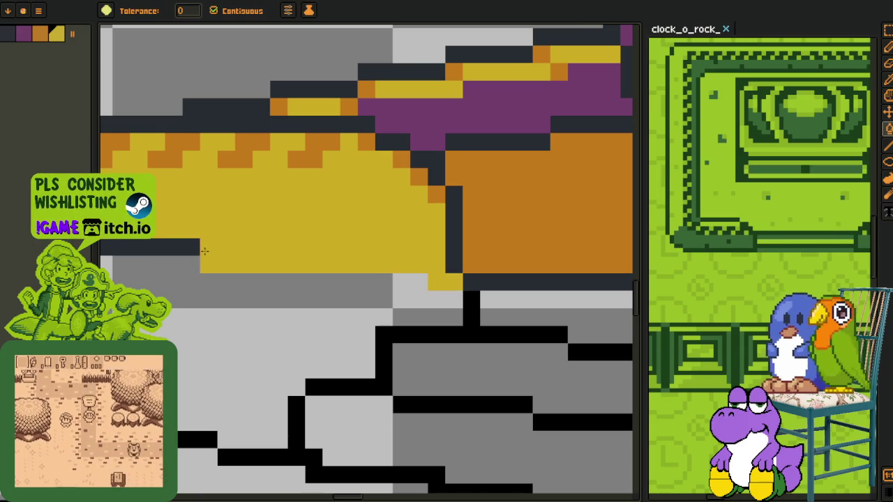
drag(178, 249, 387, 249)
click(223, 249)
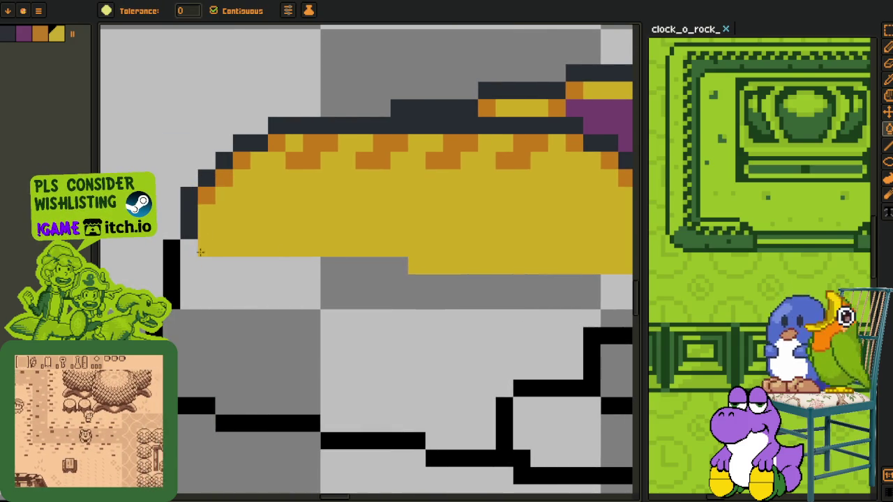
drag(223, 250, 381, 314)
click(380, 314)
scroll(380, 314, up, 3)
scroll(301, 248, up, 2)
Draw an orange vertical divider line down through the gold to the bottom edge.
click(303, 248)
drag(303, 248, 304, 322)
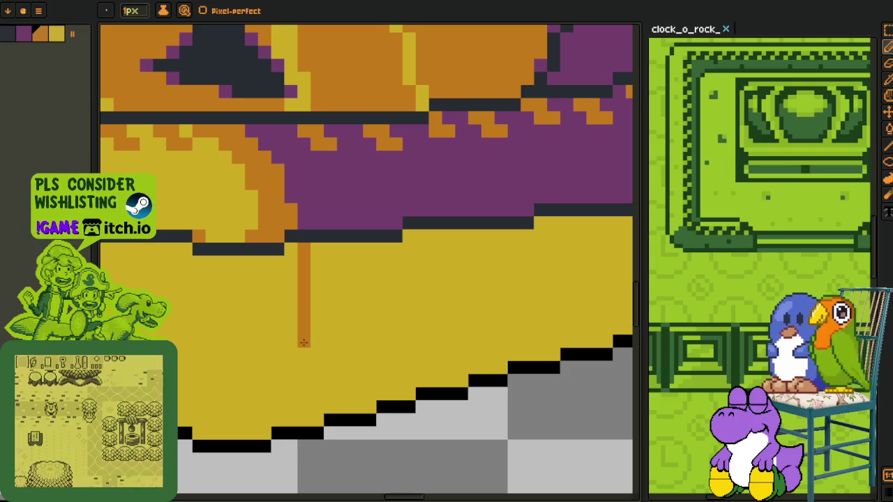
scroll(277, 389, down, 2)
scroll(277, 389, down, 2)
scroll(368, 386, up, 3)
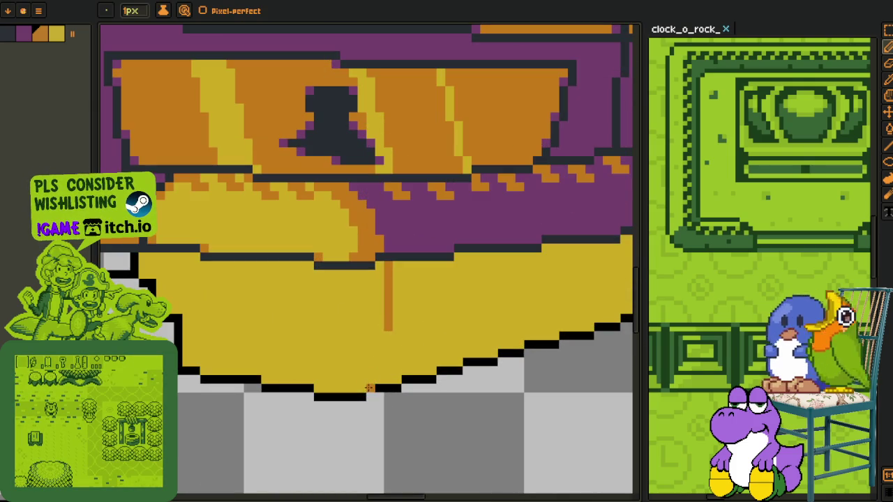
key(l)
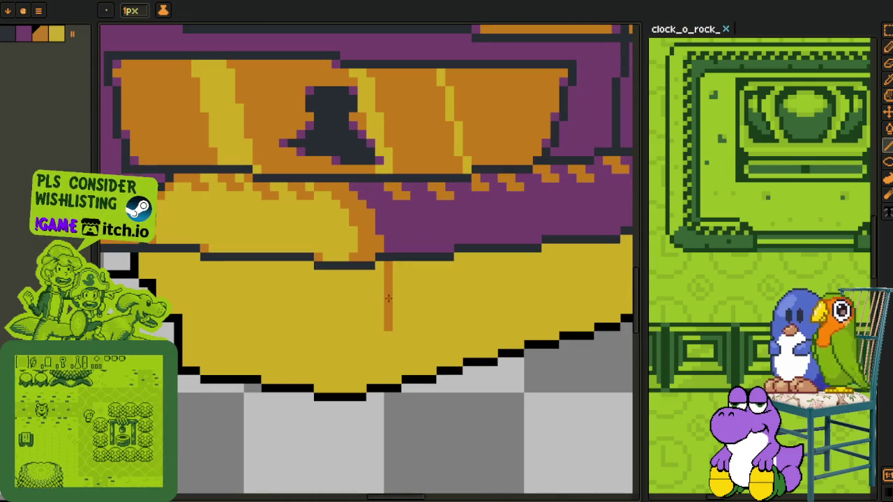
drag(391, 316, 396, 361)
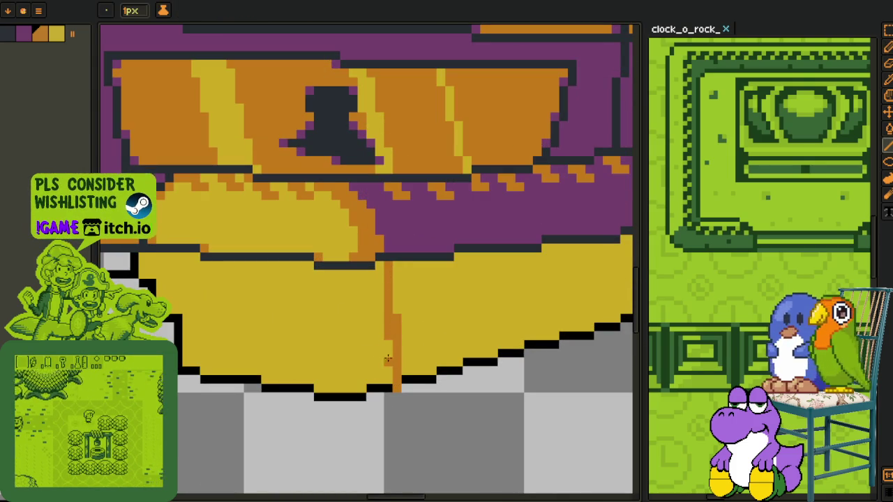
Fill the gold area left of the divider with orange.
key(g)
click(369, 349)
scroll(370, 377, down, 2)
scroll(369, 377, up, 3)
key(i)
scroll(230, 359, down, 2)
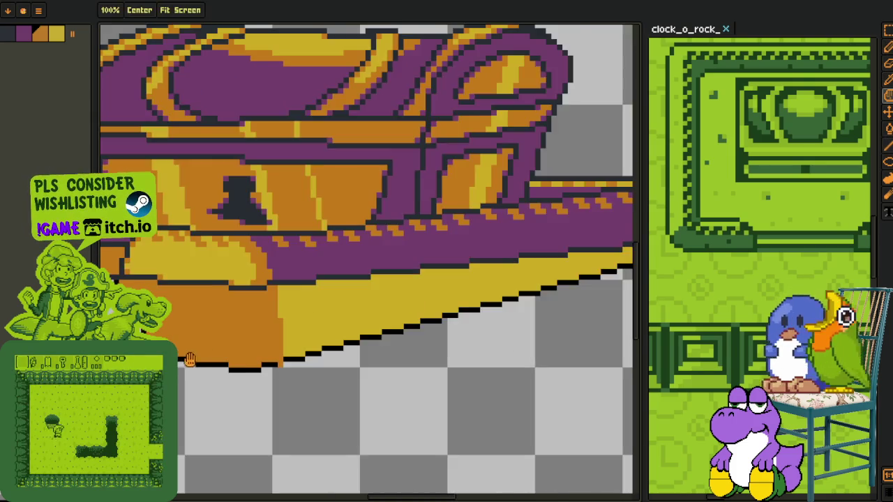
Outline the orange base's bottom edge with a black line and black pixels.
scroll(301, 354, up, 1)
key(l)
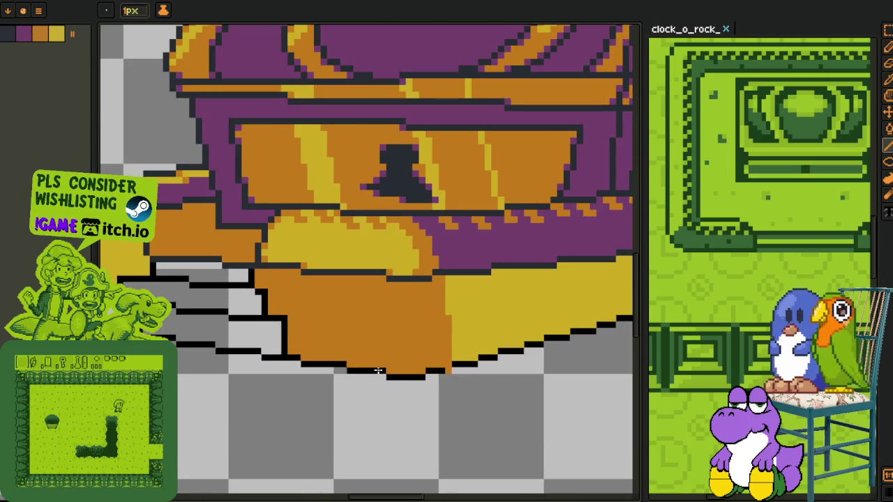
drag(357, 368, 458, 377)
scroll(446, 378, up, 1)
key(b)
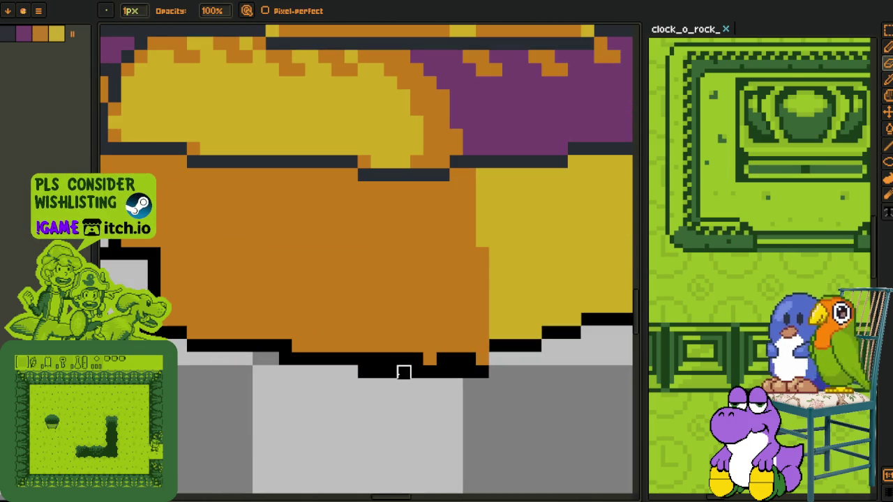
drag(299, 359, 408, 358)
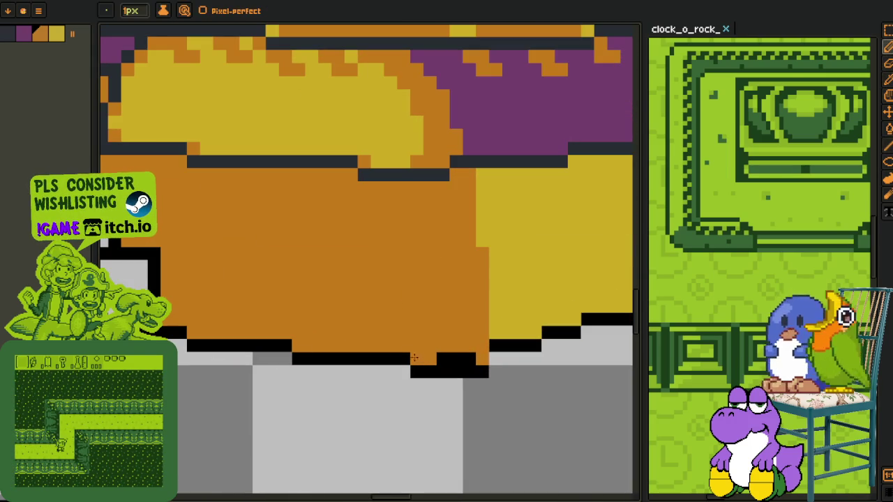
key(b)
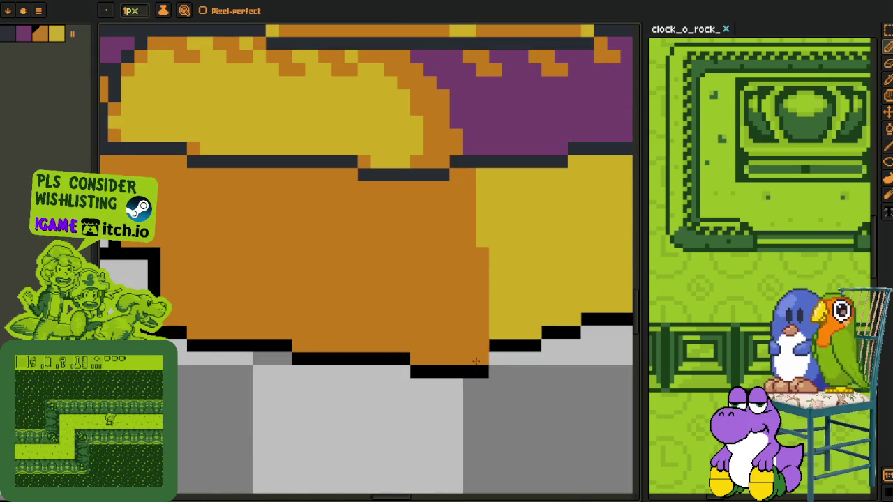
scroll(475, 361, down, 3)
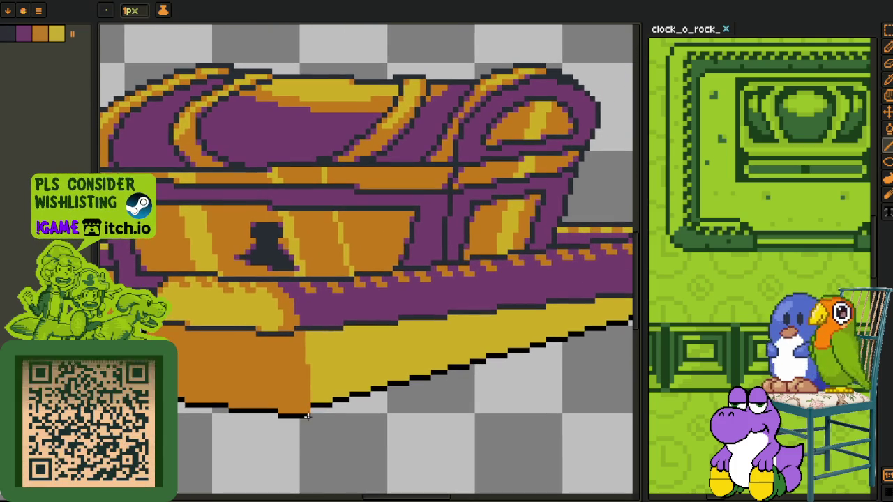
Draw the black staircase outline above the grey steps, stepping up toward the pedestal's right end.
key(alt)
key(alt)
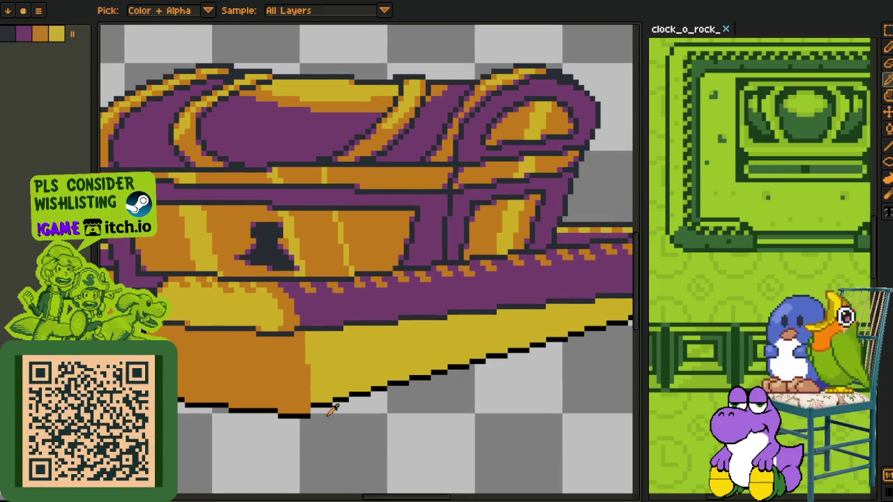
scroll(474, 307, right, 5)
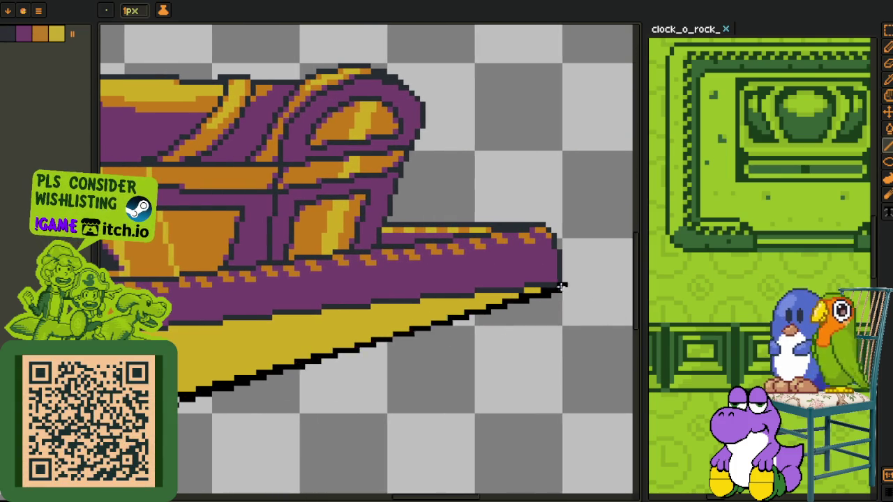
key(alt)
scroll(306, 346, up, 3)
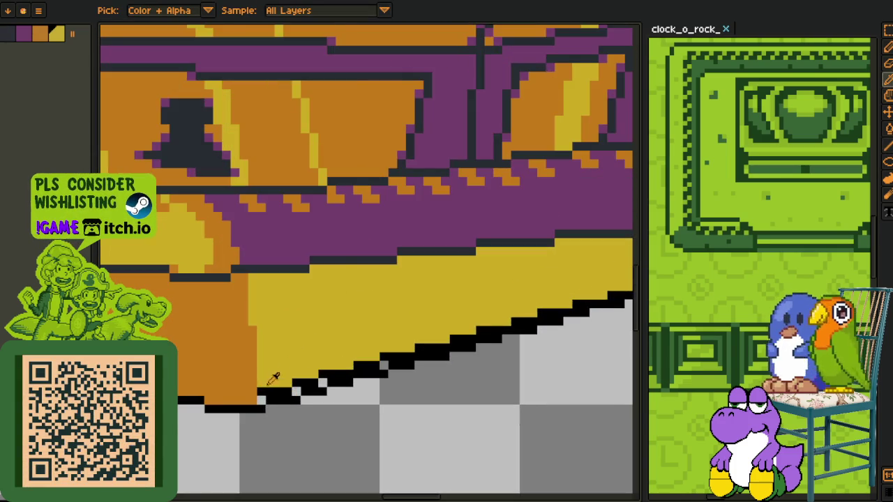
scroll(284, 363, up, 2)
key(g)
key(ctrl)
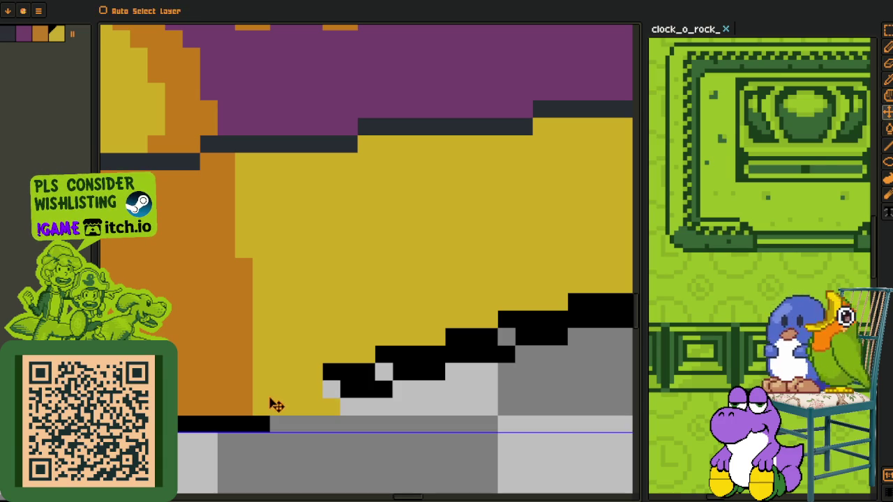
key(b)
click(274, 406)
key(p)
drag(279, 407, 331, 407)
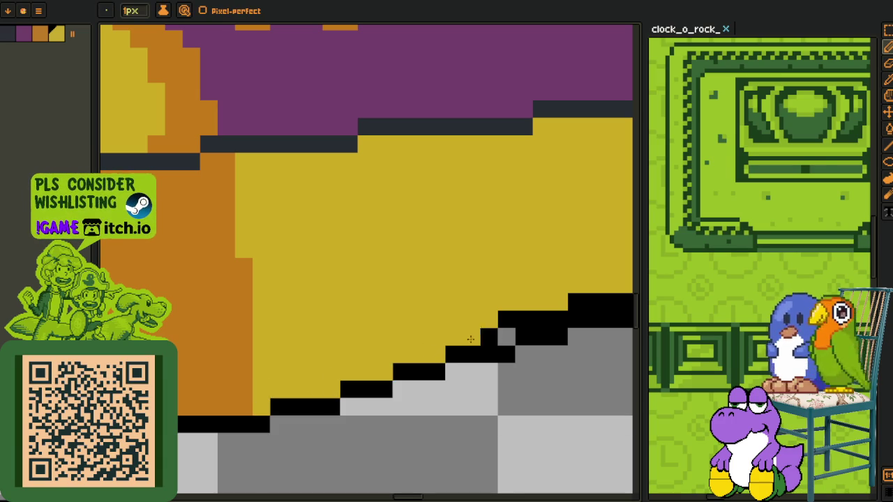
drag(458, 341, 207, 336)
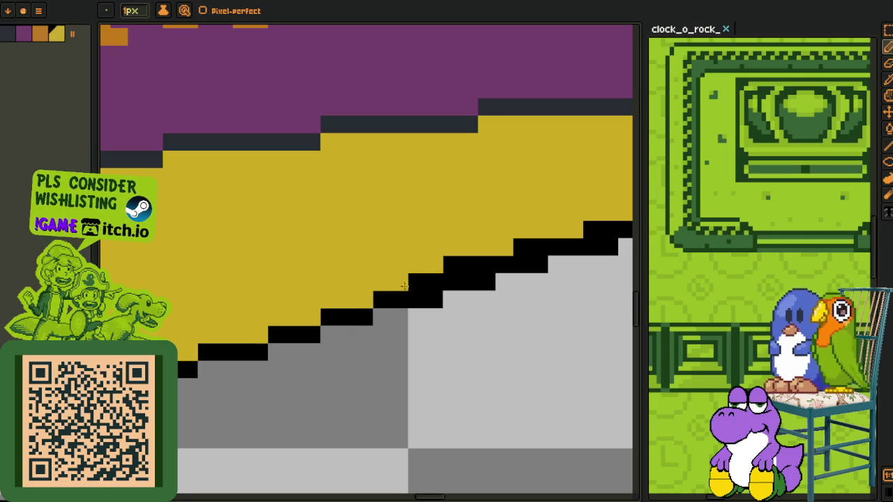
drag(495, 262, 512, 277)
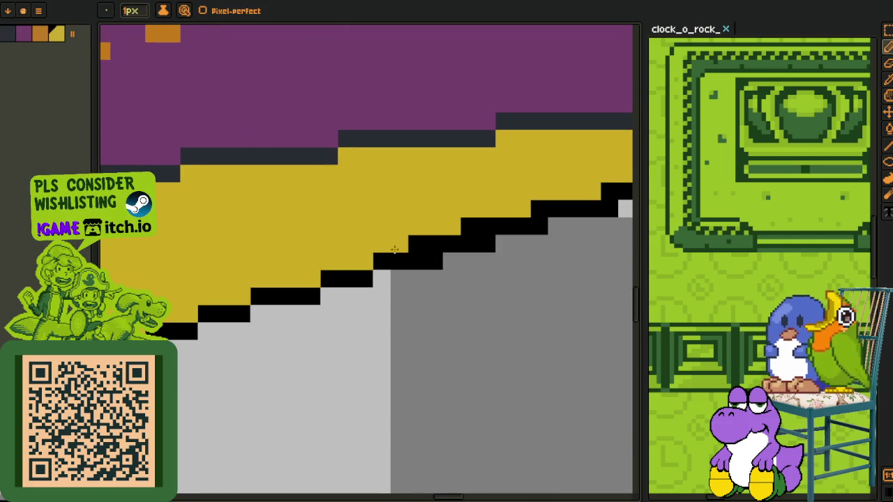
Bucket-fill the yellow band and the dark grey front slope with purple.
drag(487, 223, 236, 294)
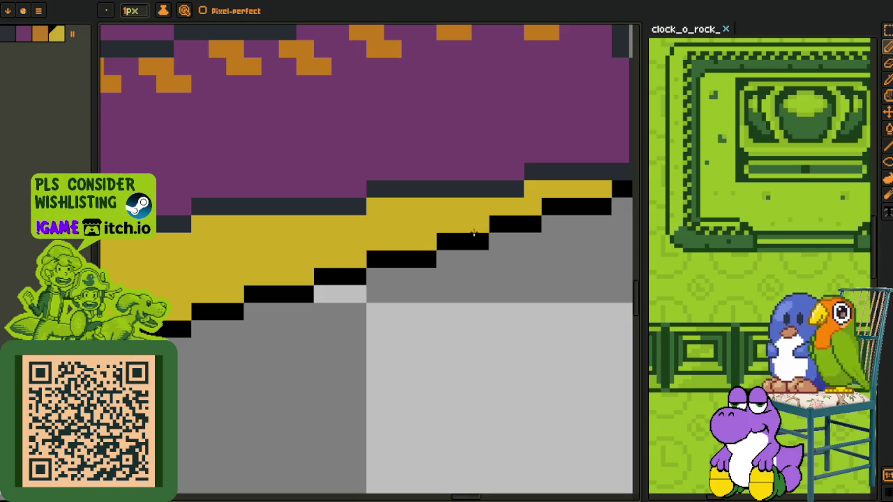
scroll(463, 235, down, 3)
scroll(398, 209, up, 2)
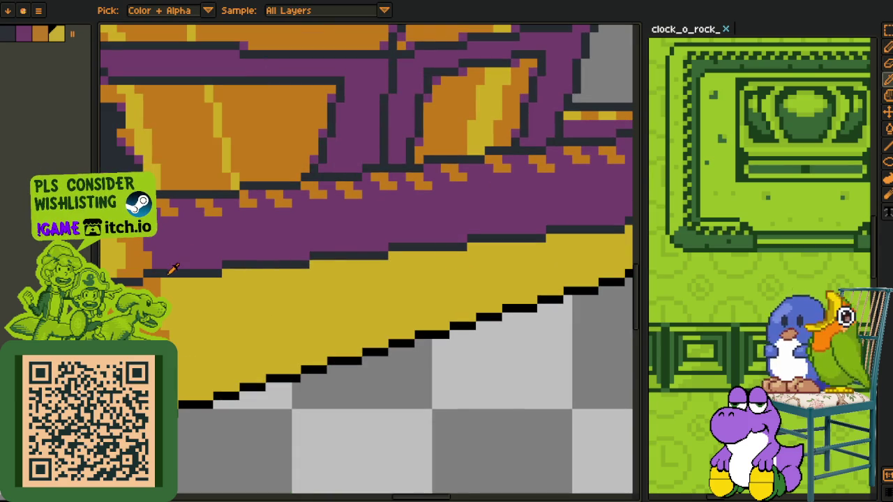
click(183, 278)
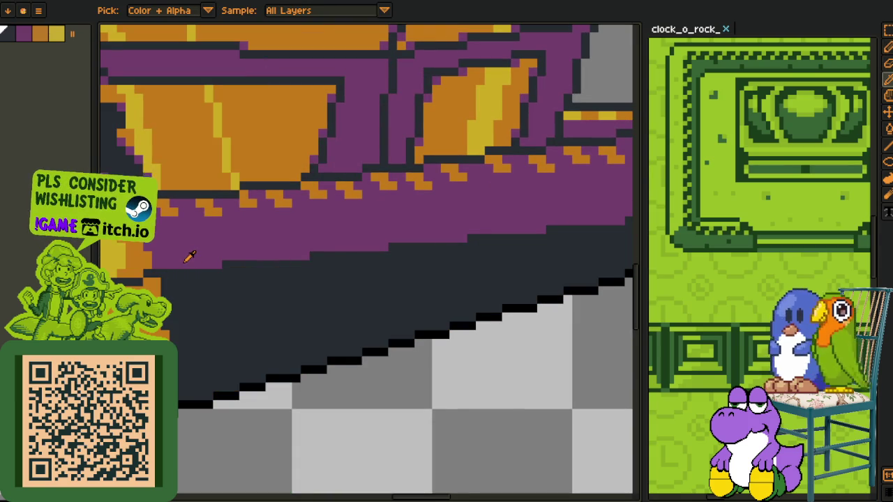
scroll(156, 276, up, 2)
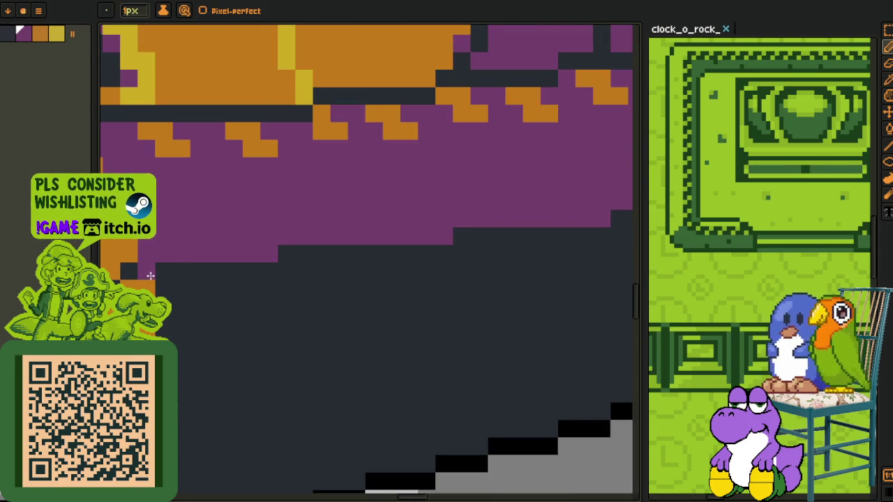
key(g)
click(183, 309)
scroll(342, 328, down, 3)
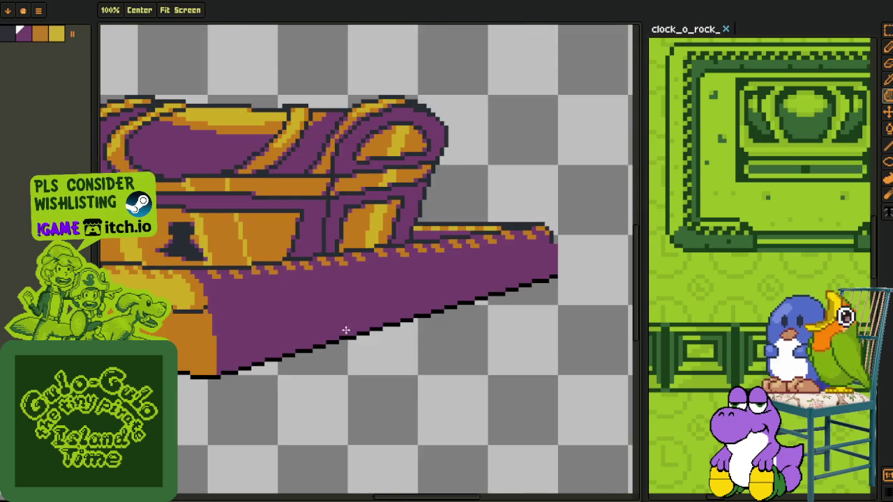
scroll(568, 269, up, 3)
scroll(583, 201, up, 3)
Draw a dark vertical line down the pedestal's right edge.
key(b)
drag(544, 191, 543, 357)
scroll(530, 348, down, 5)
scroll(453, 352, down, 3)
Paint over the dark outline pixels in yellow and add a yellow vertical line down the orange face.
key(i)
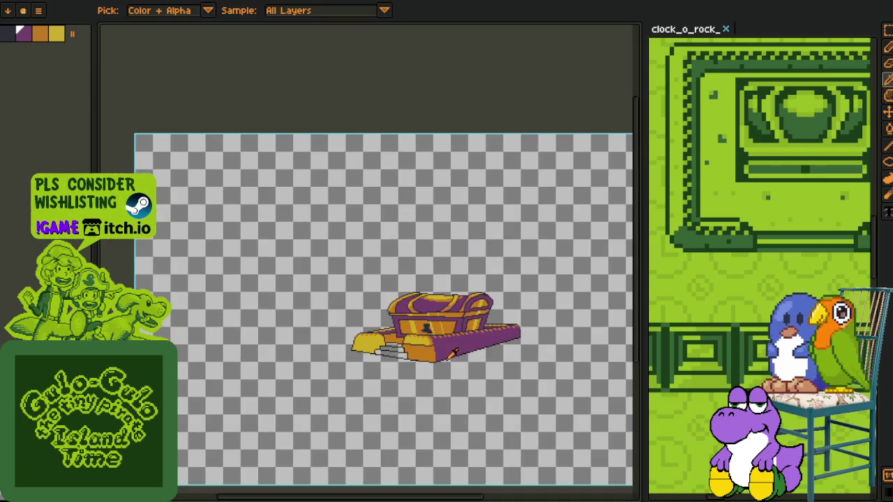
scroll(453, 352, up, 5)
scroll(359, 275, up, 1)
scroll(279, 286, up, 3)
key(b)
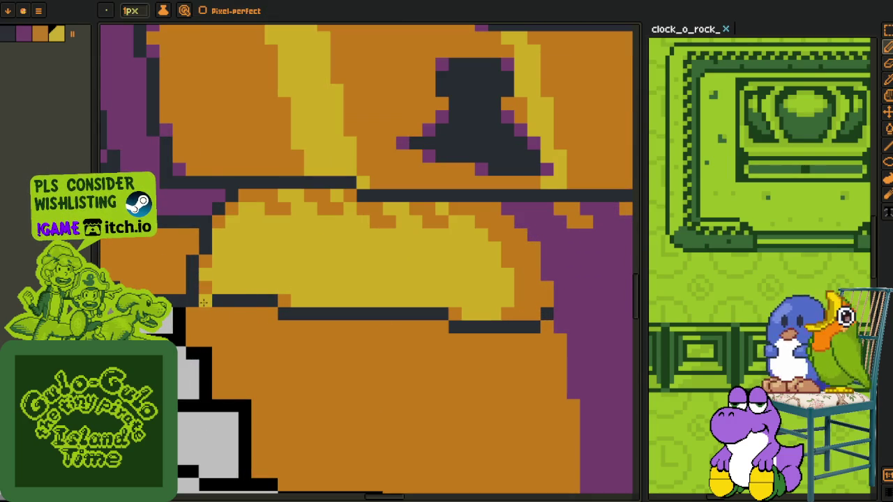
mouse_move(205, 301)
mouse_down()
mouse_move(472, 327)
mouse_move(439, 196)
mouse_up()
key(l)
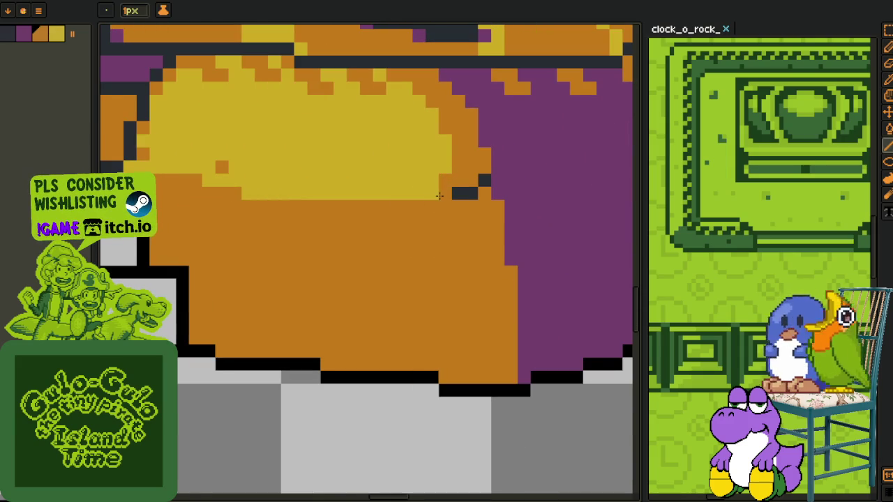
drag(444, 199, 460, 329)
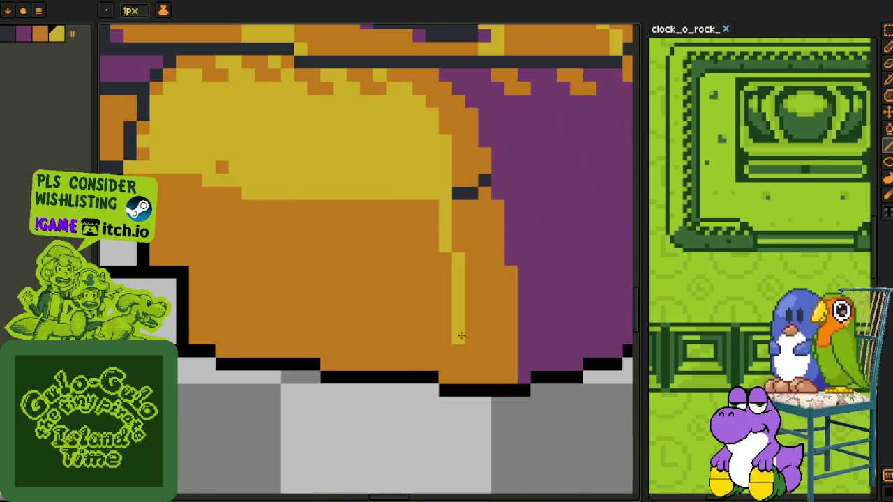
Bucket-fill the large orange face yellow and the black edge pixels orange.
key(g)
click(248, 193)
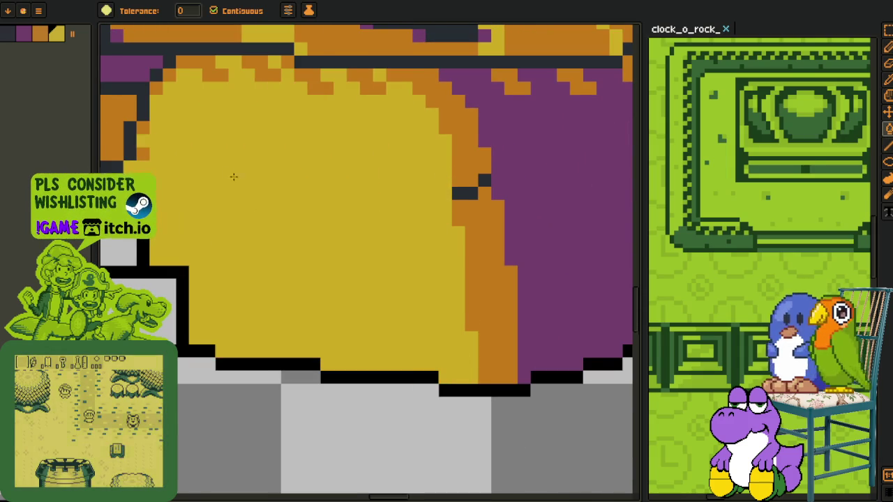
drag(227, 171, 133, 159)
alt+click(402, 195)
click(388, 168)
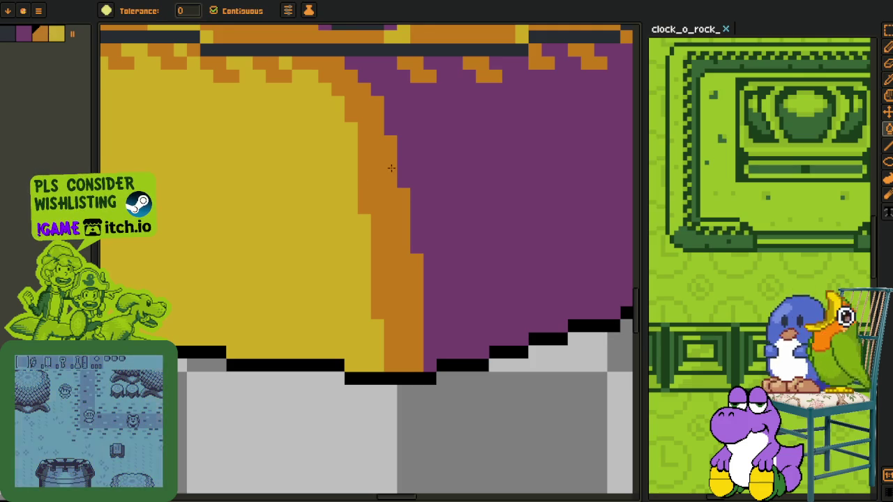
scroll(389, 168, down, 3)
scroll(385, 195, down, 3)
key(i)
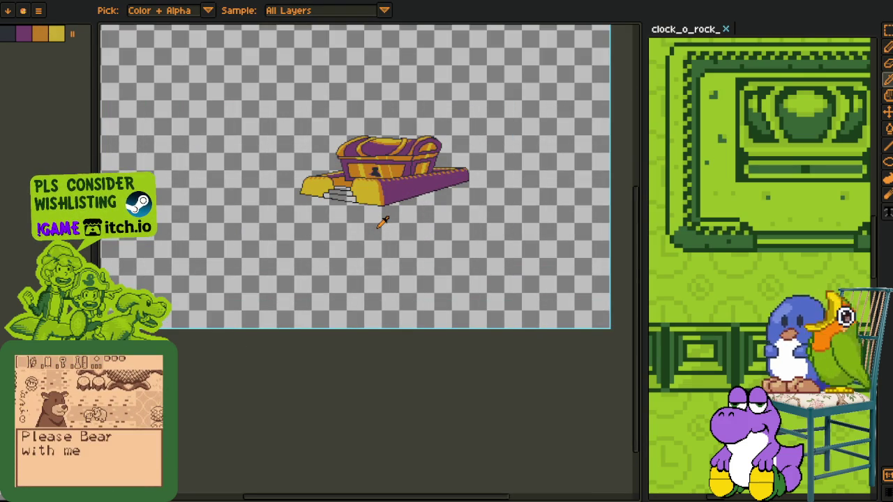
Zoom in on the chest's stairs and apply a colour replacement.
scroll(334, 209, up, 3)
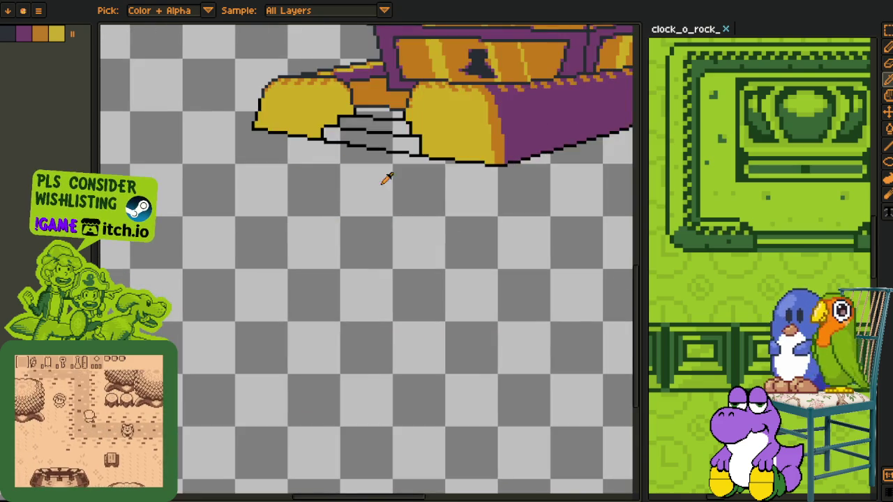
drag(384, 174, 348, 332)
scroll(348, 332, up, 1)
scroll(362, 305, up, 1)
scroll(400, 332, up, 1)
key(o)
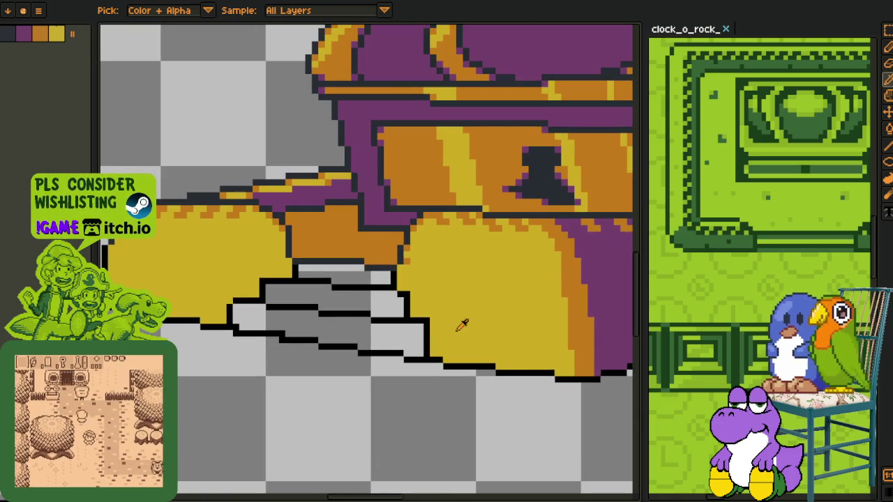
scroll(285, 253, up, 1)
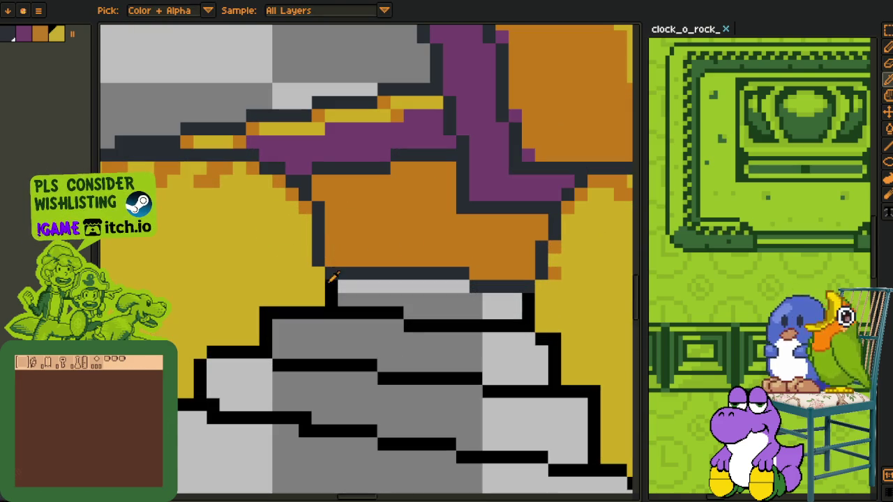
key(shift+r)
click(358, 394)
scroll(335, 418, down, 3)
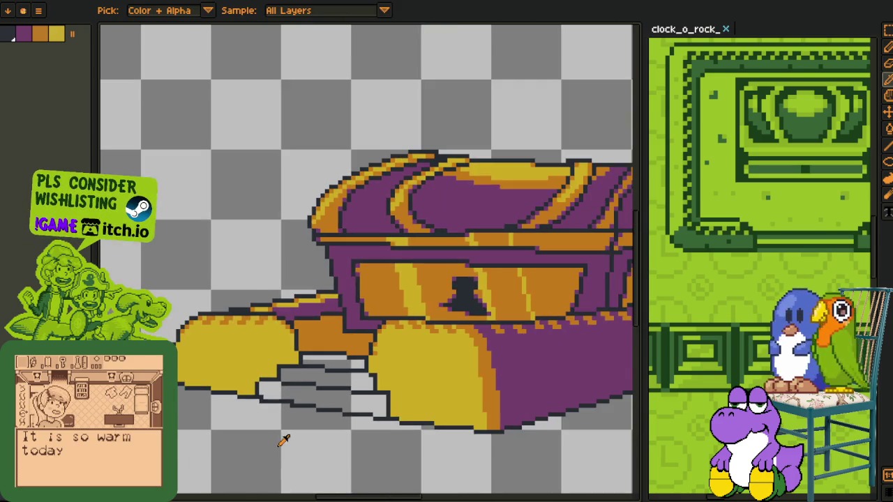
Sample the chest's purple and mark the stair corner, undoing a misplaced purple line.
key(o)
scroll(337, 316, down, 1)
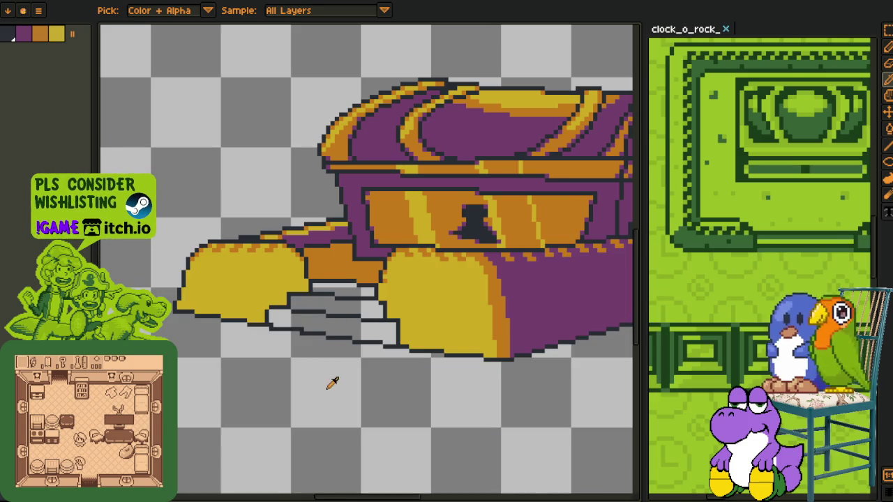
scroll(314, 308, up, 2)
scroll(314, 307, up, 1)
click(427, 182)
scroll(239, 319, up, 1)
scroll(179, 299, up, 1)
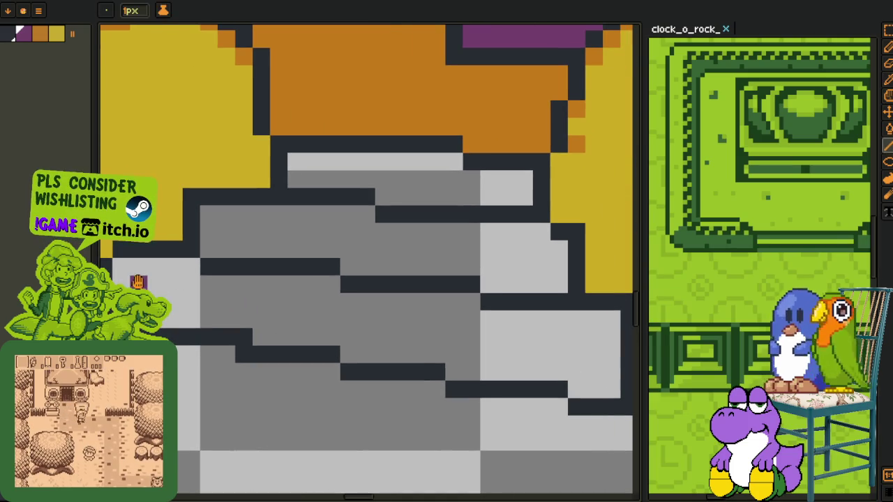
click(125, 270)
shift+click(587, 351)
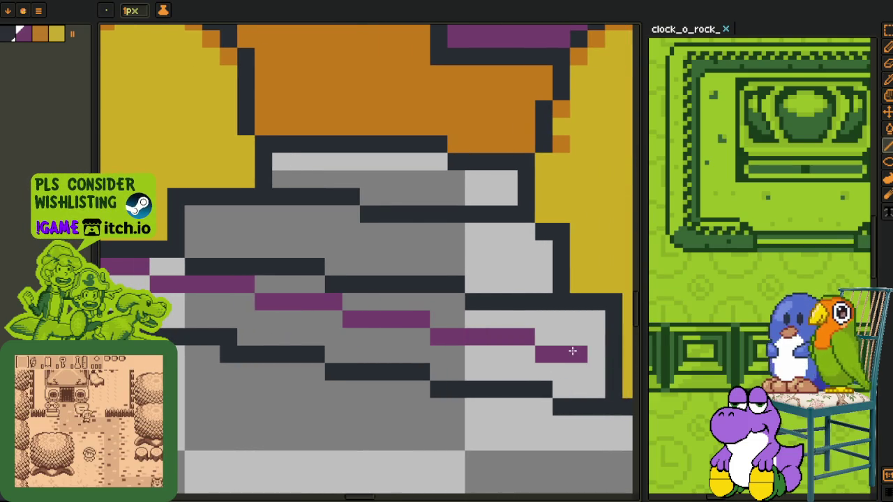
key(ctrl+z)
key(b)
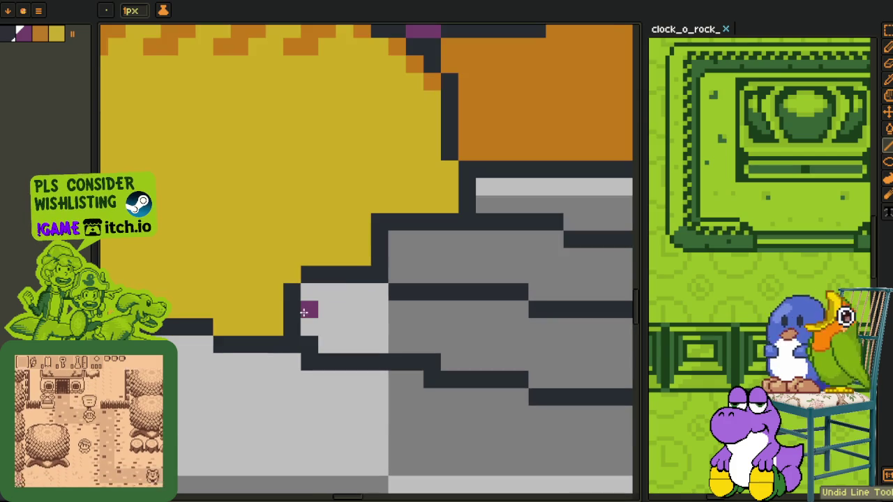
Draw purple stepped stripes and a thick purple band along the stair edges.
click(306, 326)
drag(324, 322, 498, 325)
mouse_move(533, 349)
mouse_down()
mouse_move(335, 313)
mouse_move(483, 322)
mouse_up()
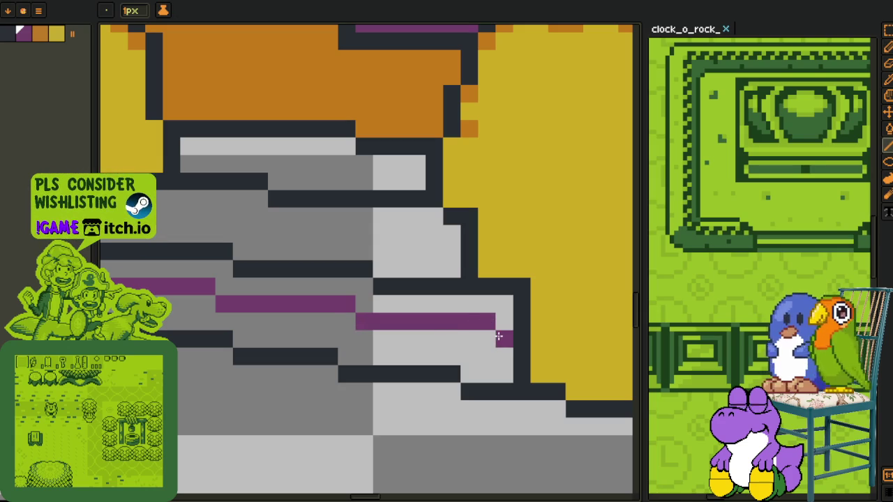
drag(499, 336, 480, 355)
scroll(479, 355, down, 2)
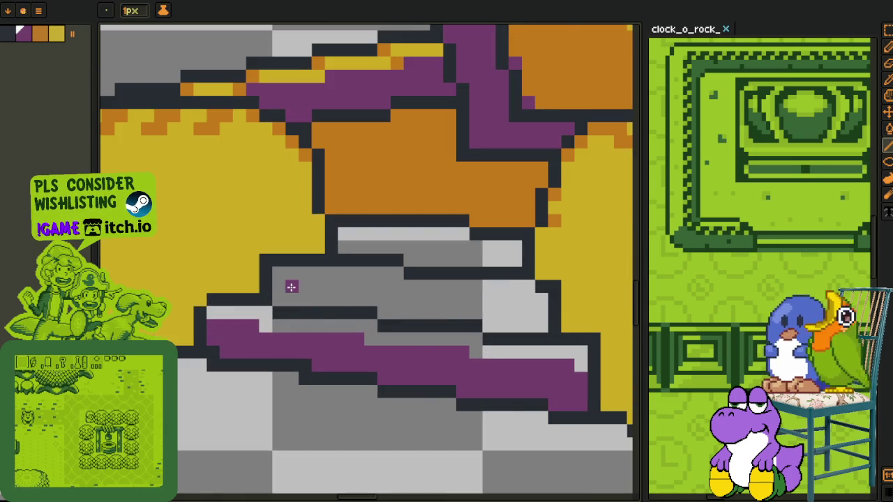
drag(278, 285, 502, 301)
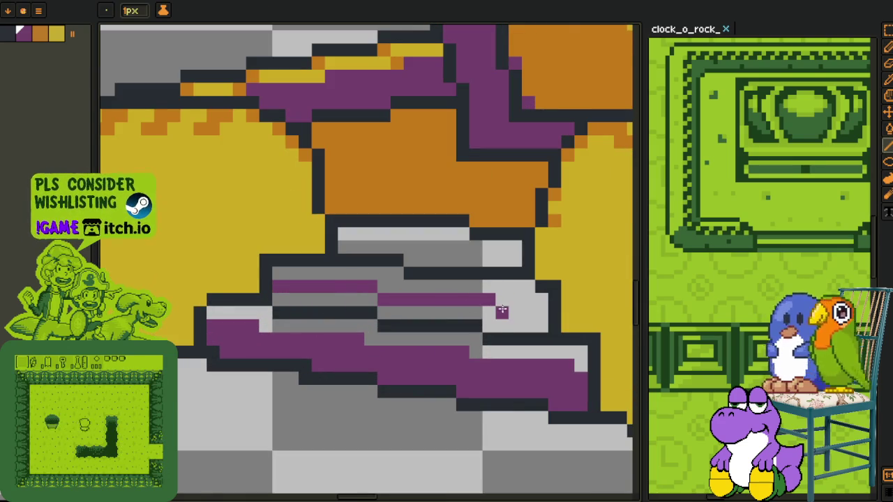
Fill grey stair rows purple and line the upper step in purple.
key(f)
click(446, 311)
key(b)
key(f)
click(328, 297)
key(b)
drag(341, 247, 516, 261)
key(f)
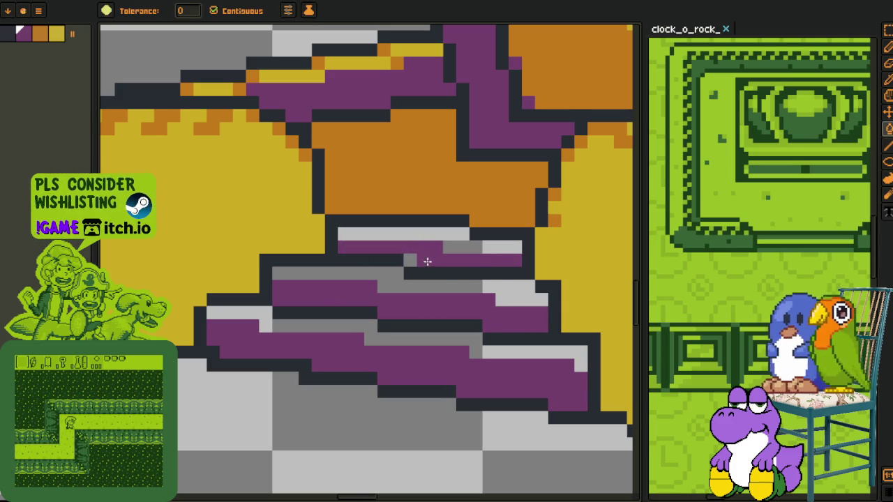
click(427, 260)
Sample the pedestal's gold and fill the remaining five grey stair rows with it.
key(o)
click(572, 246)
key(f)
click(404, 234)
click(502, 247)
click(328, 273)
click(516, 286)
click(488, 348)
scroll(489, 349, down, 3)
scroll(488, 348, down, 2)
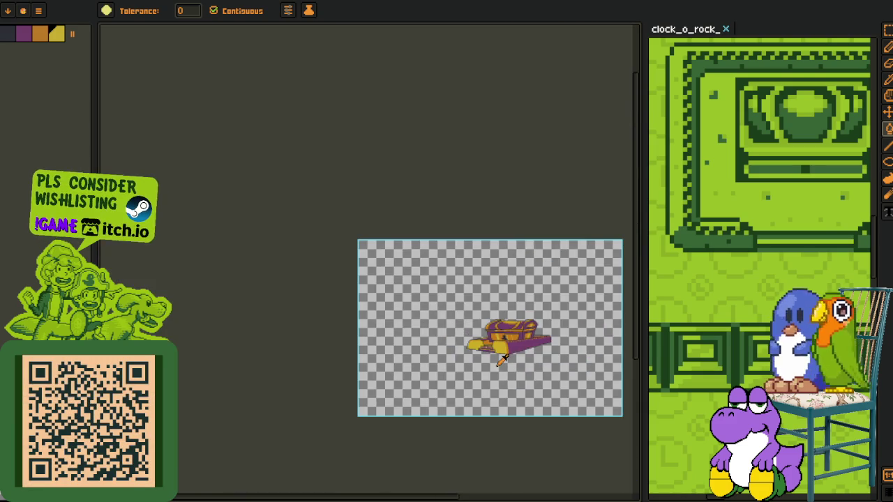
Sample orange from the chest and place an orange shading pixel on the stair edge.
key(o)
scroll(503, 359, up, 1)
scroll(453, 352, up, 2)
scroll(419, 314, up, 2)
scroll(375, 277, up, 1)
key(b)
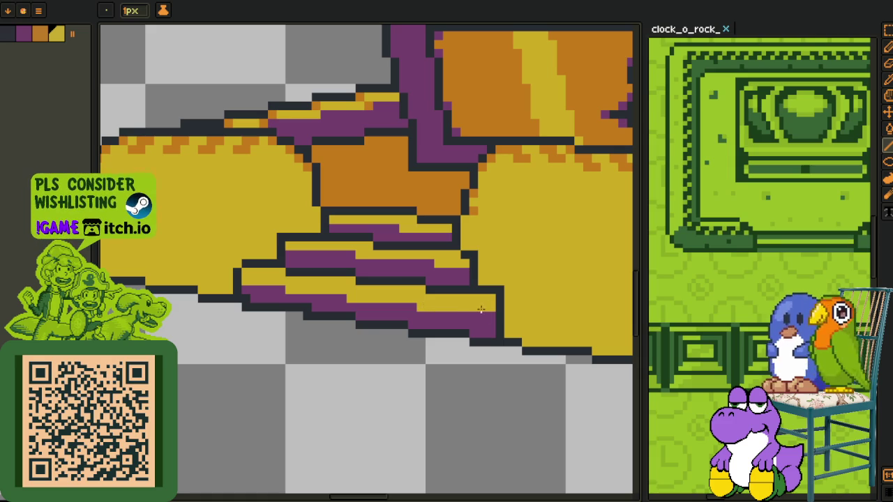
scroll(484, 317, down, 2)
key(o)
scroll(485, 342, down, 1)
scroll(485, 342, up, 2)
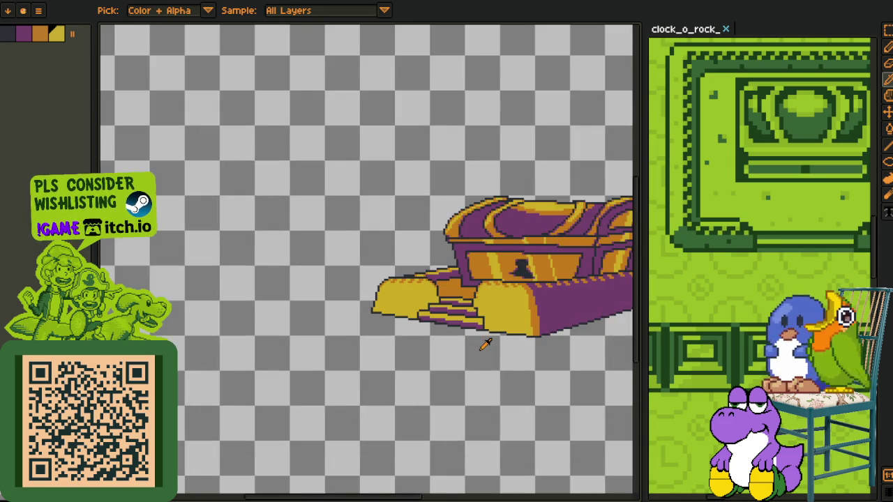
scroll(481, 314, up, 1)
scroll(481, 306, up, 2)
click(458, 251)
alt+click(458, 224)
click(446, 264)
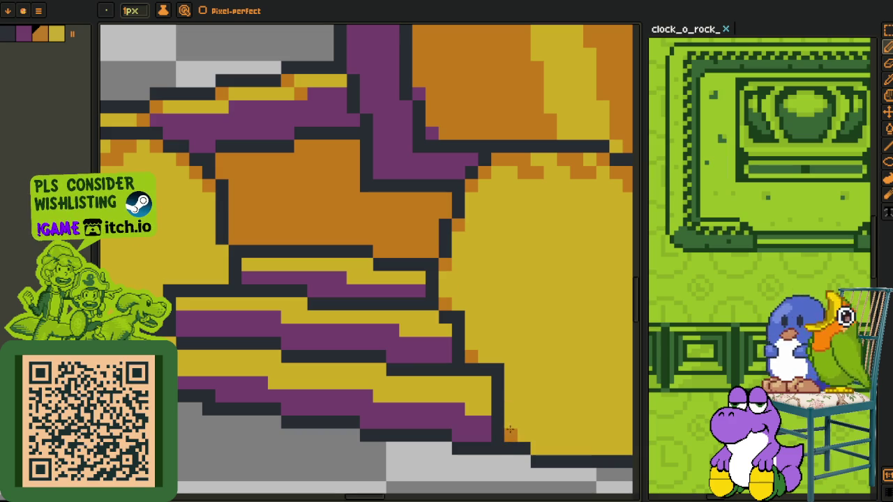
Dot orange shading pixels along the gold edge and gold stair pixels, fixing a stray outline pixel.
drag(563, 436, 428, 346)
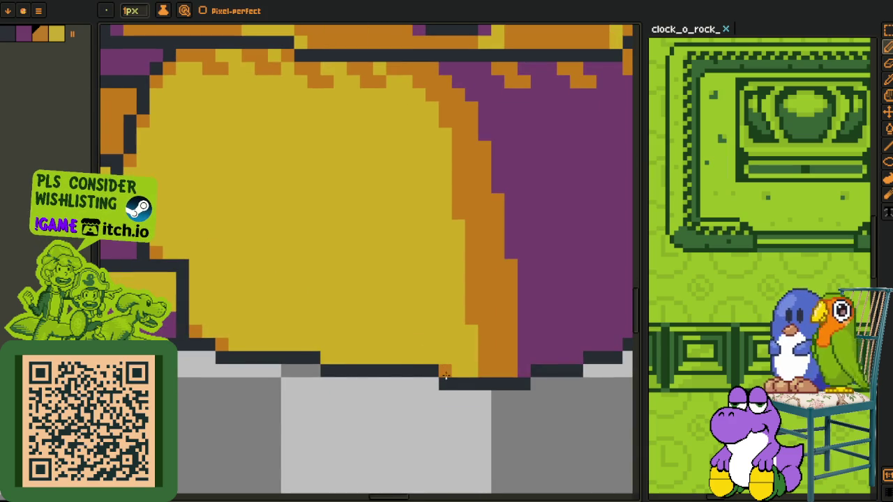
drag(336, 359, 607, 385)
drag(427, 332, 432, 320)
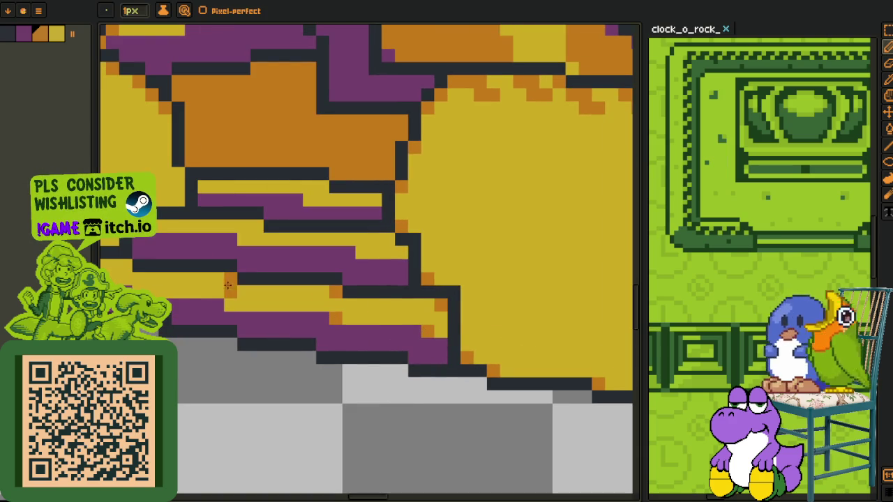
drag(232, 279, 314, 326)
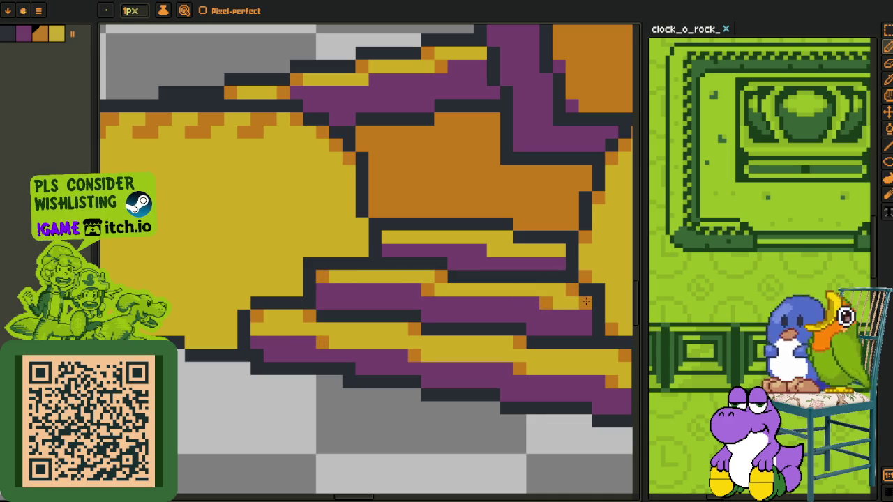
click(492, 250)
click(362, 224)
click(387, 238)
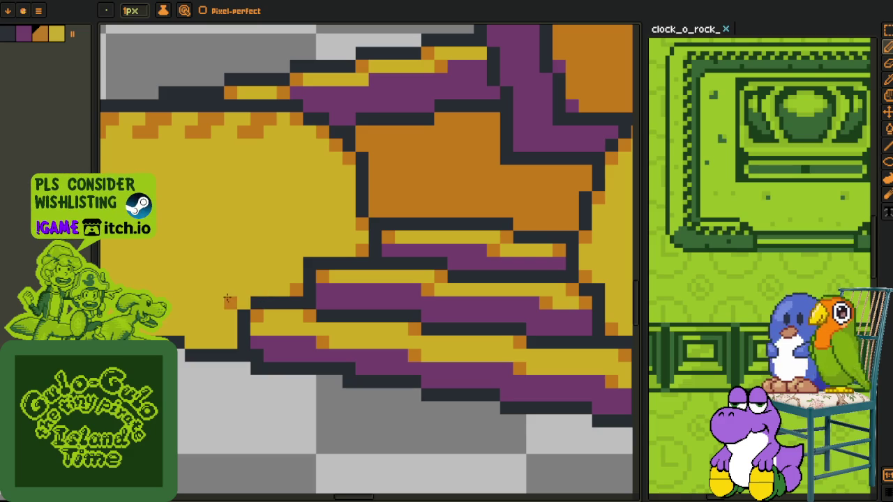
click(243, 303)
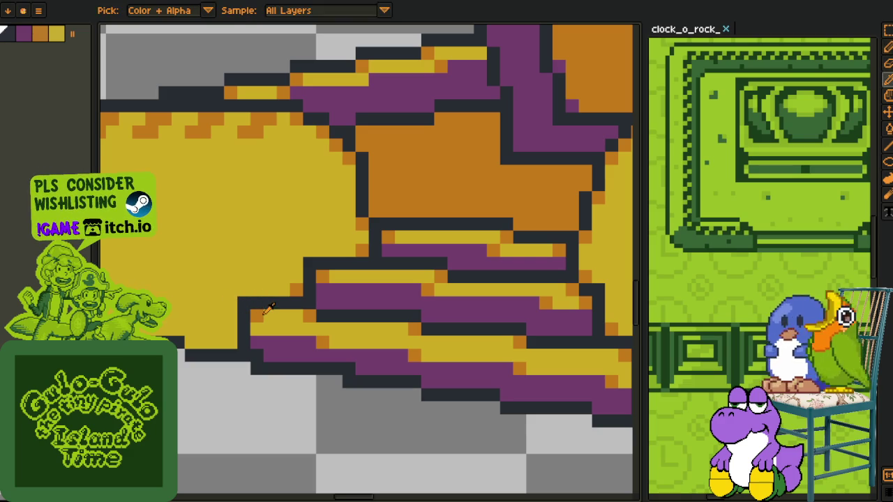
Paint an orange shading column on the pedestal's bottom edge.
drag(188, 343, 402, 392)
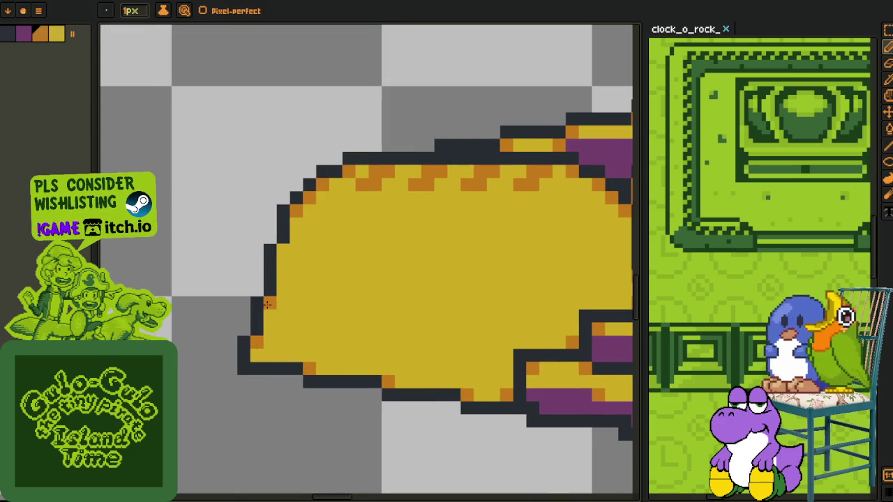
scroll(280, 251, down, 2)
scroll(314, 276, down, 1)
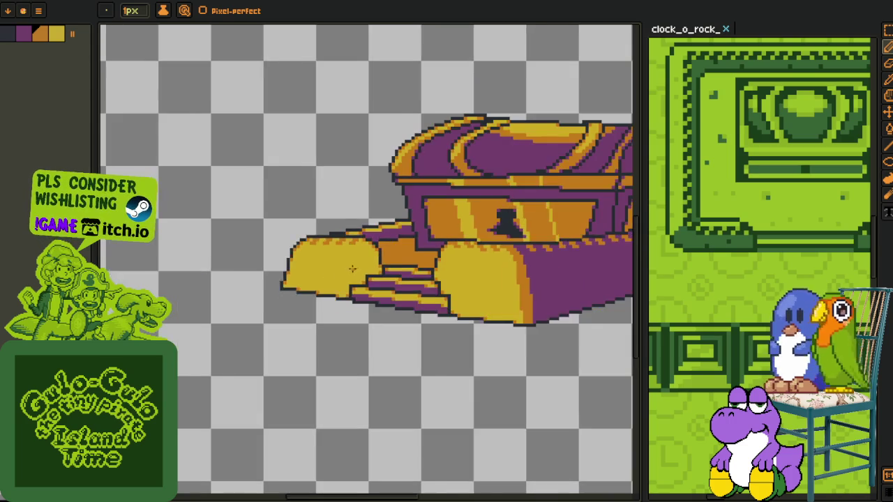
scroll(376, 279, down, 3)
key(i)
scroll(411, 313, up, 1)
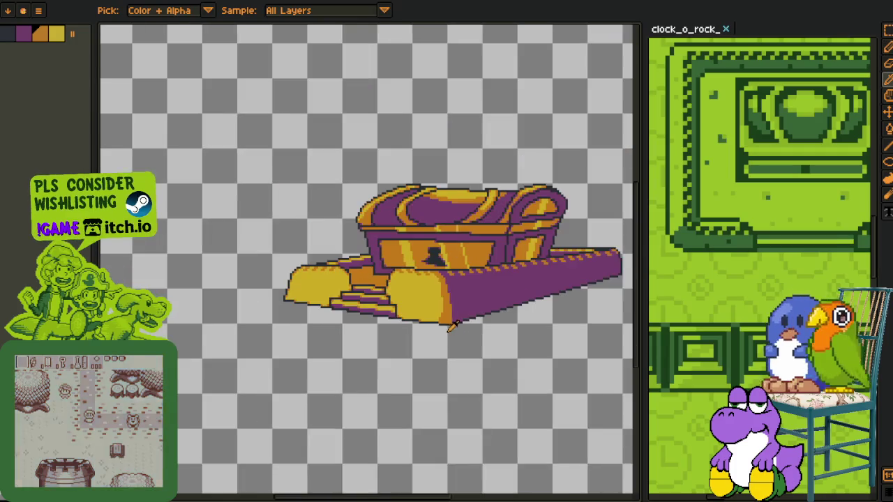
scroll(446, 307, up, 2)
scroll(450, 304, up, 2)
key(b)
drag(445, 303, 450, 347)
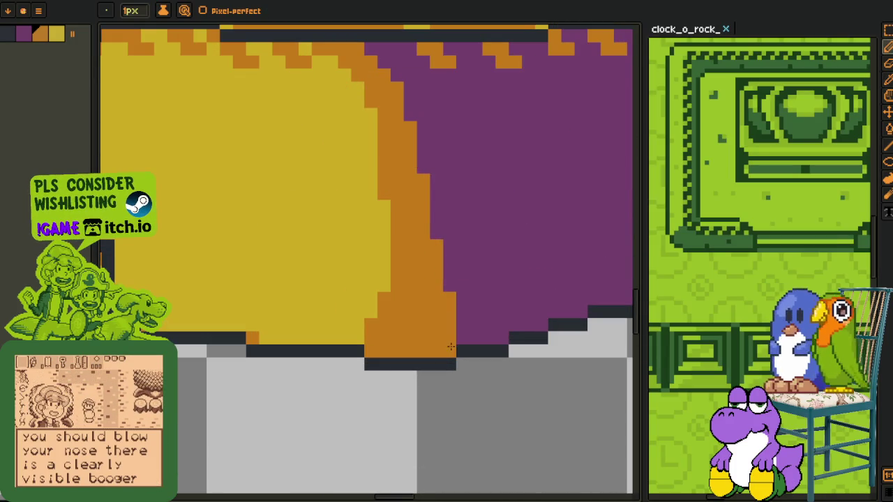
scroll(466, 349, down, 5)
Delete the pedestal_extension, chest_3 and pedestal_2 layers from the timeline.
key(i)
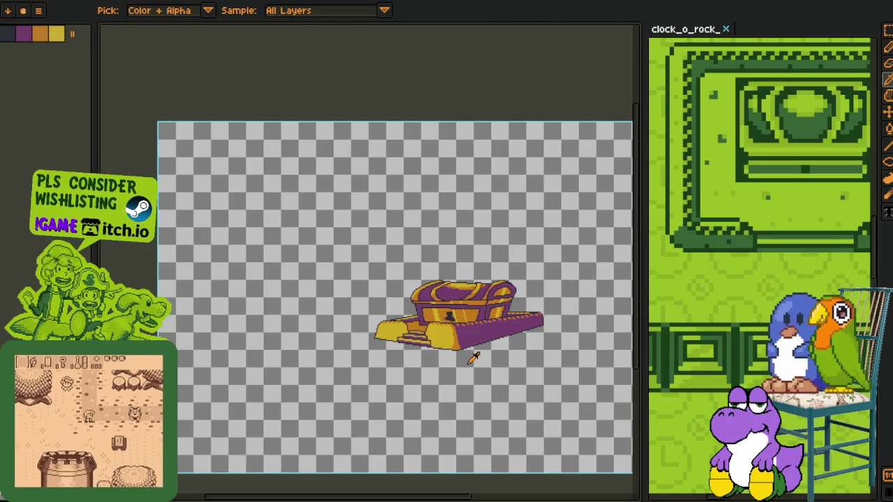
key(Tab)
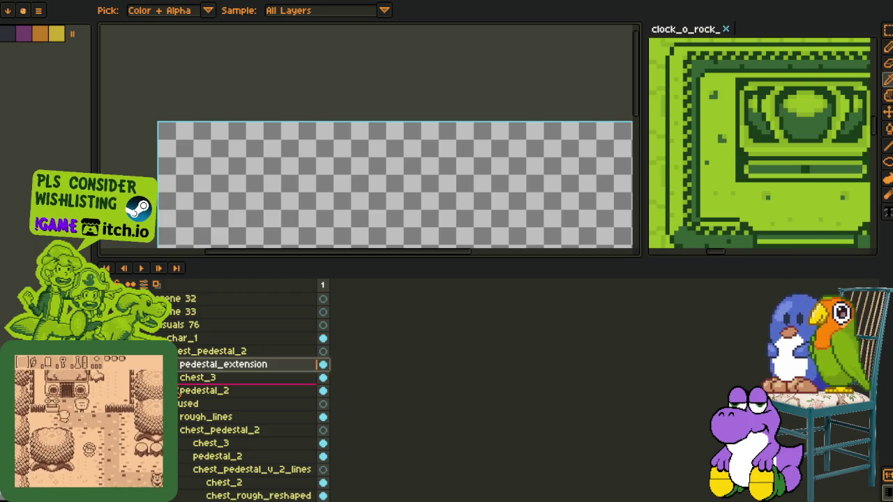
scroll(251, 390, up, 2)
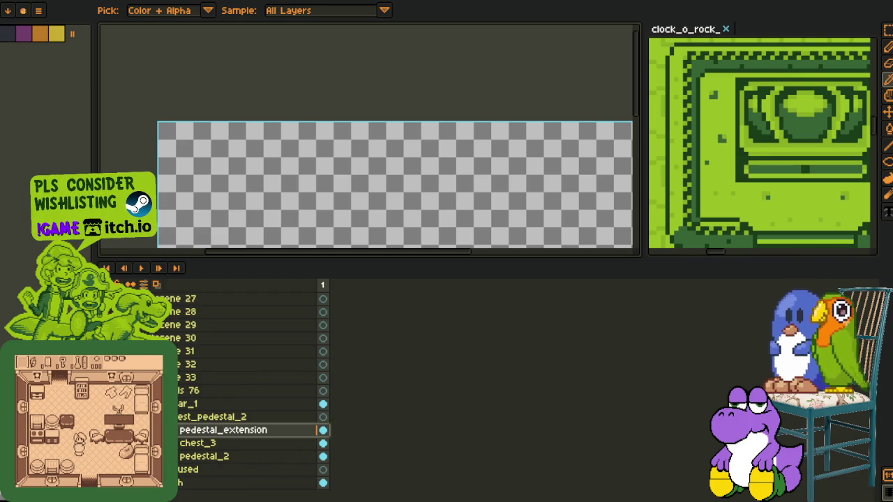
drag(377, 230, 352, 95)
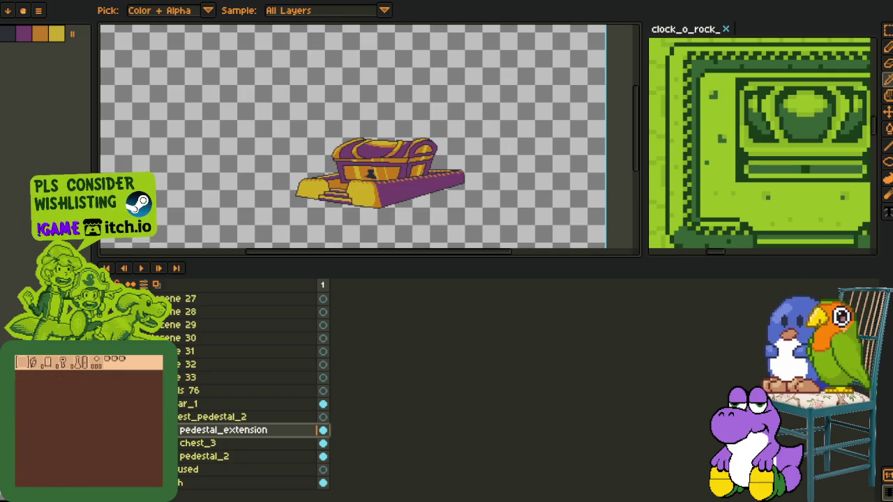
key(Delete)
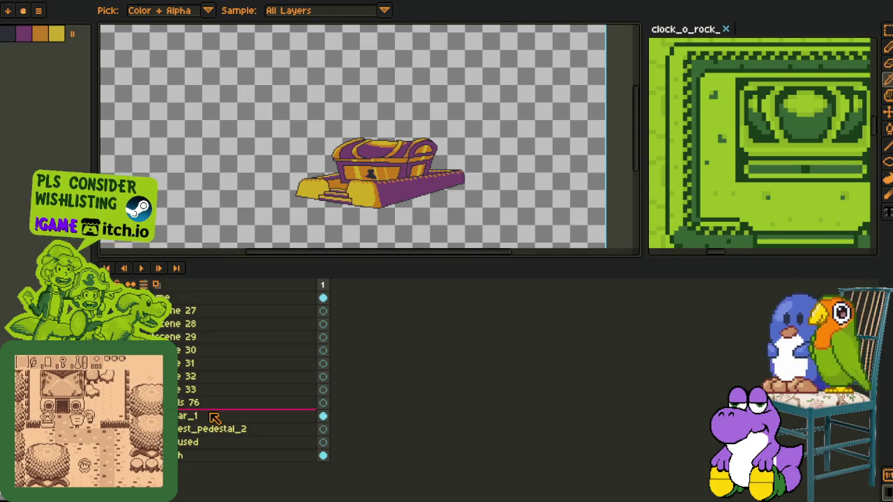
Rename layer chest_pedestal_2 to chest_pedestal_3 and save the sprite.
double_click(211, 429)
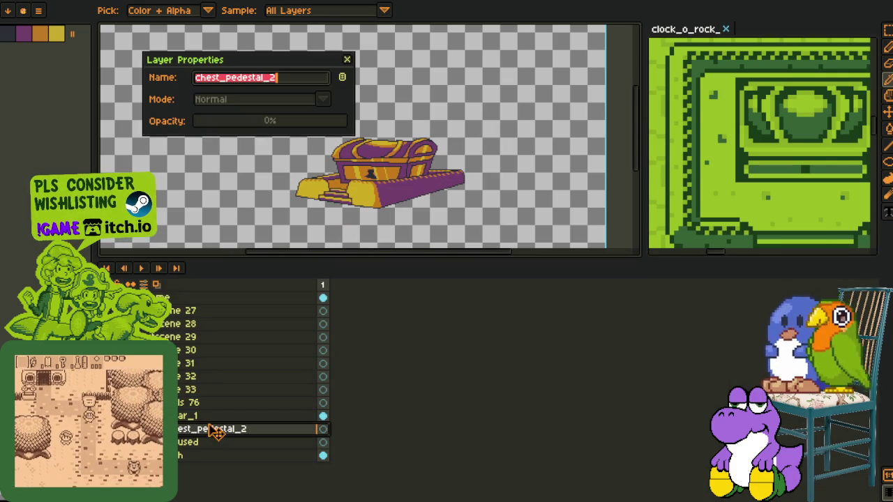
key(Return)
key(ctrl+s)
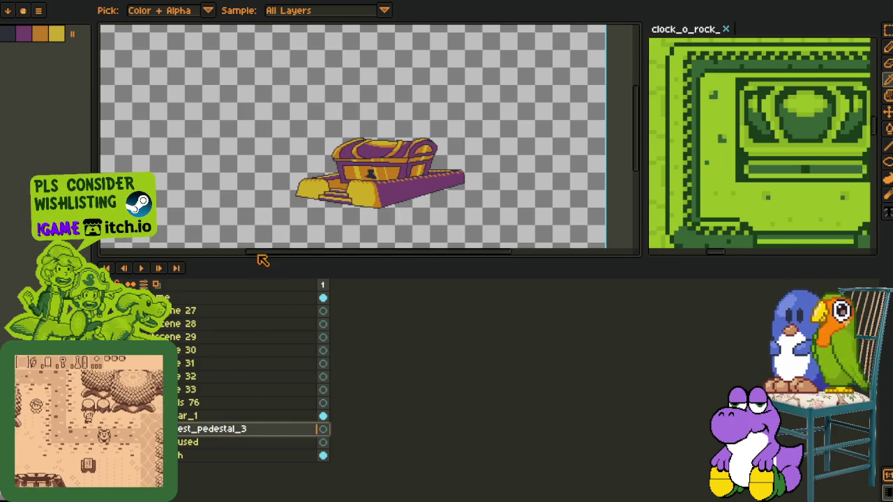
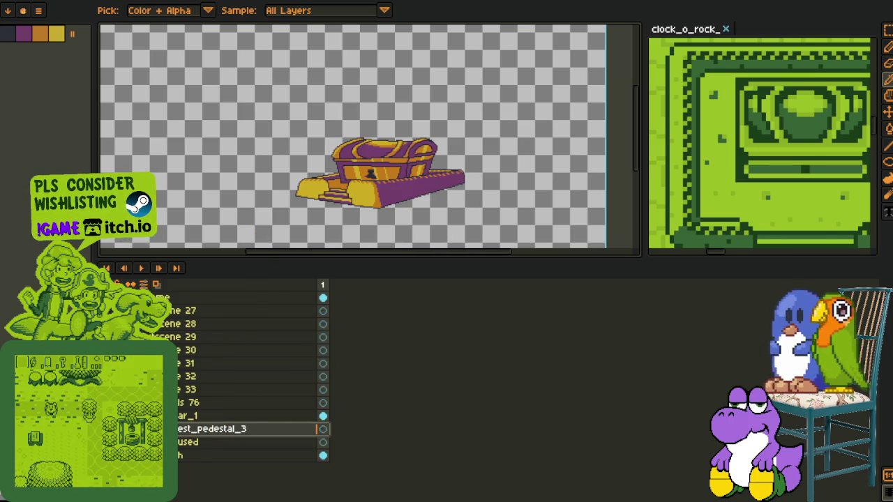
On the pedestal_extension layer in chest_pedestal_3, draw an orange line down the yellow stair edge.
click(140, 429)
click(139, 442)
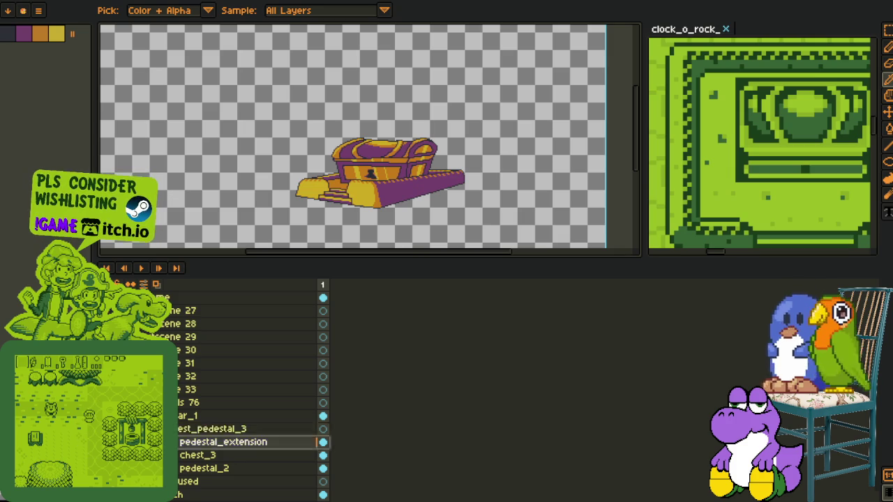
key(Tab)
scroll(321, 201, up, 2)
scroll(321, 200, up, 1)
scroll(321, 200, up, 1)
scroll(321, 200, up, 2)
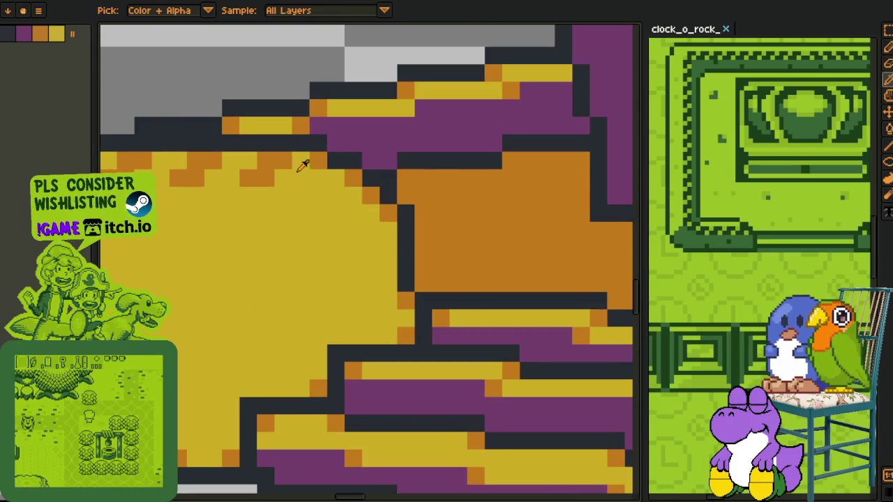
key(b)
mouse_move(374, 236)
mouse_down()
mouse_move(388, 255)
mouse_move(380, 295)
mouse_up()
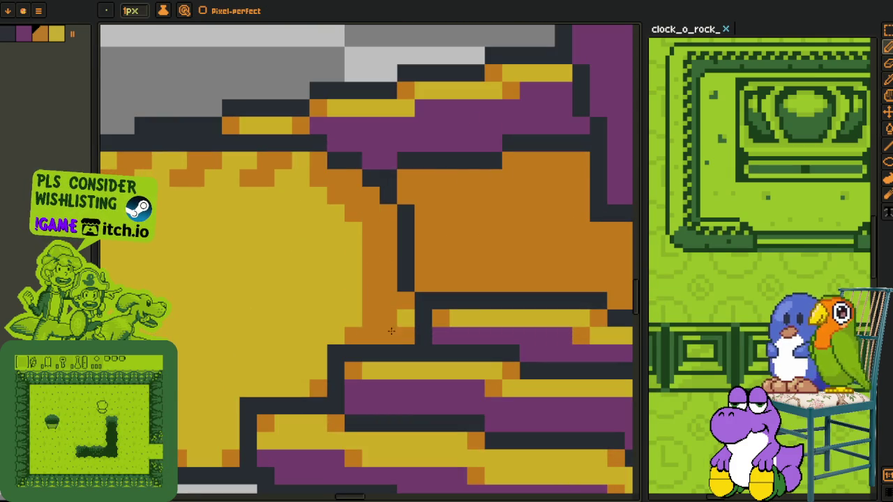
Pick the pedestal's purple and draw purple pixels along the orange column's edge.
key(i)
scroll(401, 313, down, 3)
scroll(408, 306, up, 2)
scroll(415, 299, up, 1)
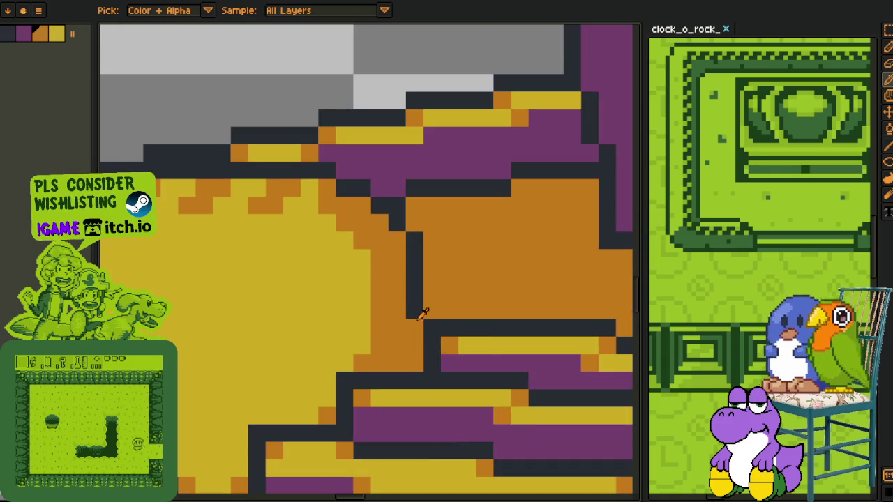
click(483, 359)
key(b)
drag(415, 320, 410, 347)
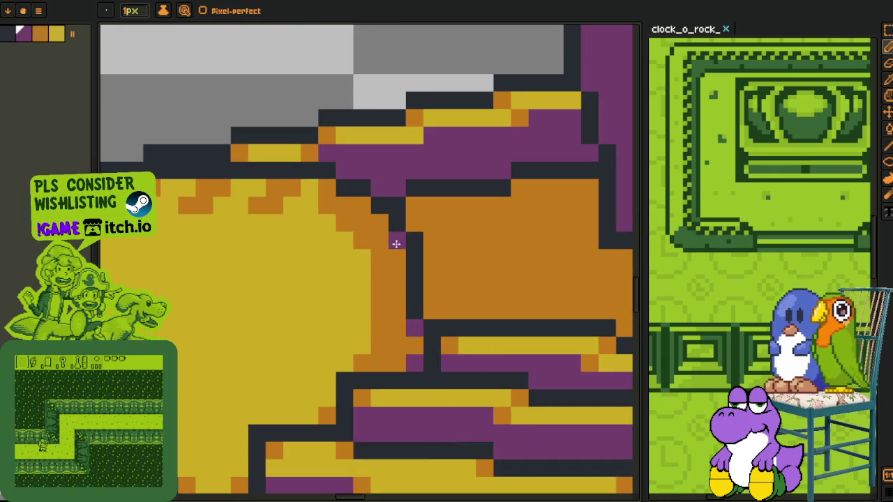
Review the shaded stair edge, then bring back the layers panel and open pedestal_extension's layer menu.
key(i)
scroll(338, 193, down, 2)
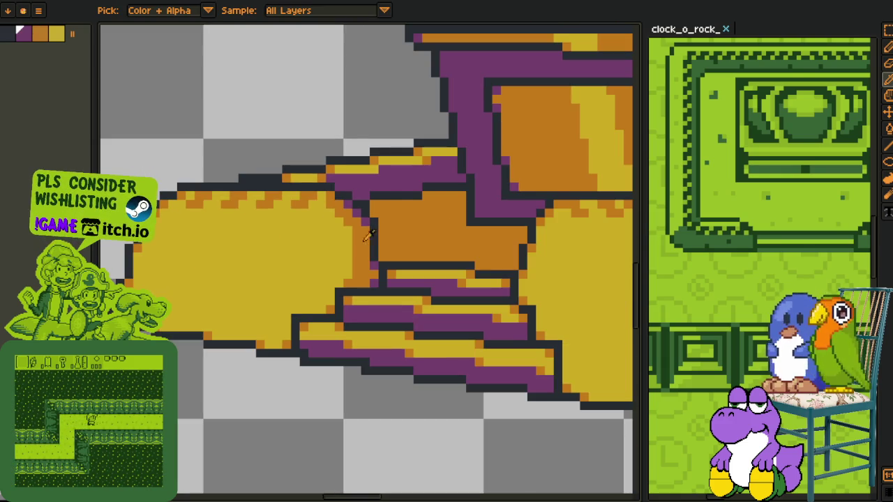
scroll(308, 189, up, 2)
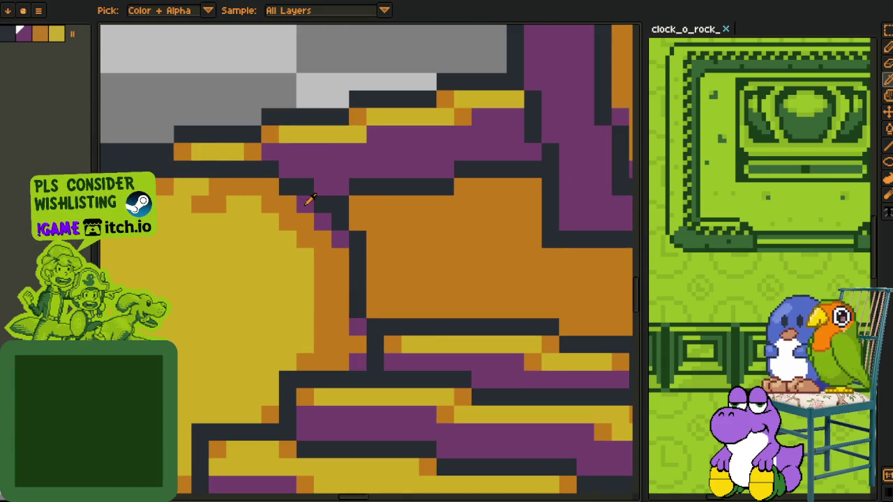
scroll(305, 221, down, 3)
scroll(305, 220, down, 1)
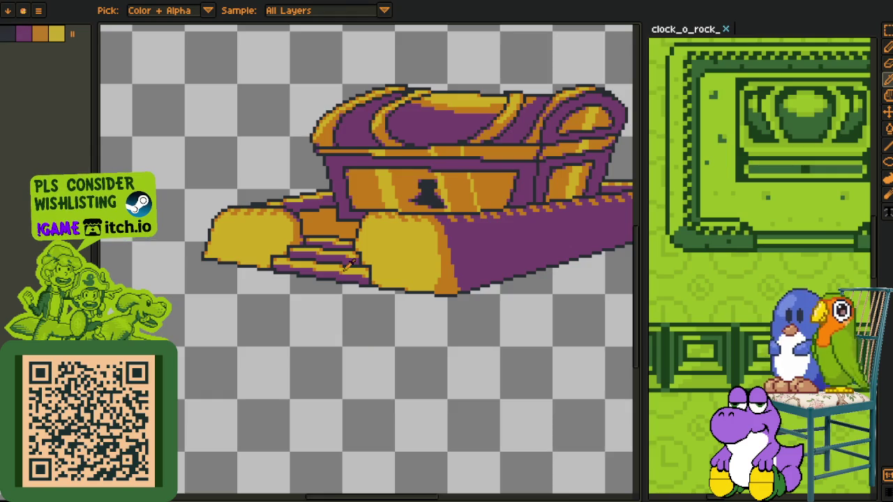
scroll(309, 209, up, 2)
scroll(285, 186, up, 2)
key(b)
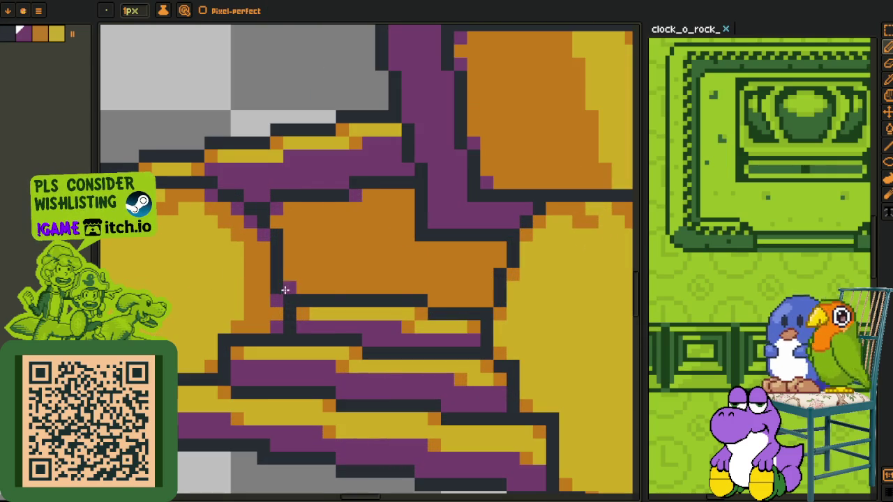
scroll(484, 300, down, 2)
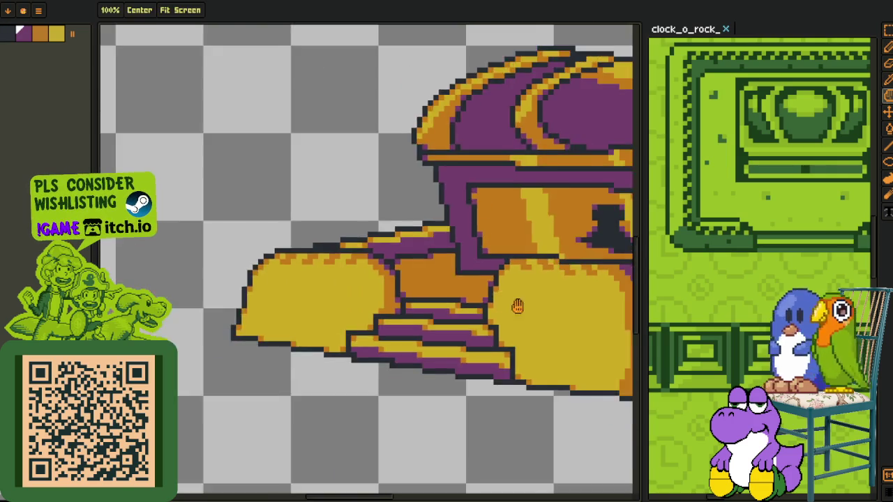
scroll(328, 237, up, 1)
scroll(300, 210, up, 1)
scroll(292, 203, up, 1)
key(o)
scroll(300, 209, down, 3)
scroll(377, 272, down, 2)
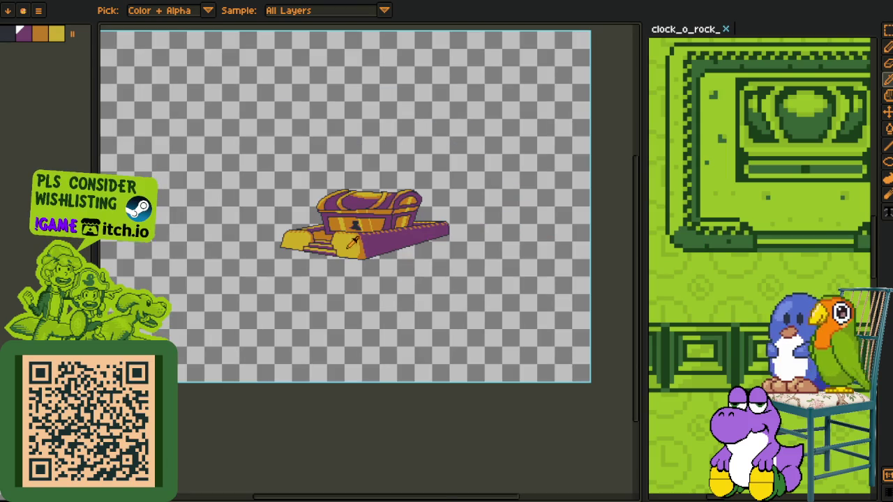
scroll(370, 265, up, 4)
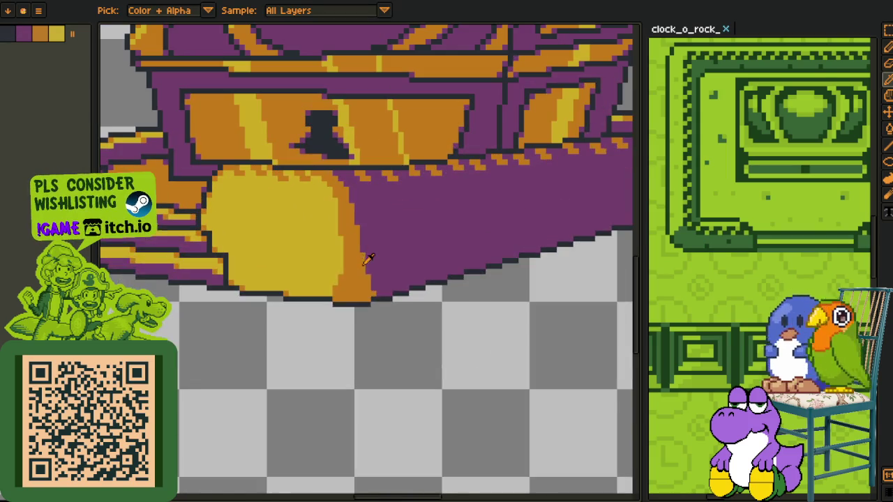
key(Tab)
right_click(180, 442)
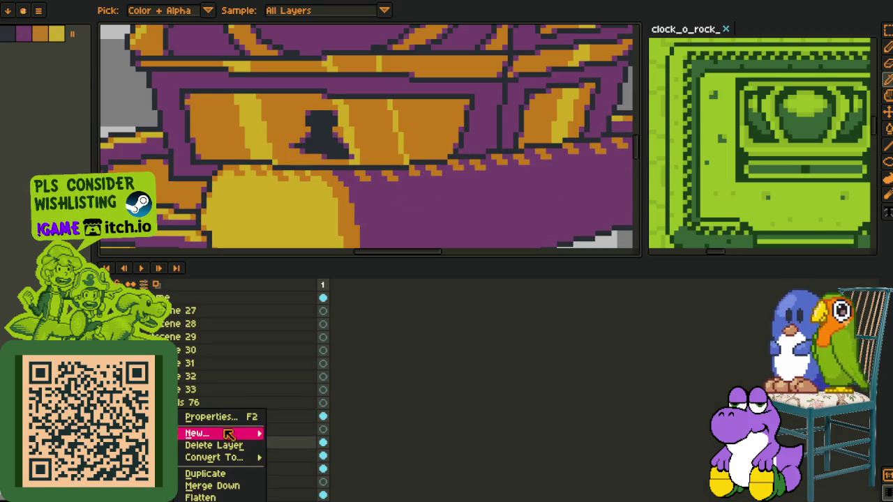
Add a new layer above pedestal_extension and place a light-orange/purple checker at the purple edge's bottom.
click(299, 430)
key(Tab)
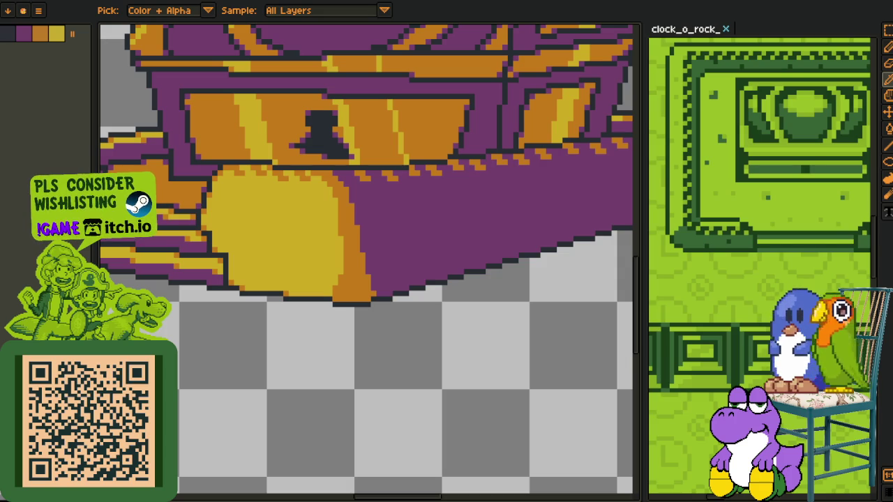
scroll(394, 308, up, 3)
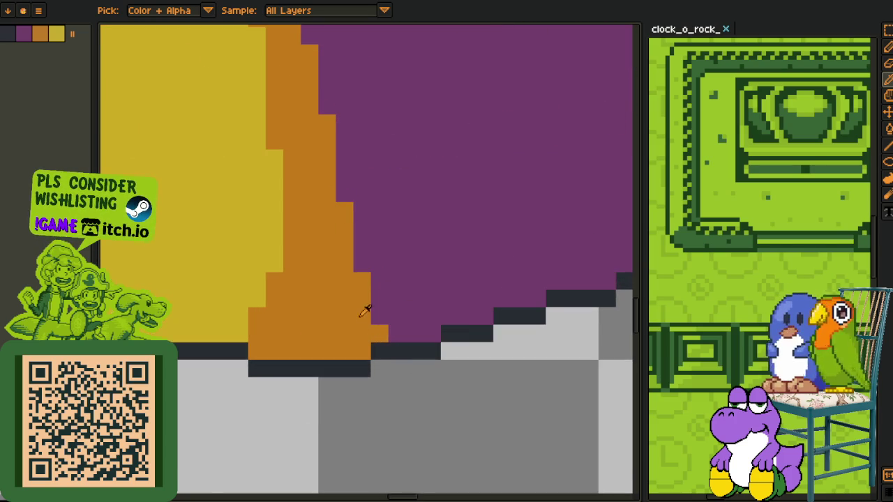
scroll(381, 307, up, 1)
click(380, 301)
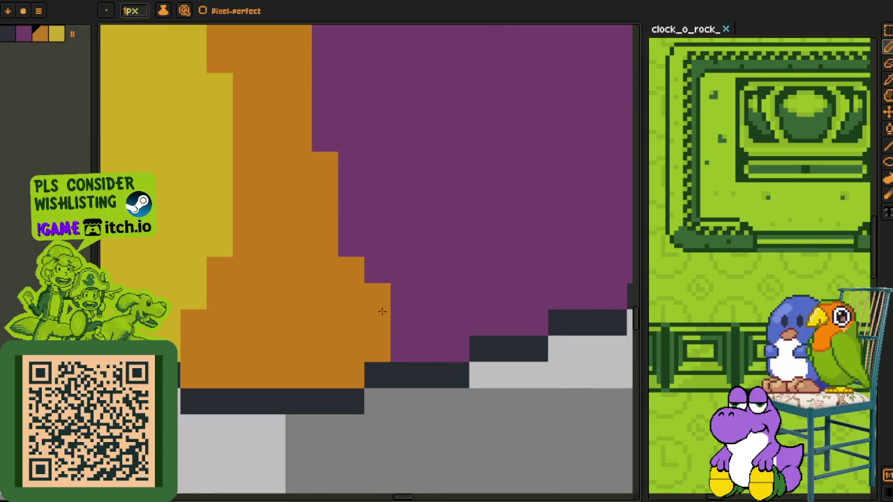
click(379, 319)
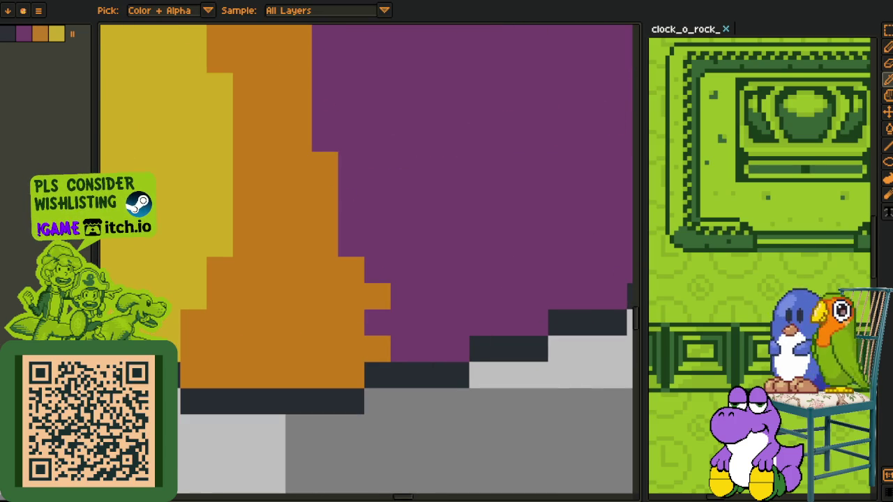
Select the 2x2 light-orange and purple checker block and turn it into a custom brush.
key(b)
key(o)
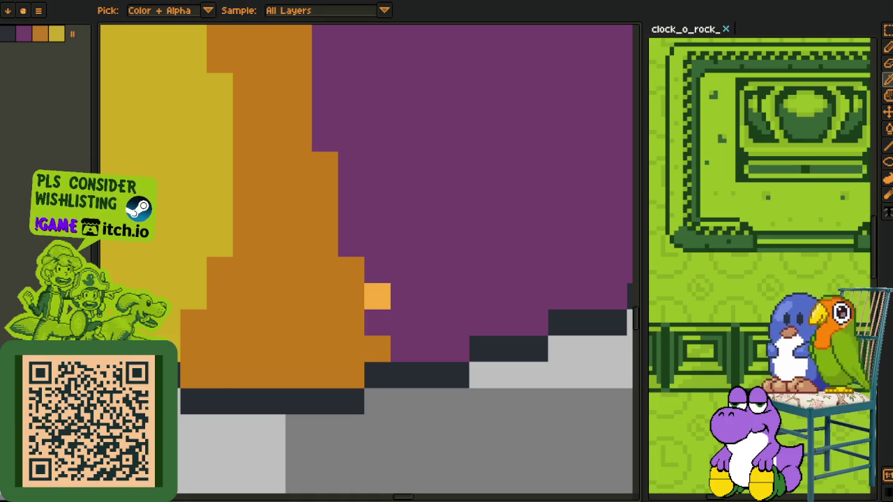
key(b)
key(o)
key(b)
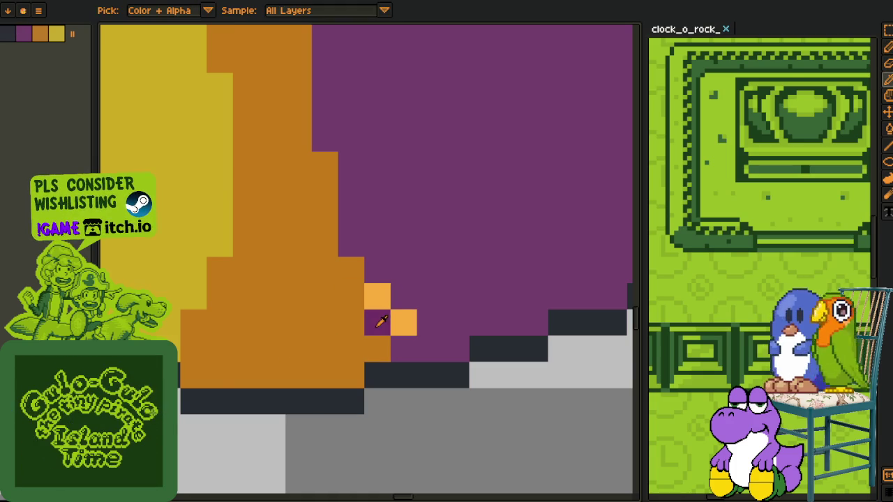
key(m)
drag(364, 283, 417, 336)
key(Delete)
key(ctrl+z)
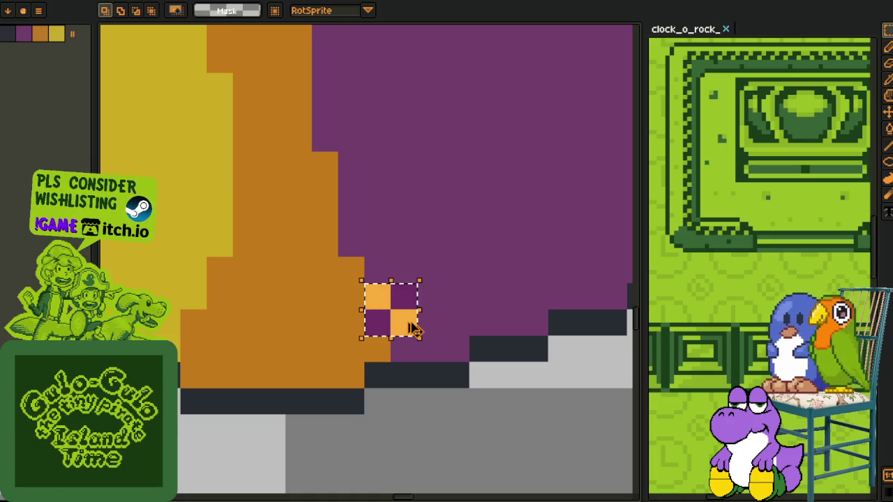
key(ctrl+b)
Stamp the checker brush repeatedly up the purple edge toward the chest lid.
click(418, 369)
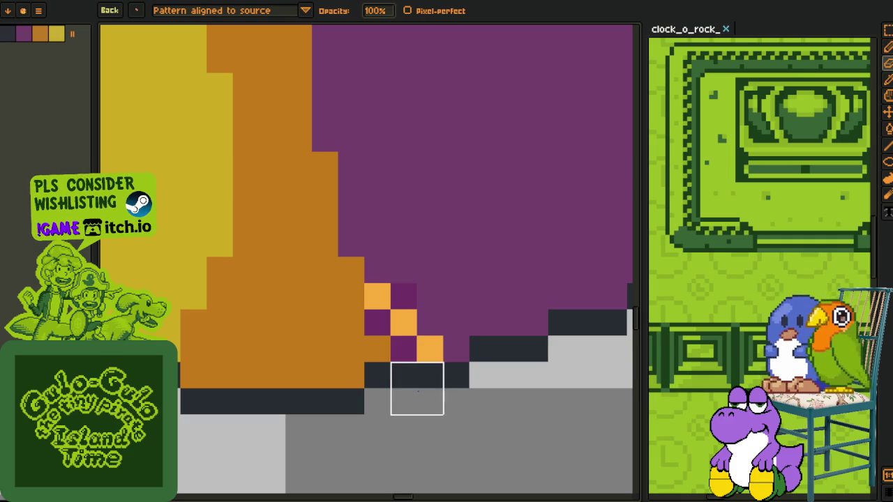
click(391, 258)
click(365, 232)
scroll(367, 177, up, 5)
drag(384, 373, 384, 215)
scroll(384, 216, up, 5)
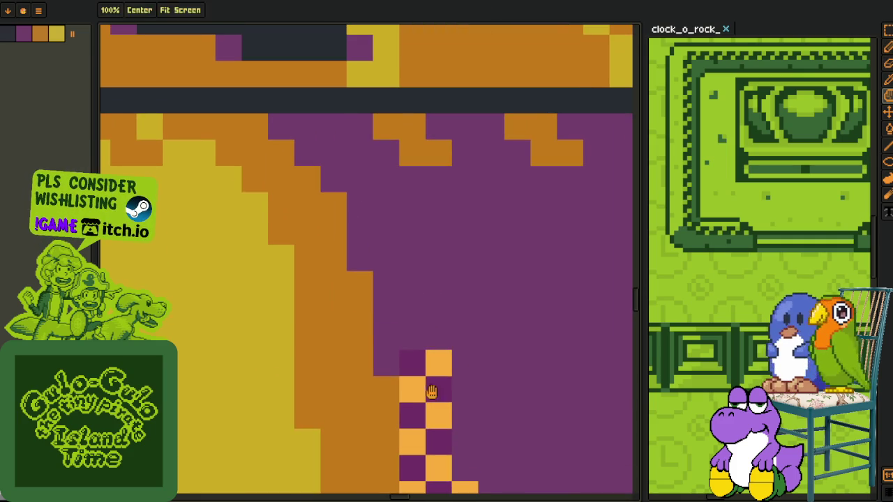
mouse_move(399, 299)
mouse_down()
mouse_move(375, 225)
mouse_move(295, 100)
mouse_move(306, 112)
mouse_up()
Erase the checker stamp that landed in the dark top band.
key(e)
scroll(392, 249, down, 2)
scroll(392, 249, down, 2)
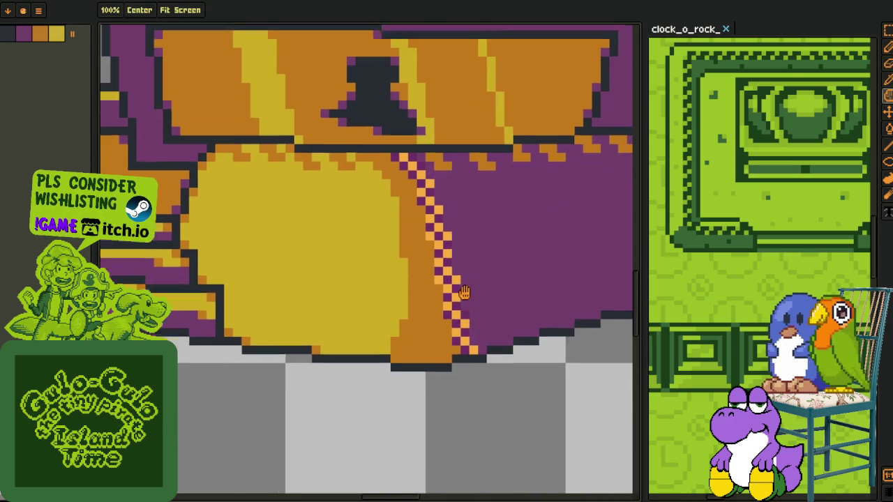
scroll(443, 330, up, 2)
scroll(330, 370, down, 2)
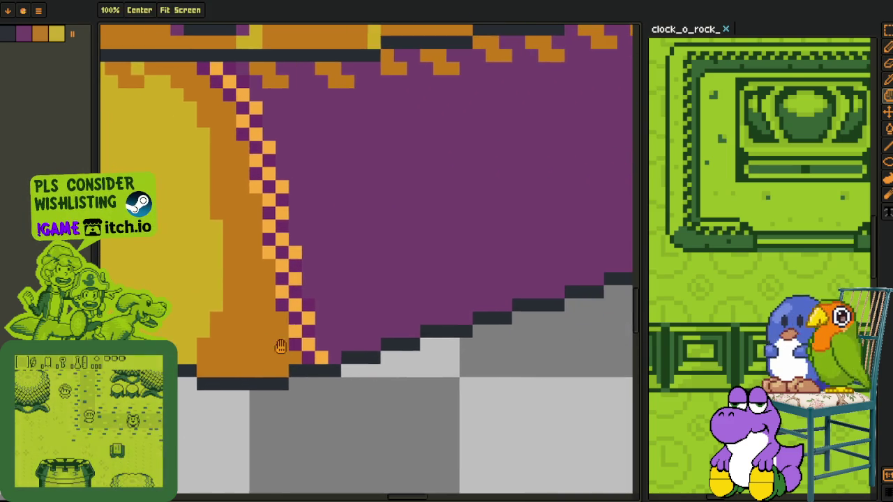
key(o)
key(b)
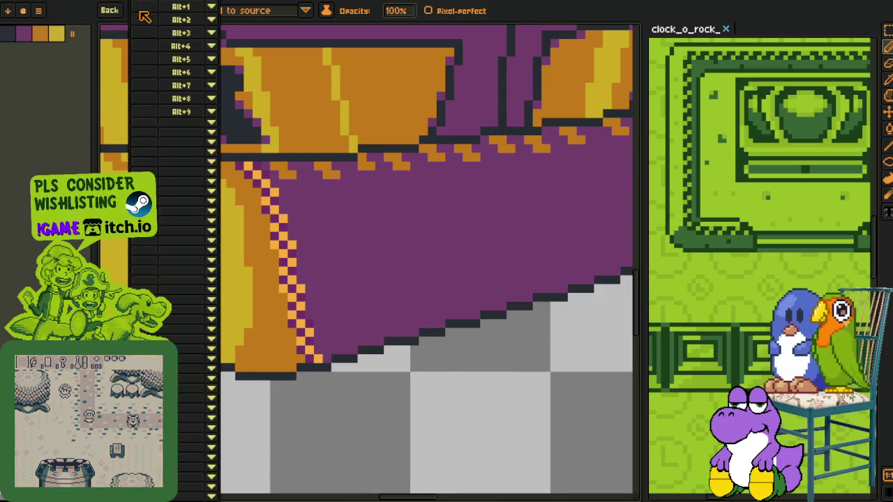
scroll(307, 348, up, 3)
scroll(289, 307, up, 2)
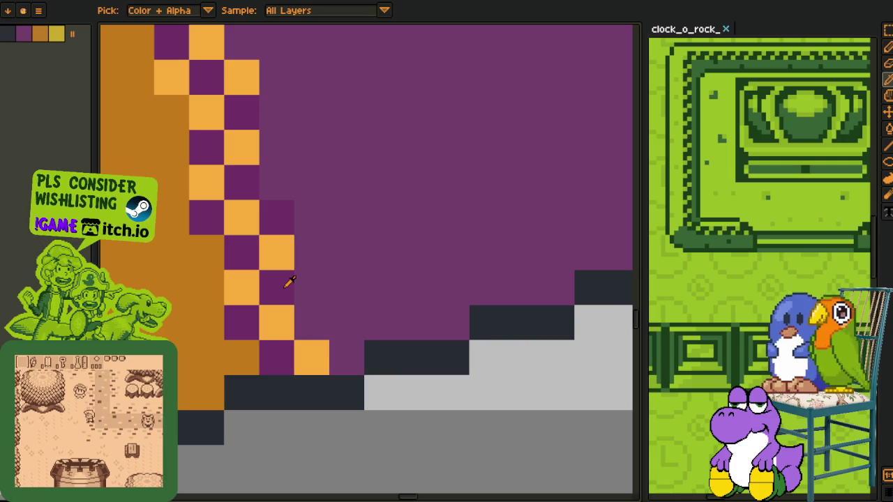
Dot lone light-orange pixels, spaced two apart, through the purple beside the checker line.
key(b)
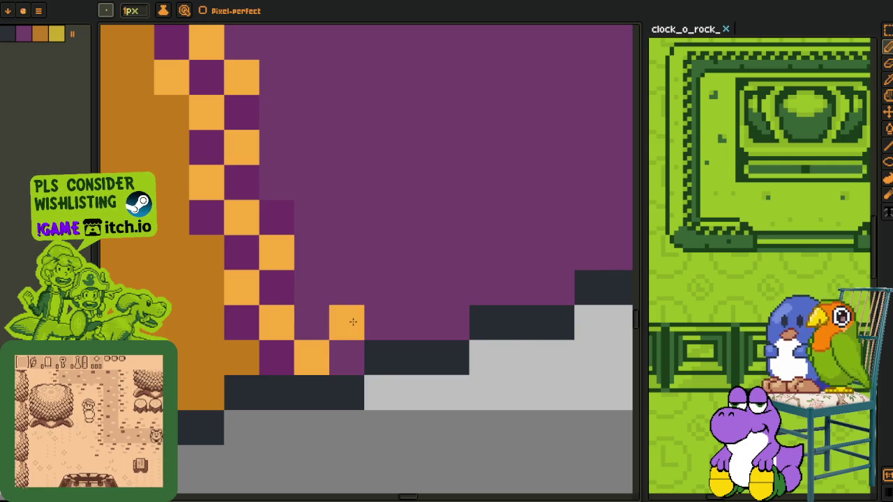
click(346, 253)
click(416, 252)
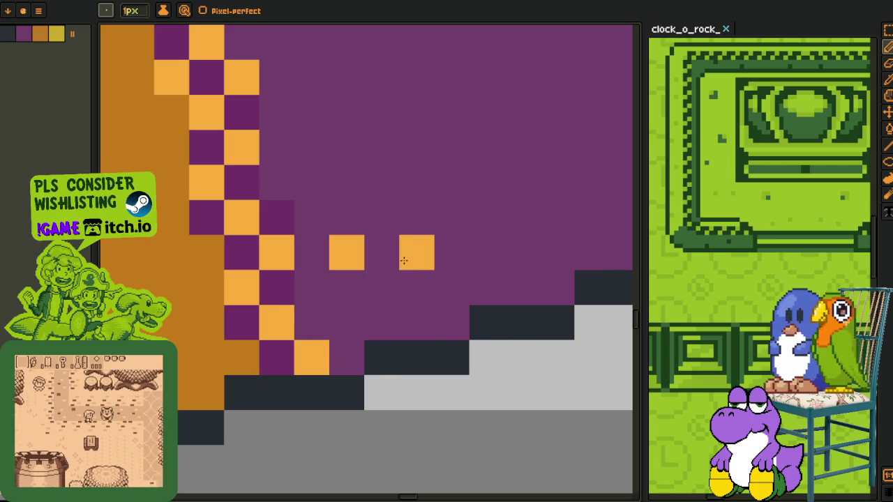
click(416, 322)
key(space)
drag(346, 264, 368, 429)
click(368, 351)
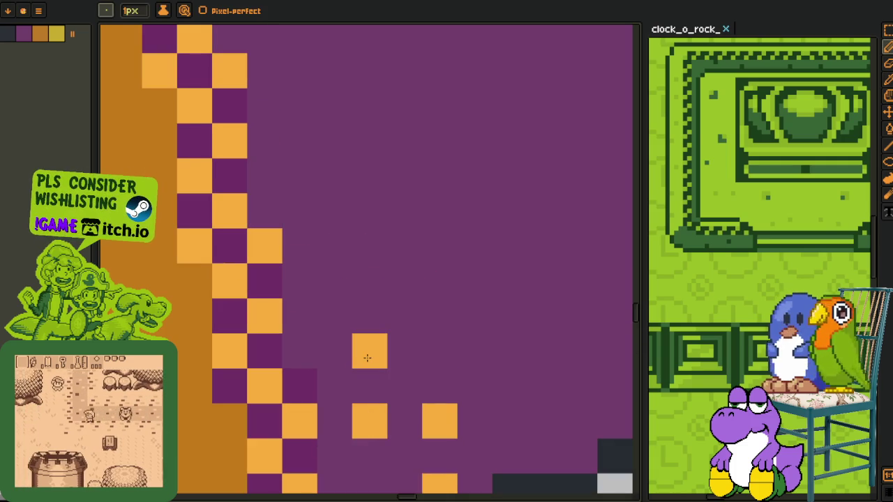
drag(367, 351, 383, 278)
click(384, 382)
click(384, 172)
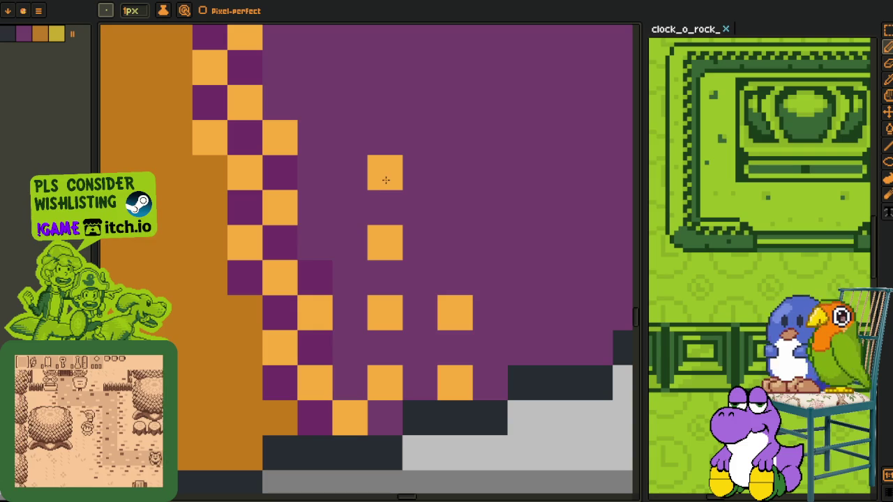
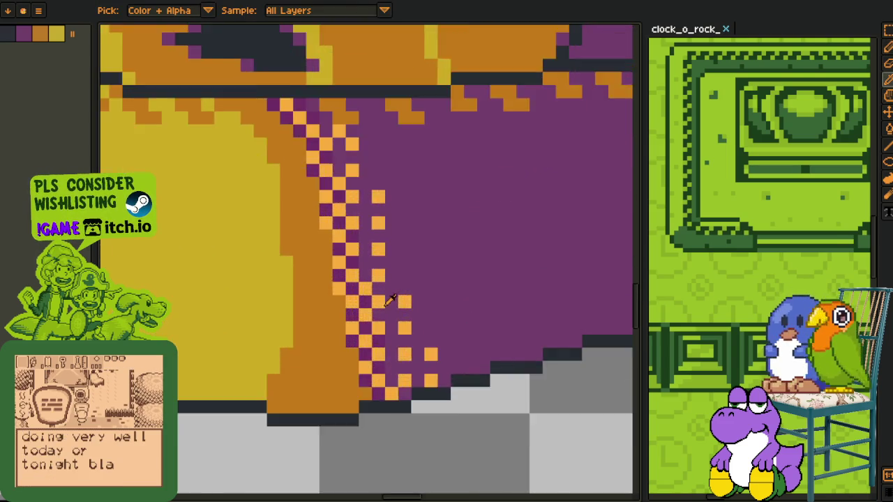
scroll(418, 286, up, 3)
Replace the light orange dither dots with dark orange using Replace Color twice.
key(shift+r)
click(356, 392)
key(m)
key(shift+r)
click(356, 390)
scroll(391, 419, down, 5)
drag(393, 441, 401, 434)
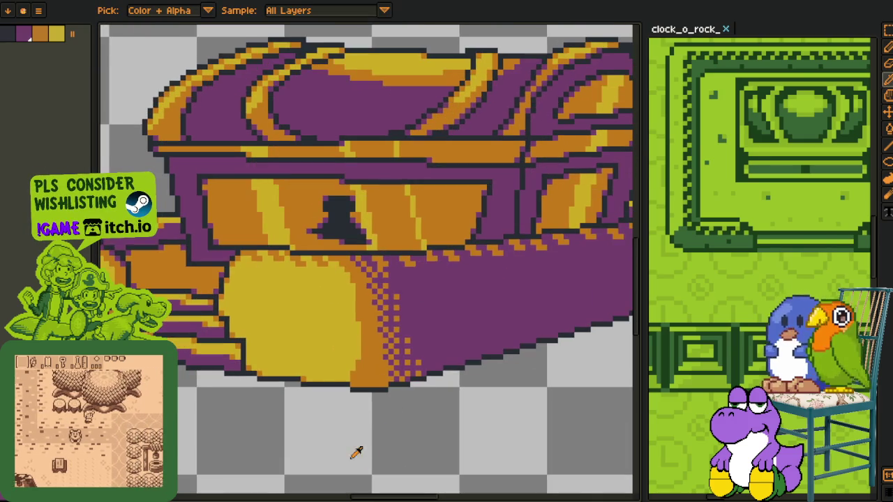
scroll(349, 429, up, 2)
scroll(375, 422, up, 2)
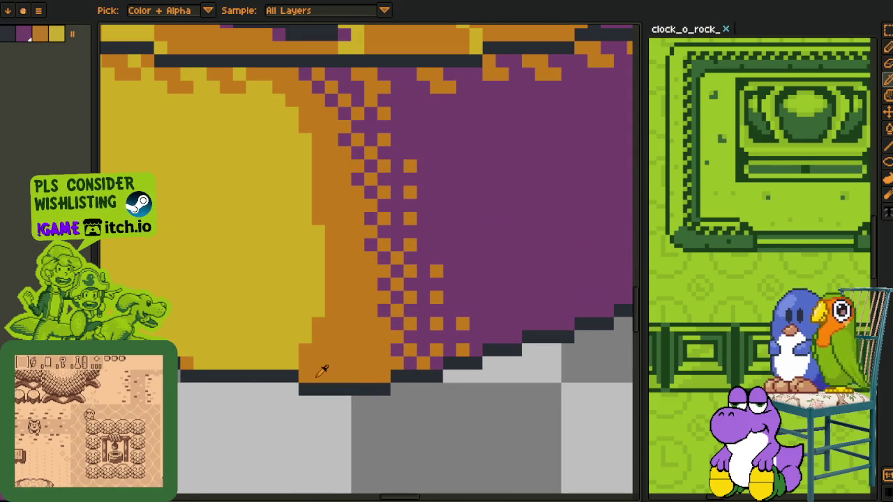
Add a new layer from the layers timeline.
key(Tab)
right_click(220, 441)
click(339, 428)
key(Tab)
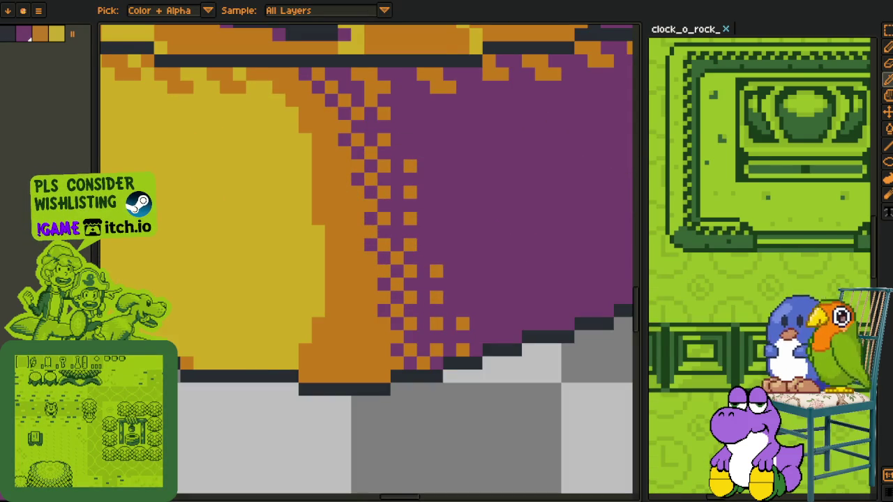
Sample the pedestal's yellow and paint two diagonal dither cells yellow.
scroll(433, 333, up, 2)
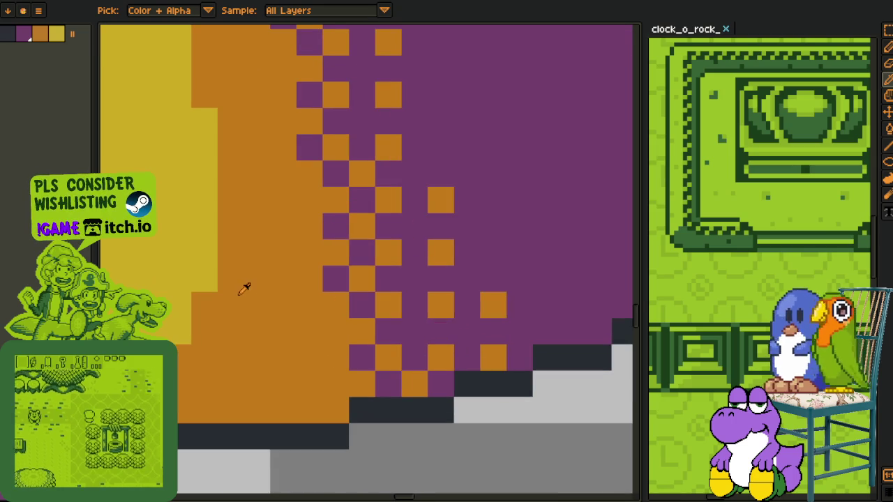
drag(249, 285, 275, 331)
scroll(379, 340, up, 1)
alt+click(189, 288)
click(413, 340)
click(448, 305)
Select a 2x2 block of checker pixels on the pedestal edge.
key(alt)
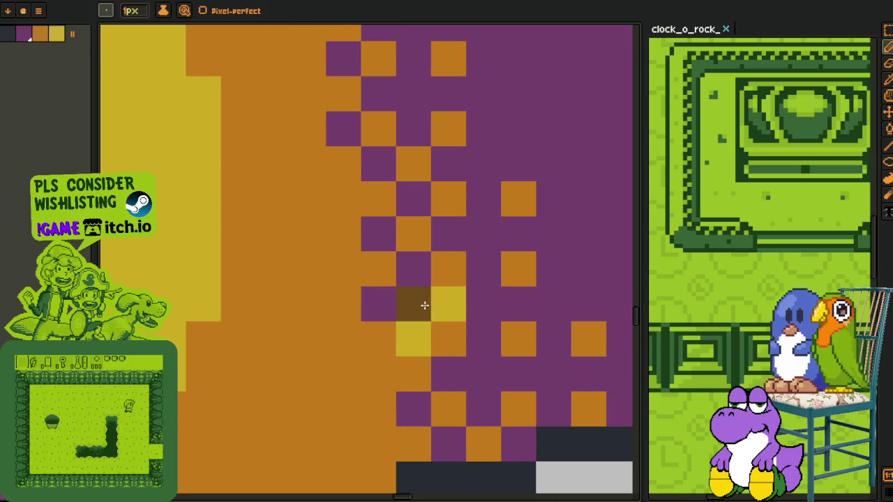
scroll(462, 325, down, 3)
scroll(447, 339, up, 3)
drag(441, 309, 492, 361)
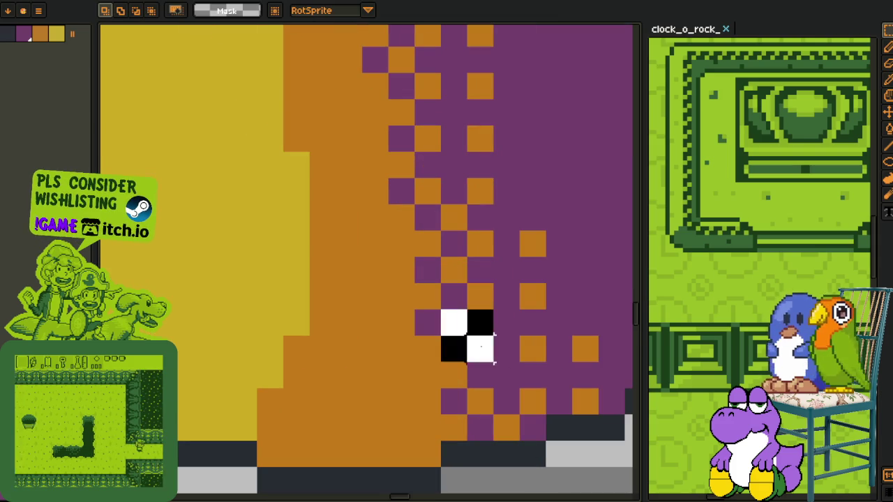
Make the 2x2 block a brush and stamp dark brown checker dither along the lower yellow edge.
key(m)
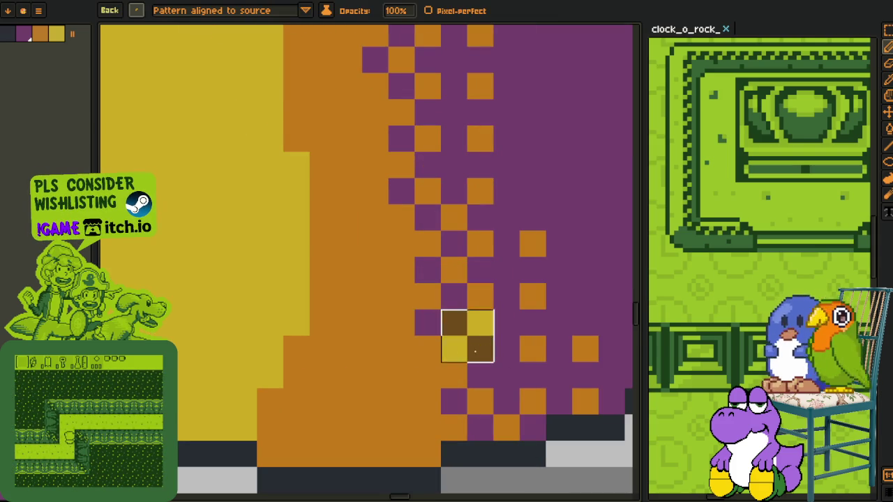
mouse_move(479, 347)
mouse_down()
mouse_move(200, 423)
mouse_move(272, 370)
mouse_up()
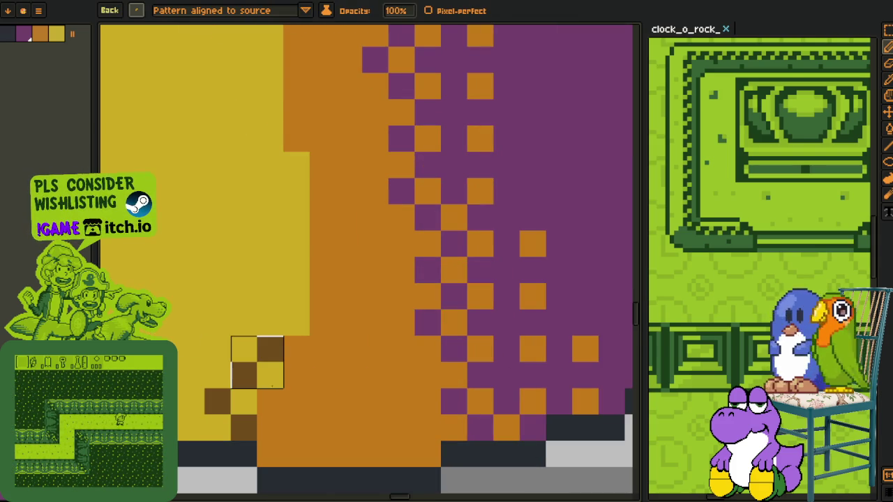
drag(289, 316, 218, 254)
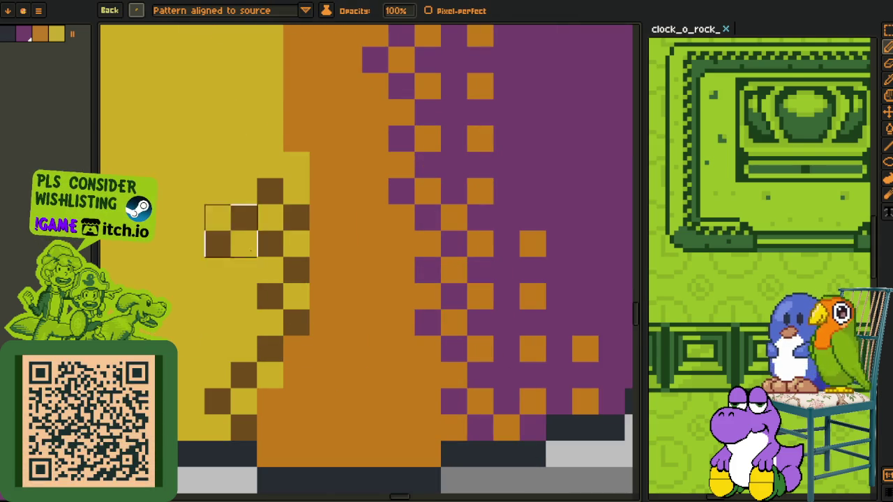
scroll(217, 254, down, 2)
key(v)
key(b)
scroll(408, 332, up, 1)
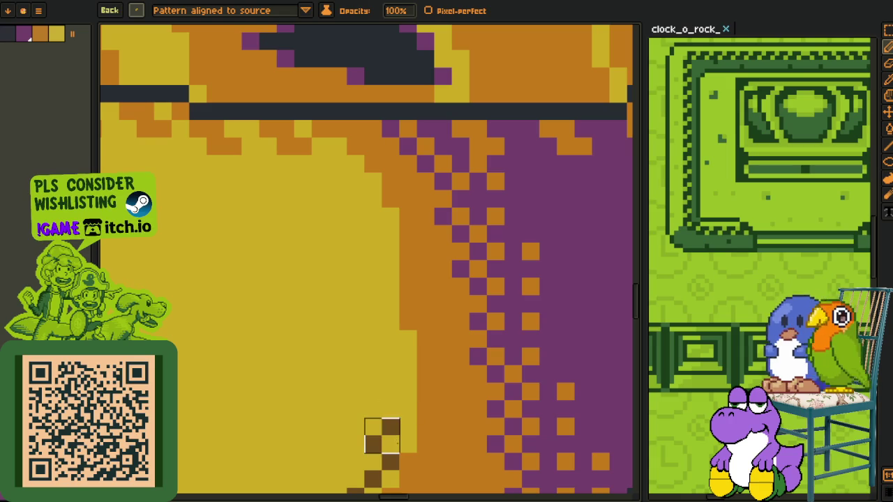
Extend the dark brown checker dither up the yellow edge on both pedestal ends.
drag(382, 313, 382, 225)
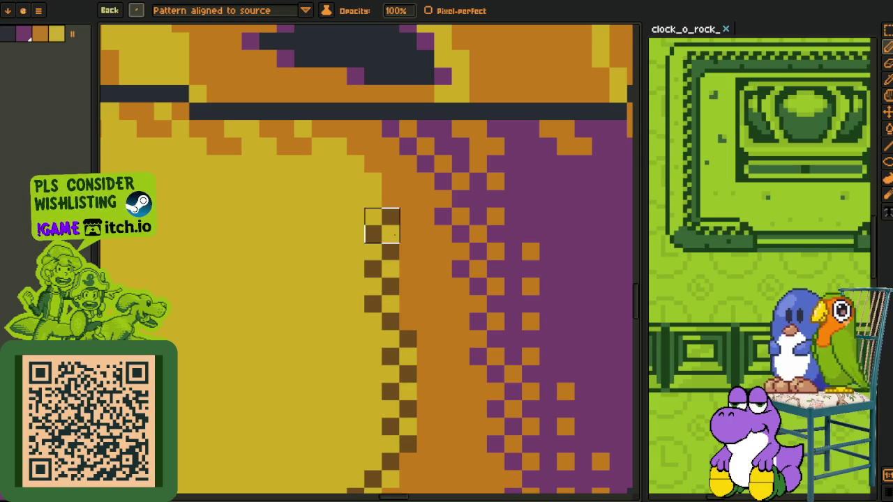
drag(347, 173, 295, 128)
scroll(300, 150, down, 2)
scroll(302, 158, down, 2)
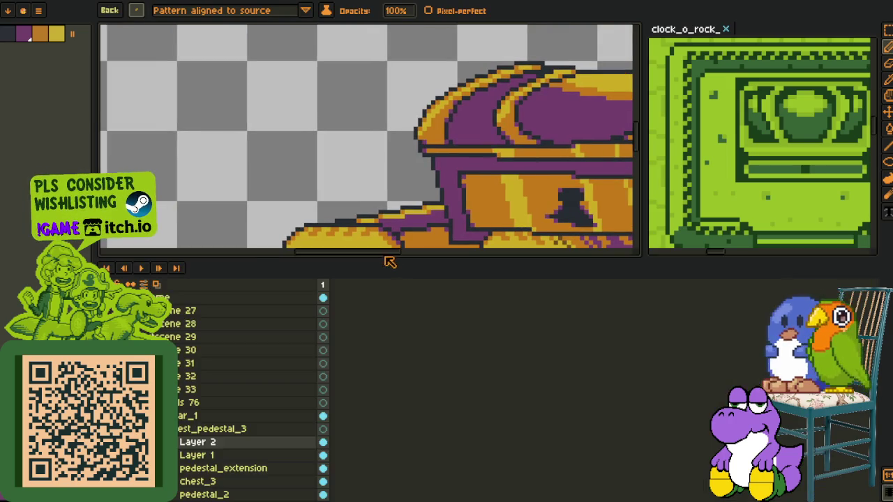
scroll(356, 253, up, 2)
scroll(356, 252, up, 2)
drag(356, 253, 427, 391)
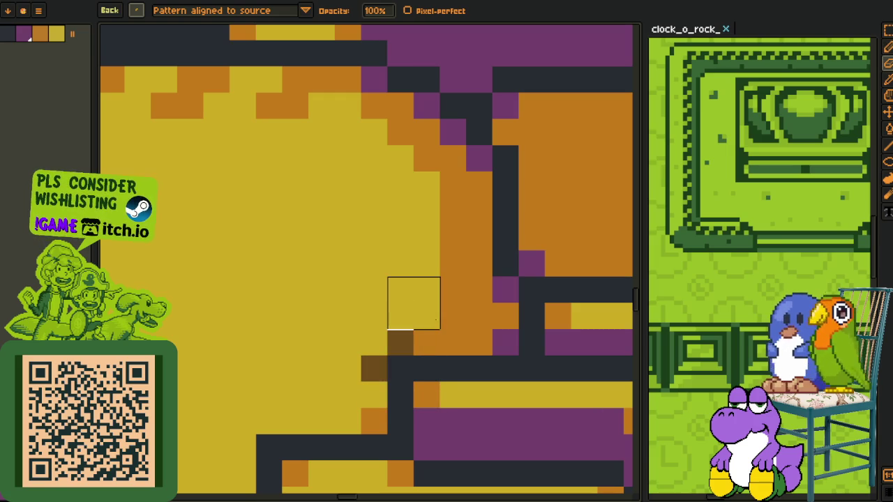
mouse_move(434, 313)
mouse_down()
mouse_move(435, 235)
mouse_move(404, 191)
mouse_move(323, 107)
mouse_move(296, 119)
mouse_up()
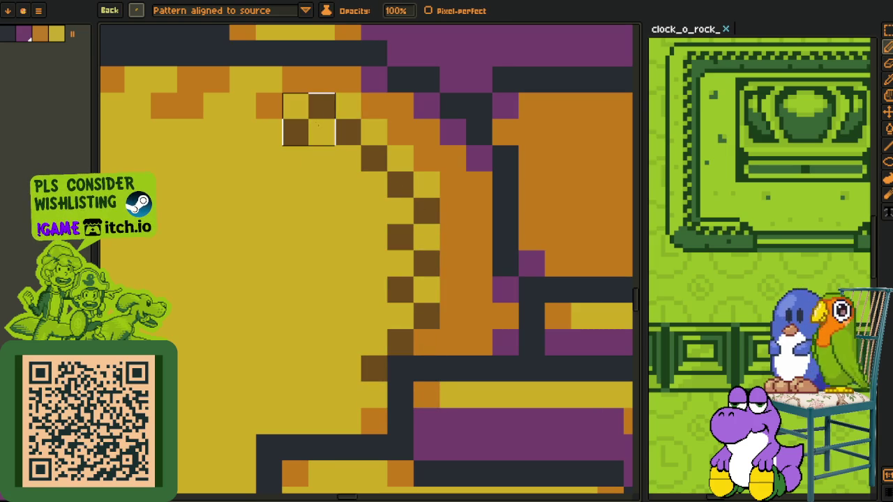
scroll(403, 232, down, 5)
drag(403, 231, 383, 265)
scroll(382, 264, down, 2)
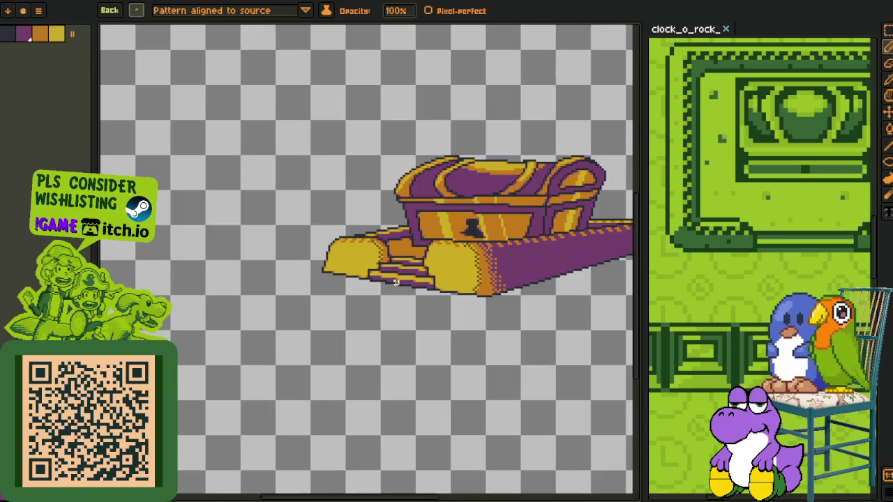
Return to the single-pixel Pencil and paint a dark brown pixel on the pedestal's front edge.
scroll(265, 154, up, 3)
key(i)
key(b)
click(137, 10)
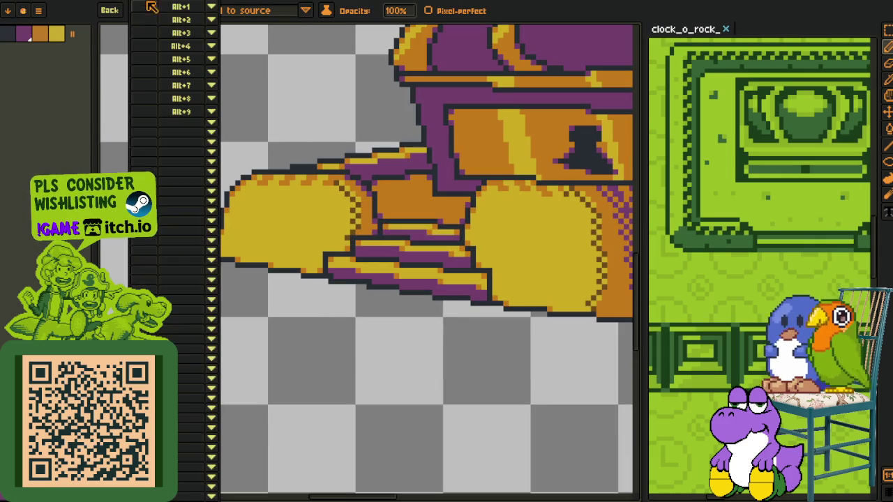
key(i)
mouse_move(585, 344)
mouse_down()
mouse_move(349, 342)
mouse_move(399, 307)
mouse_move(409, 274)
mouse_up()
scroll(349, 342, up, 4)
alt+click(329, 273)
click(377, 330)
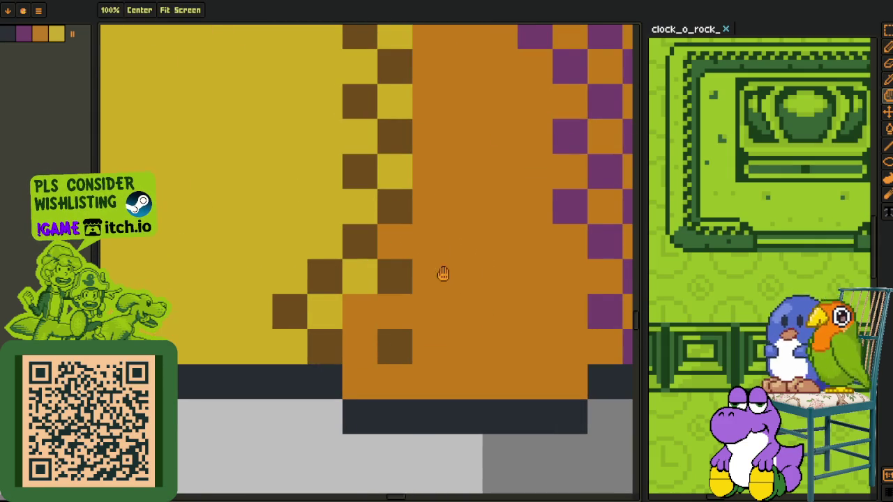
Dot yellow highlight pixels into the orange band, undoing unwanted ones.
scroll(419, 314, down, 1)
scroll(410, 349, down, 1)
scroll(418, 354, down, 1)
scroll(429, 359, down, 1)
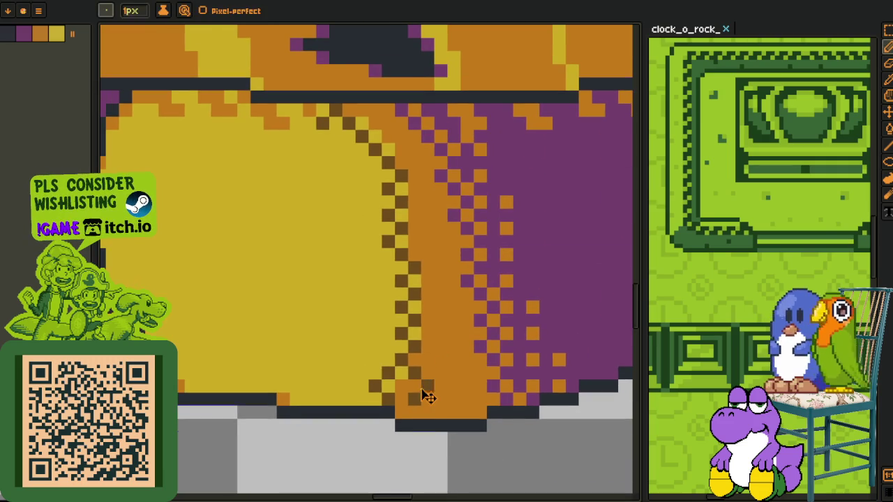
scroll(411, 362, up, 2)
click(444, 363)
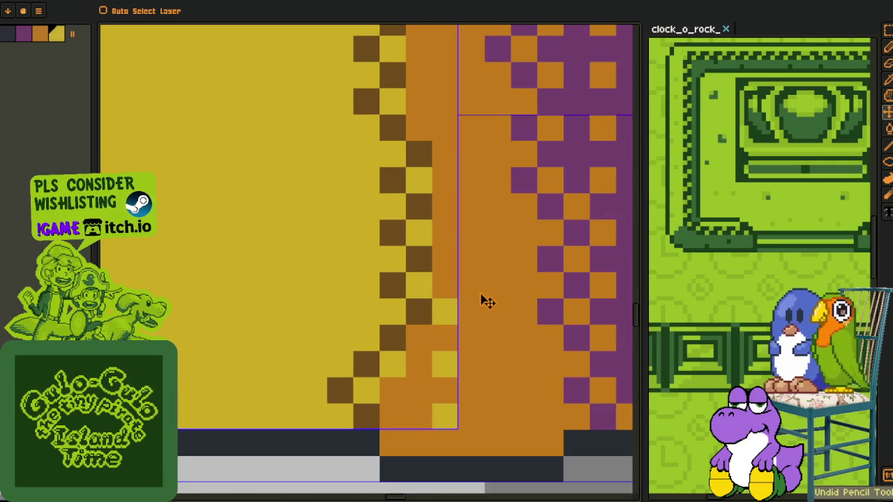
key(ctrl+z)
key(ctrl+z)
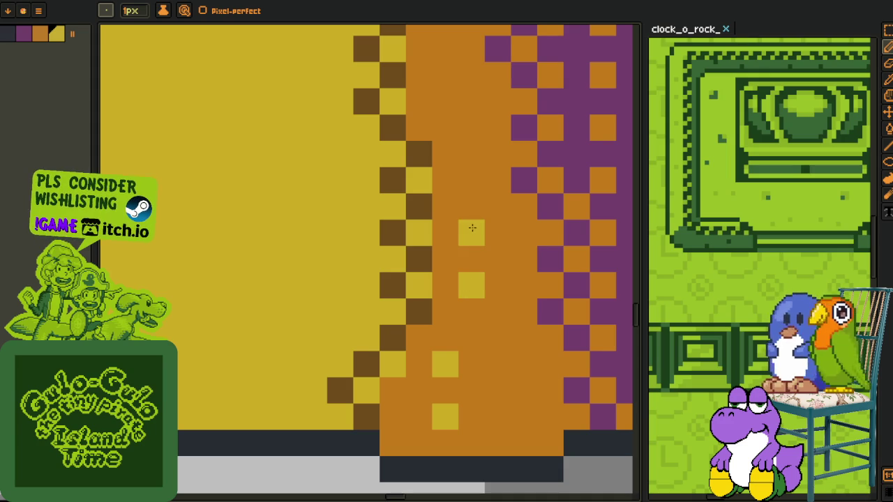
scroll(471, 227, up, 1)
click(441, 289)
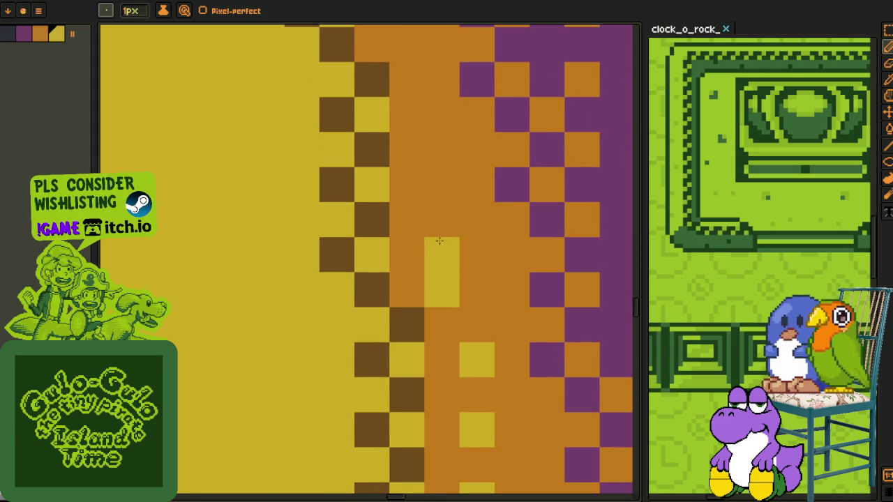
key(ctrl+z)
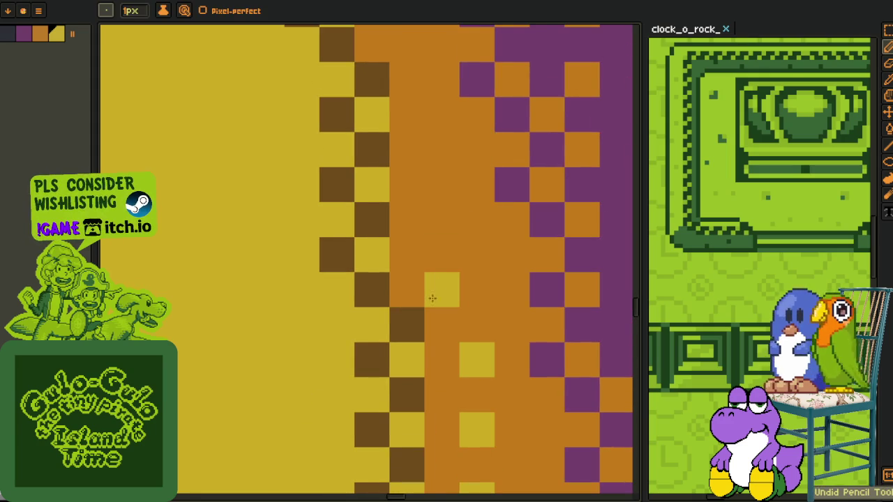
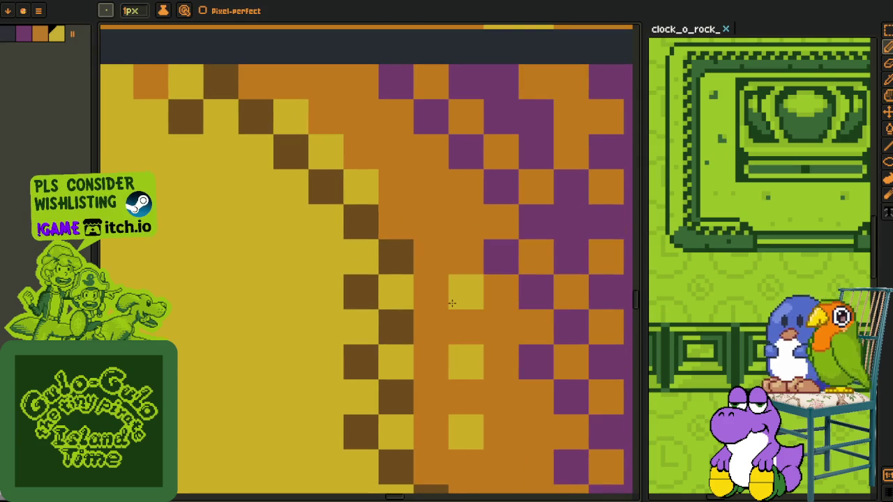
Replace the dark-brown #714a10 pixels in the pedestal gradient with orange #c97900.
scroll(452, 303, down, 3)
scroll(460, 334, down, 2)
scroll(467, 362, up, 3)
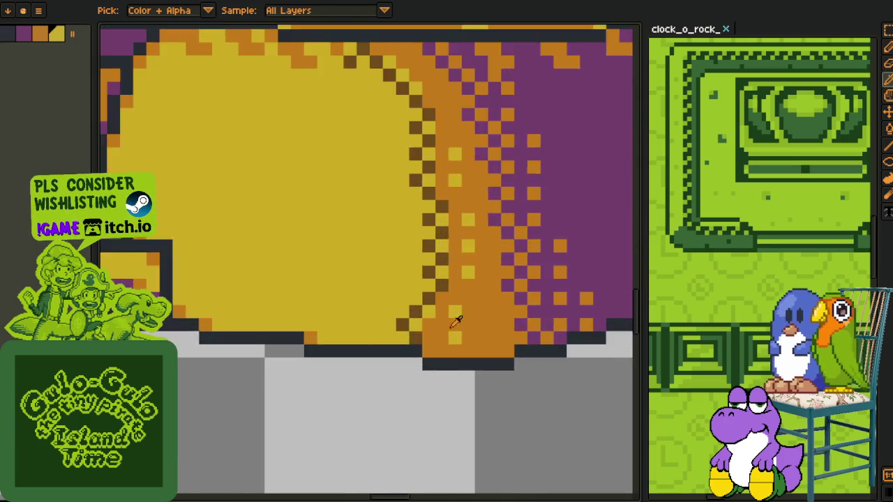
scroll(458, 323, up, 3)
key(shift+r)
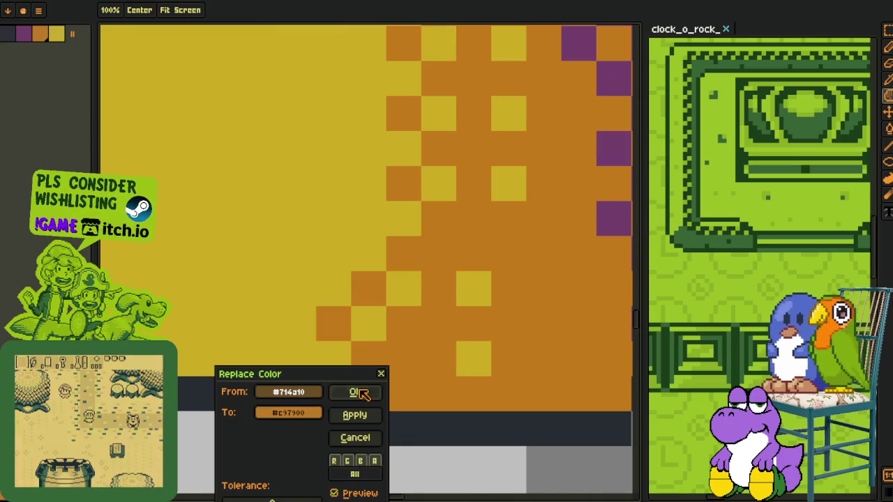
click(358, 393)
Pencil orange dither pixels into the gradient, undoing one misplaced dot.
key(b)
click(263, 324)
click(298, 254)
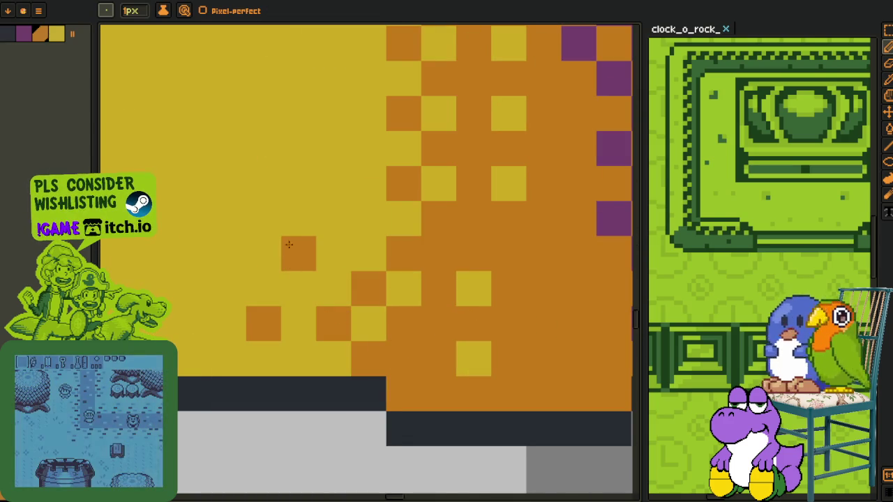
key(ctrl+z)
drag(285, 245, 317, 371)
click(366, 307)
click(367, 237)
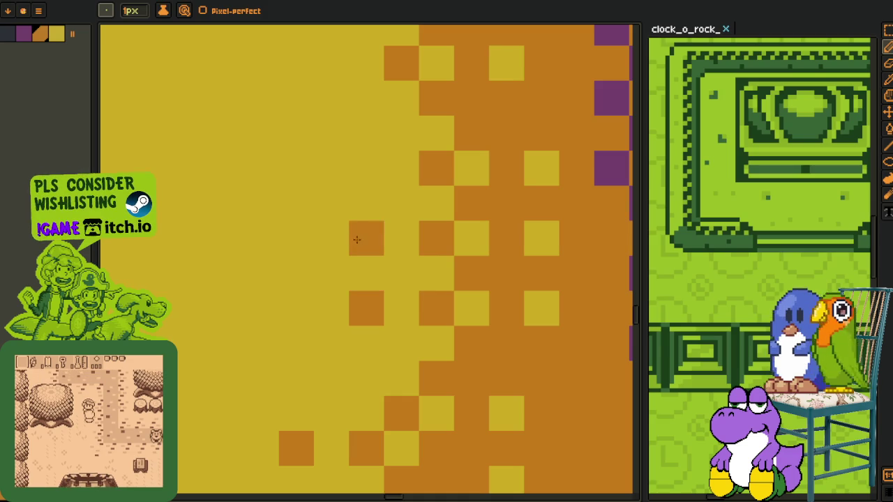
Add two more orange dither pixels further along, then inspect the purple diagonal area.
drag(357, 235, 365, 287)
click(409, 396)
click(394, 324)
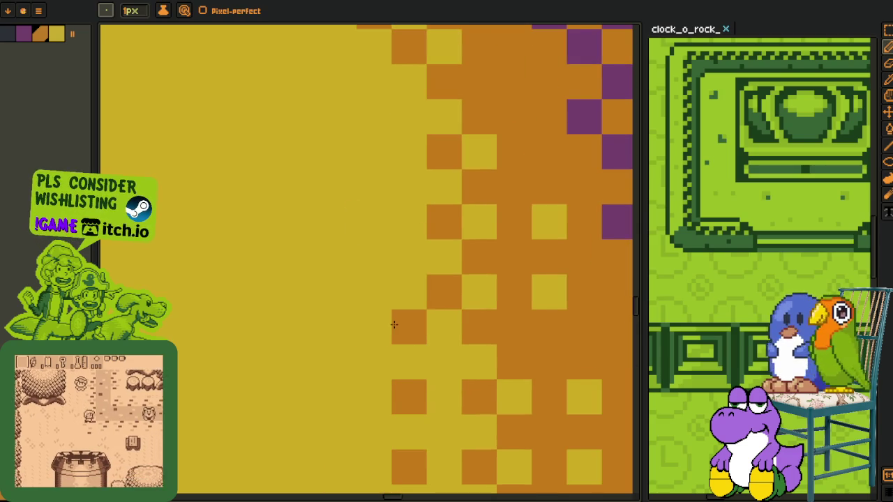
scroll(395, 319, down, 5)
scroll(377, 314, up, 3)
scroll(362, 311, up, 3)
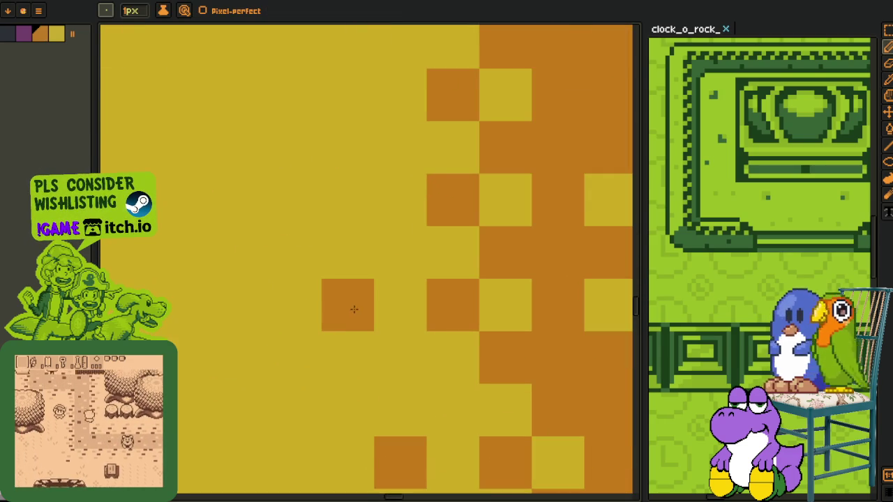
drag(336, 215, 373, 372)
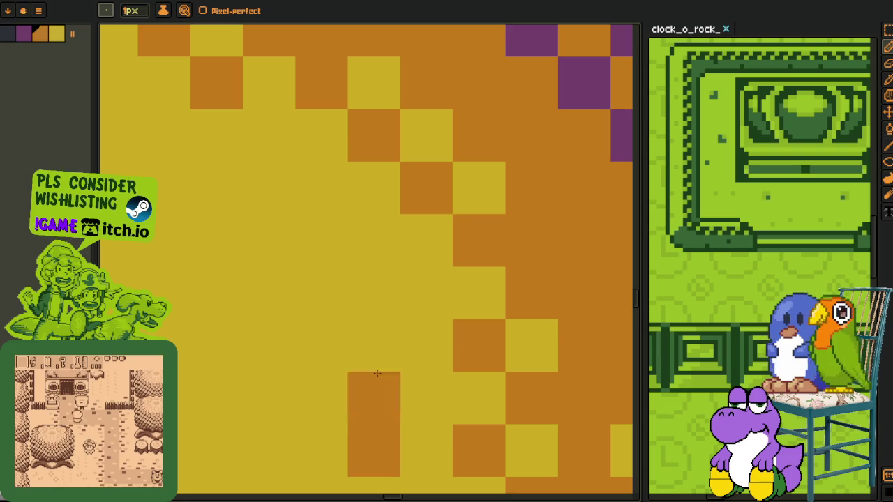
scroll(347, 257, down, 1)
scroll(347, 256, down, 3)
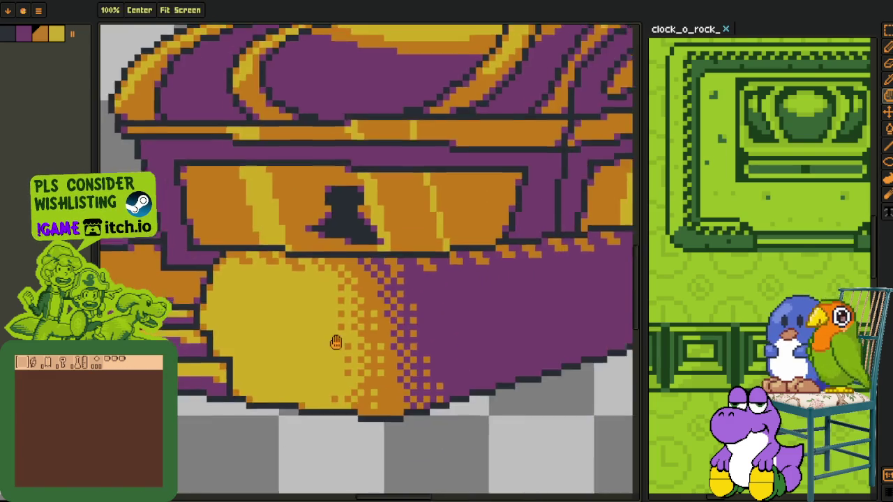
scroll(374, 293, up, 2)
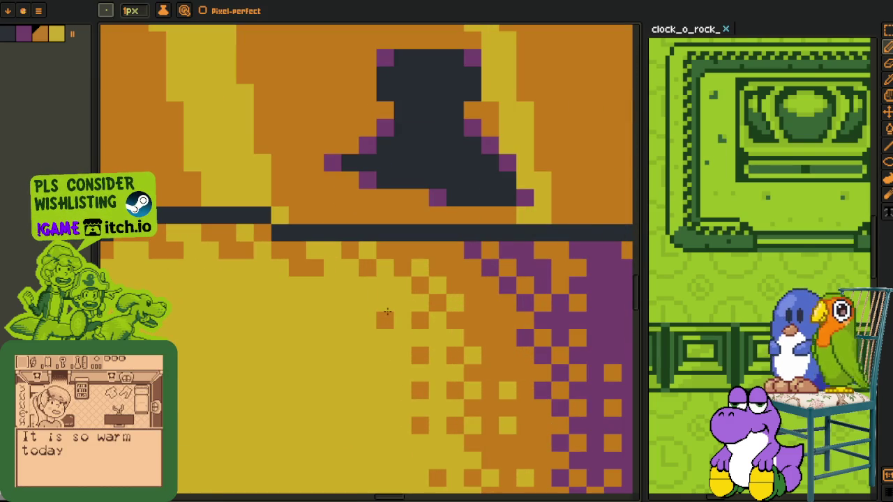
scroll(384, 288, down, 4)
Save the chest sprite with Ctrl+S.
key(i)
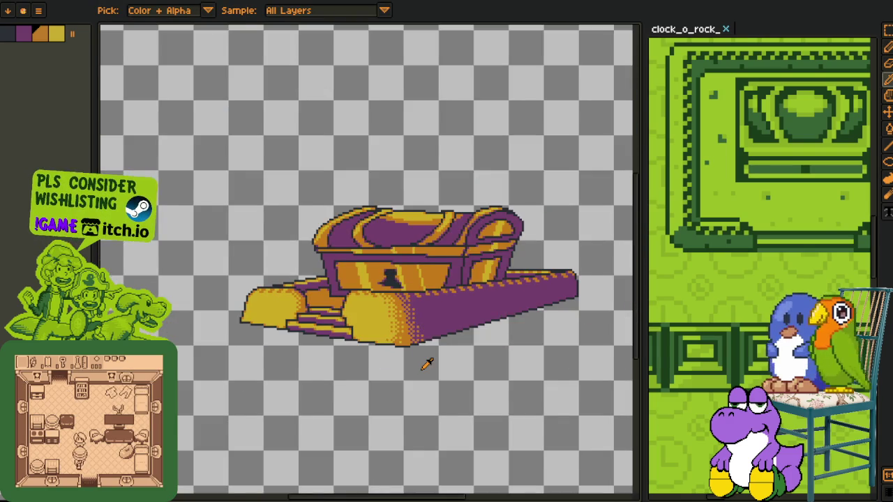
scroll(427, 364, down, 1)
key(ctrl+s)
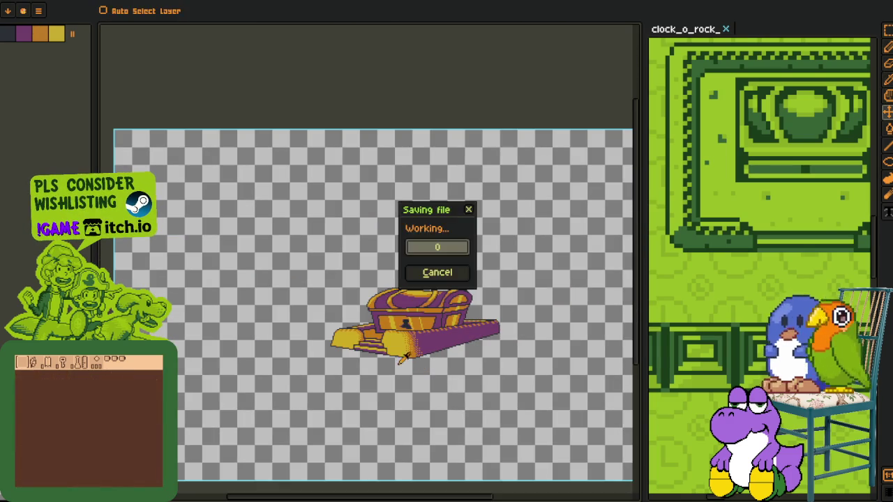
scroll(398, 376, down, 2)
scroll(387, 366, up, 4)
Add a new layer, Layer 3, from the layer options in the timeline.
key(Tab)
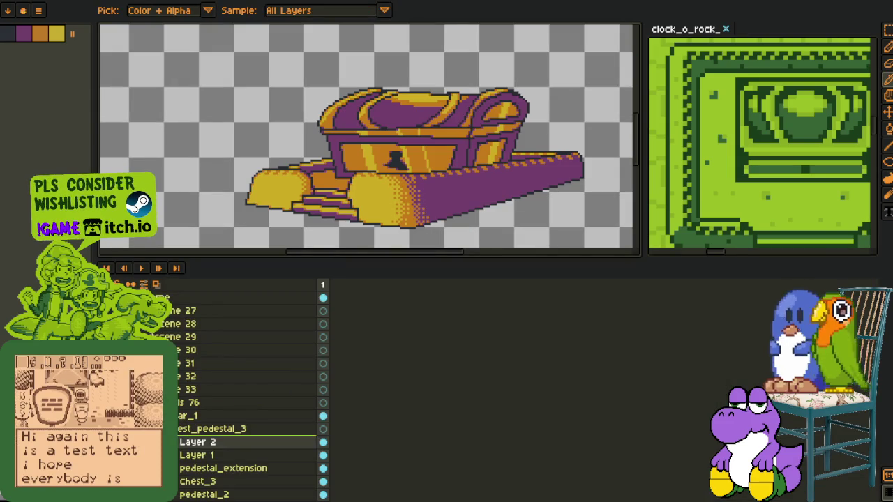
right_click(219, 446)
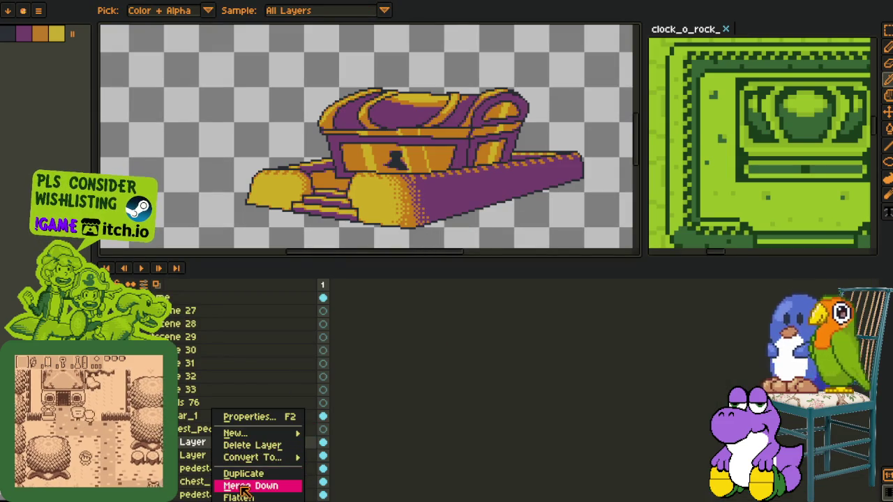
key(Tab)
drag(476, 222, 342, 319)
scroll(341, 319, up, 2)
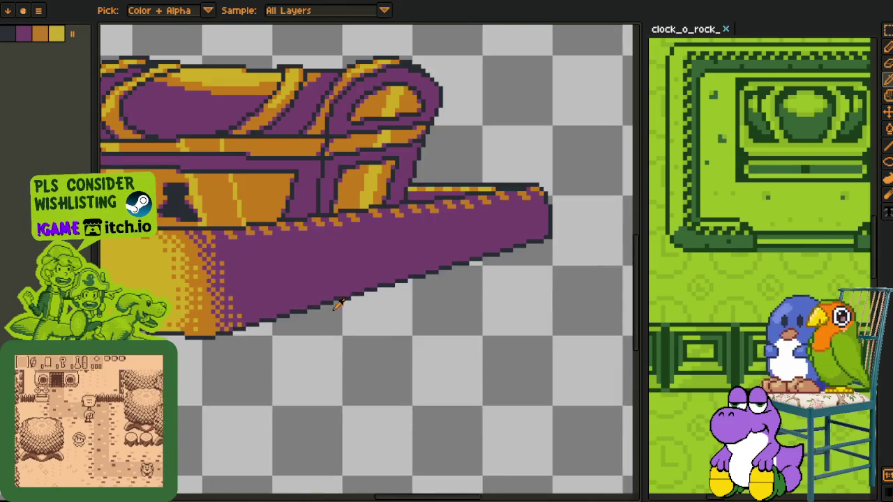
key(Tab)
right_click(183, 446)
click(300, 431)
key(Tab)
Draw a 2 px blue guide line along the ramp's lower edge.
key(b)
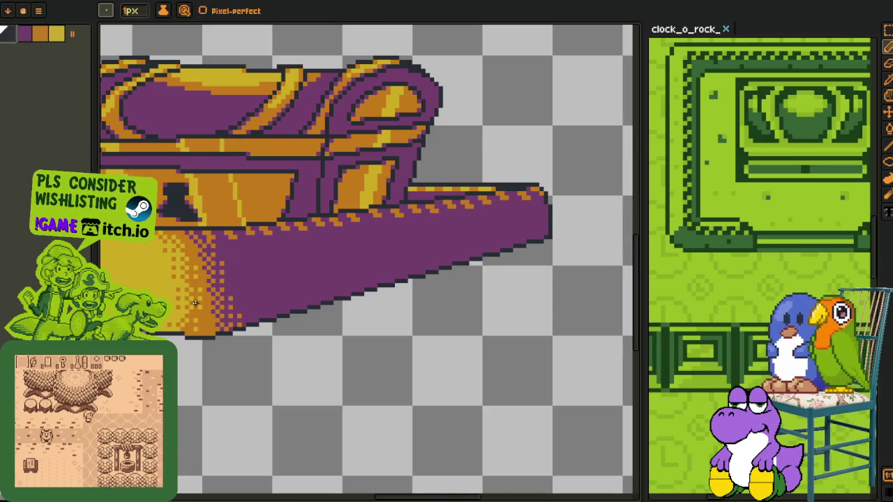
scroll(532, 229, up, 1)
scroll(527, 239, up, 2)
scroll(590, 217, up, 1)
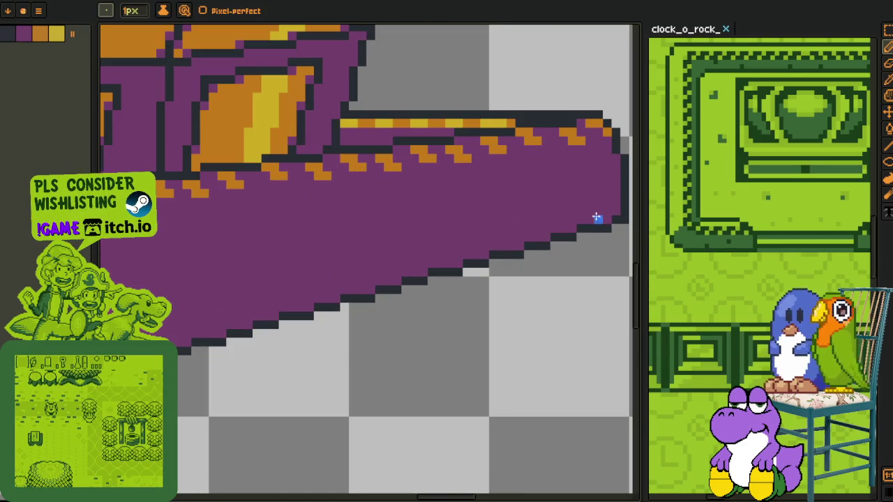
drag(608, 148, 379, 269)
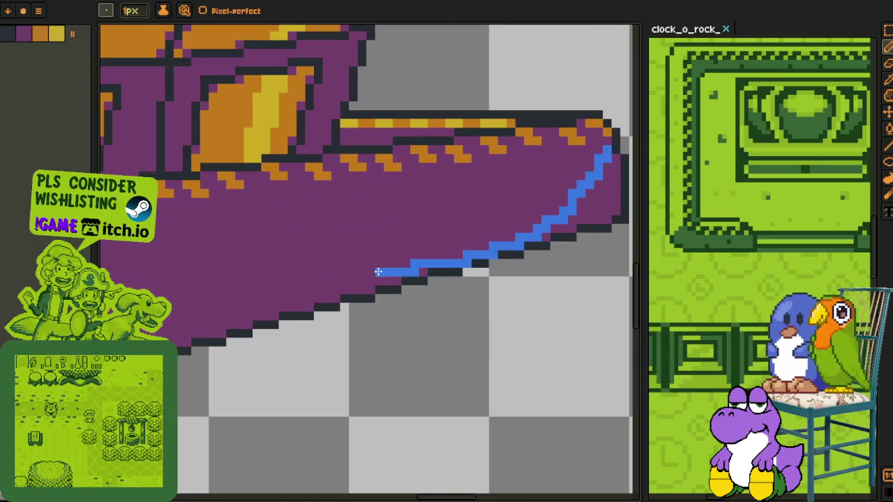
scroll(483, 217, down, 1)
key(ctrl+z)
key(plus)
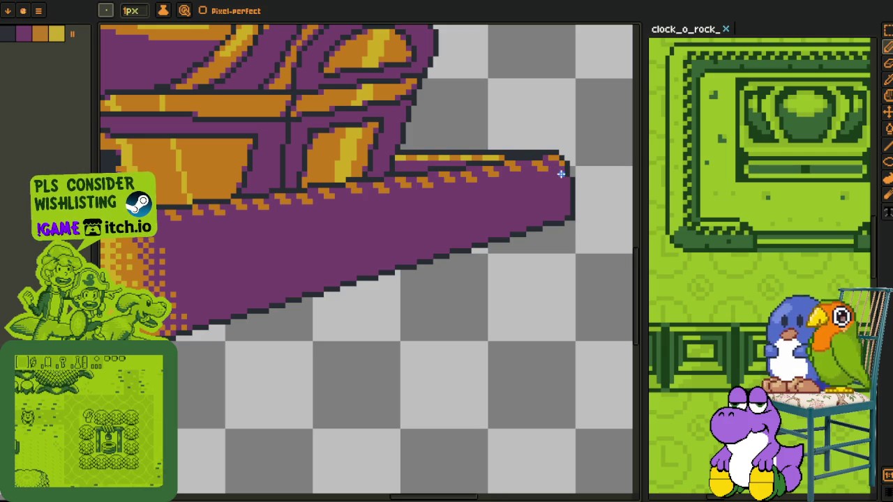
drag(565, 185, 374, 256)
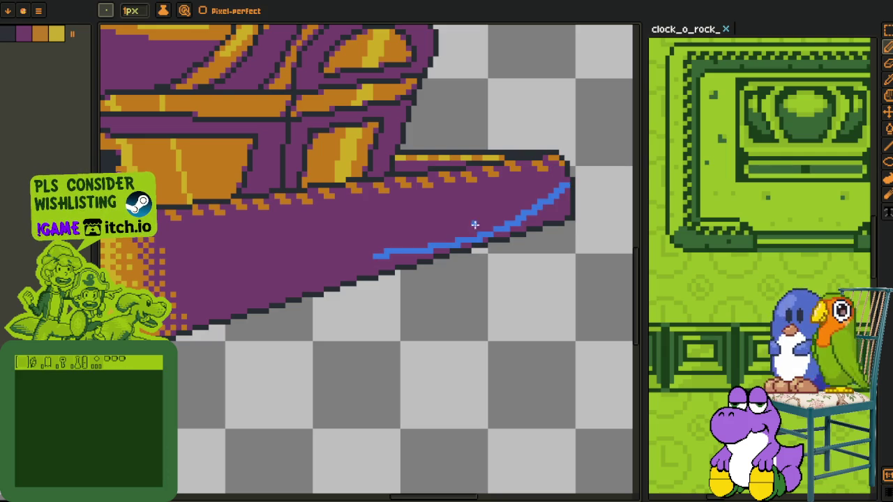
drag(562, 186, 392, 253)
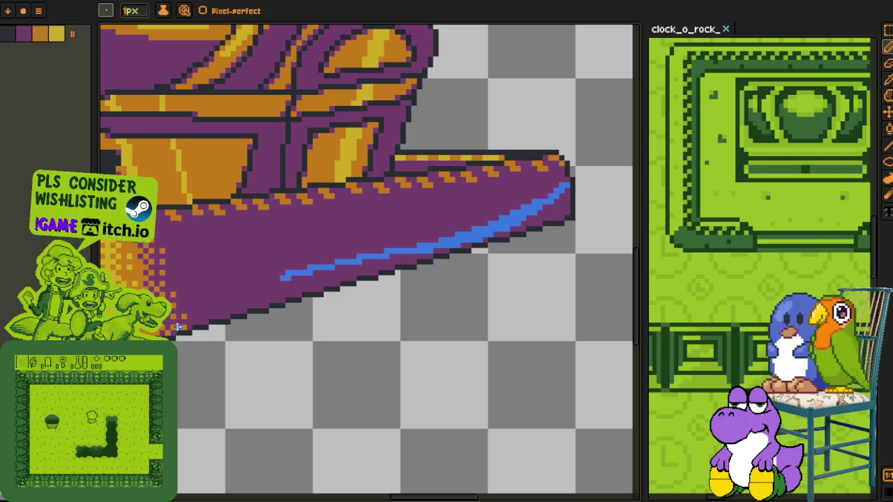
Bucket-fill the purple strips beneath the line with blue.
scroll(227, 316, up, 1)
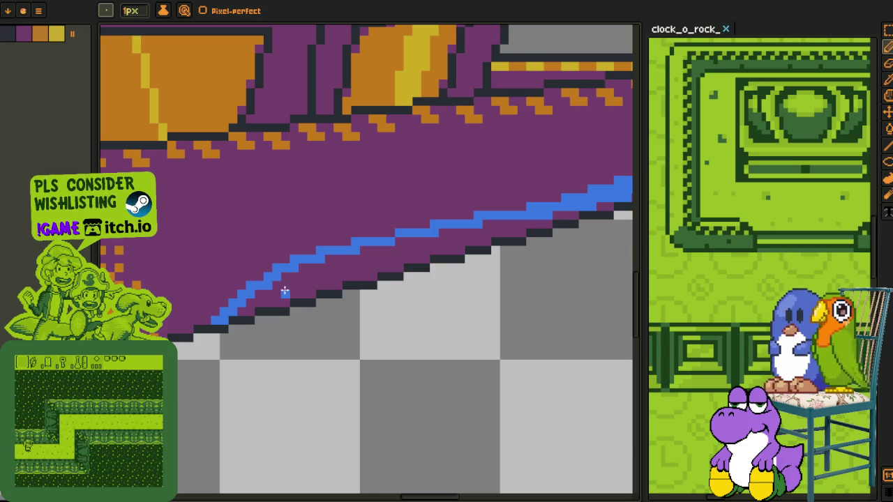
key(f)
click(285, 293)
drag(353, 266, 339, 285)
scroll(332, 311, up, 1)
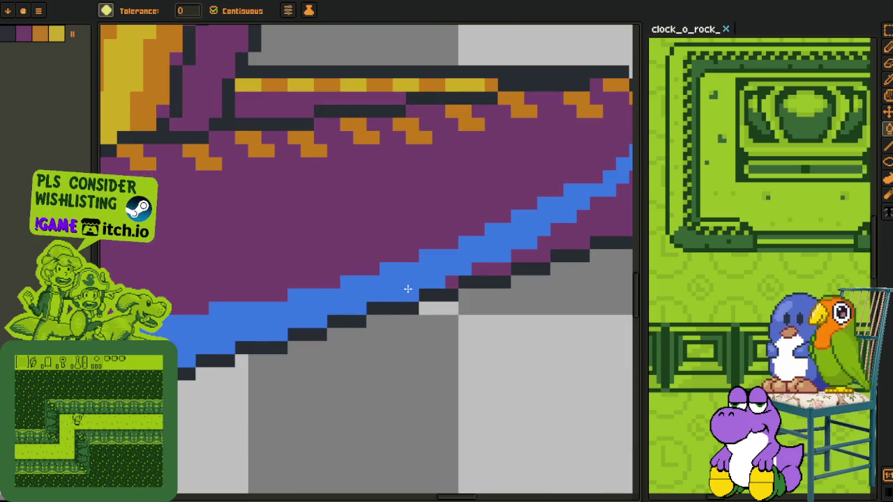
click(479, 267)
click(554, 240)
scroll(558, 209, down, 2)
Recolour the blue band along the ramp edge to dark purple.
key(i)
scroll(565, 186, up, 2)
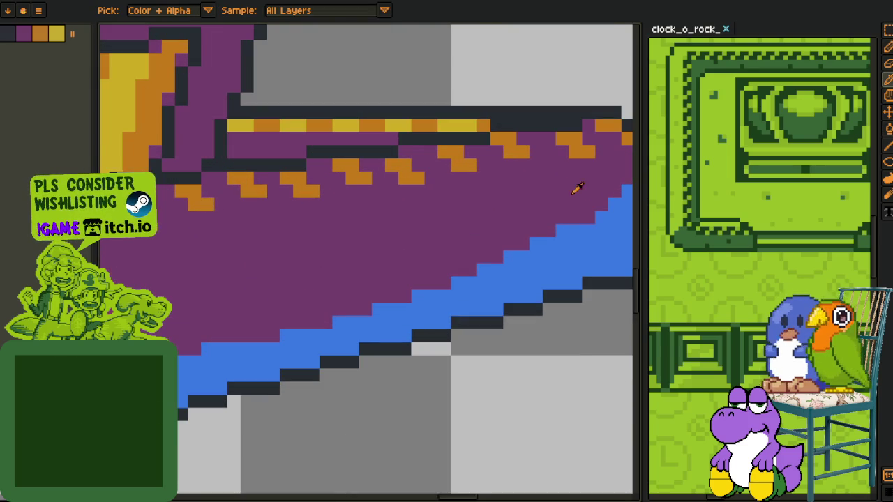
key(b)
key(i)
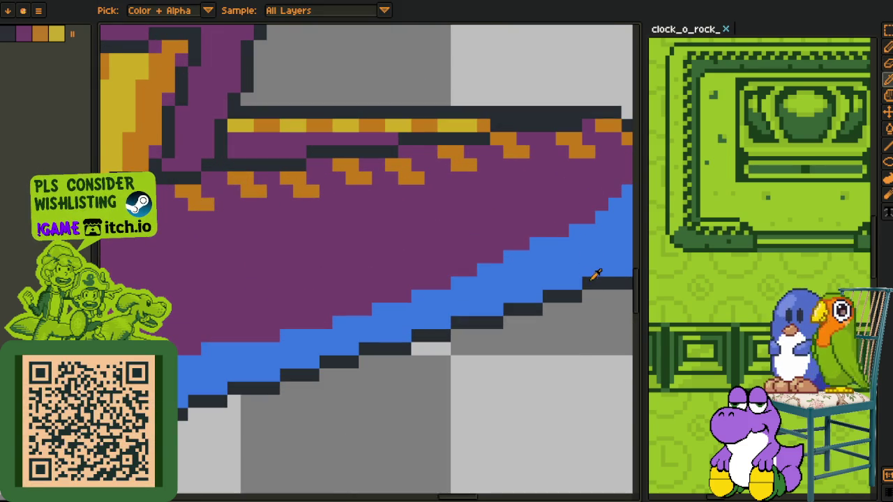
click(595, 276)
scroll(586, 260, down, 4)
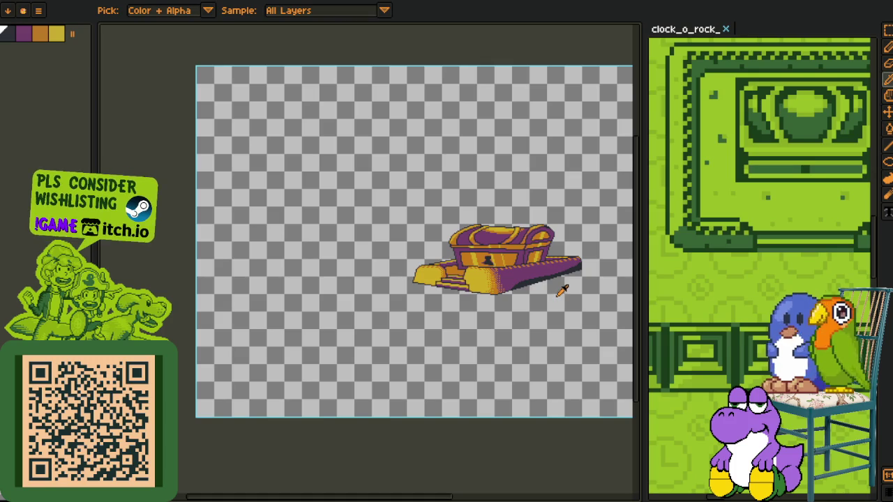
scroll(562, 291, up, 2)
scroll(578, 272, down, 2)
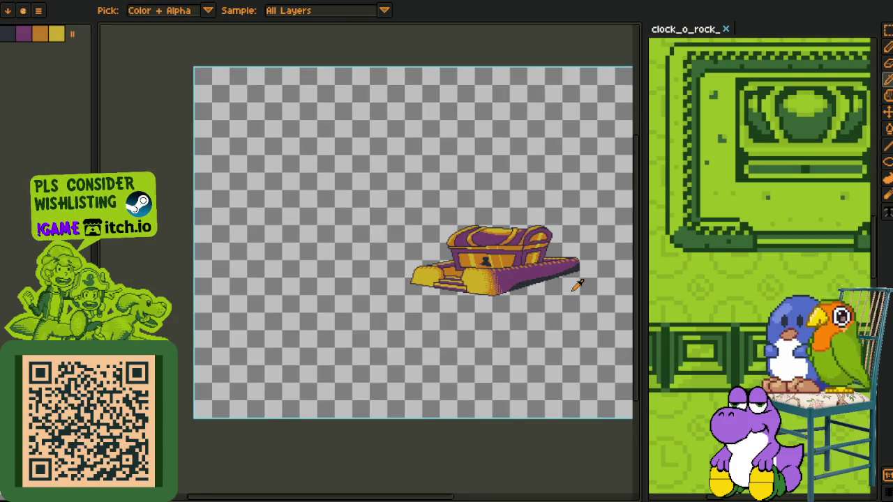
scroll(576, 285, down, 2)
scroll(574, 286, up, 2)
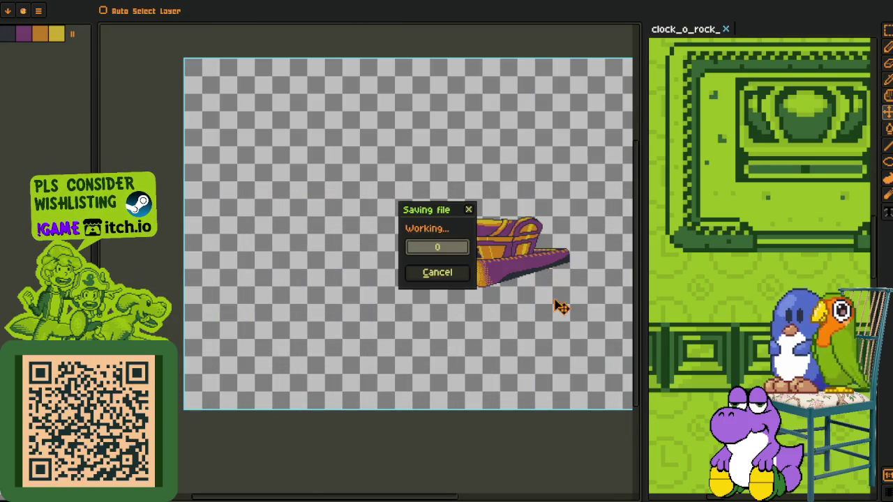
Merge Layer 2 down into Layer 1 and rename the merged layer pedestal.
key(Tab)
right_click(187, 443)
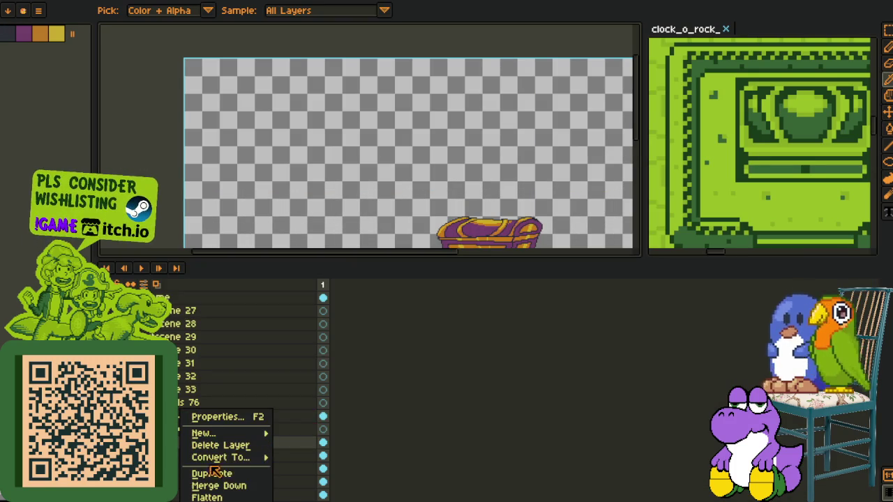
click(235, 484)
double_click(223, 444)
text(pedestal_shading)
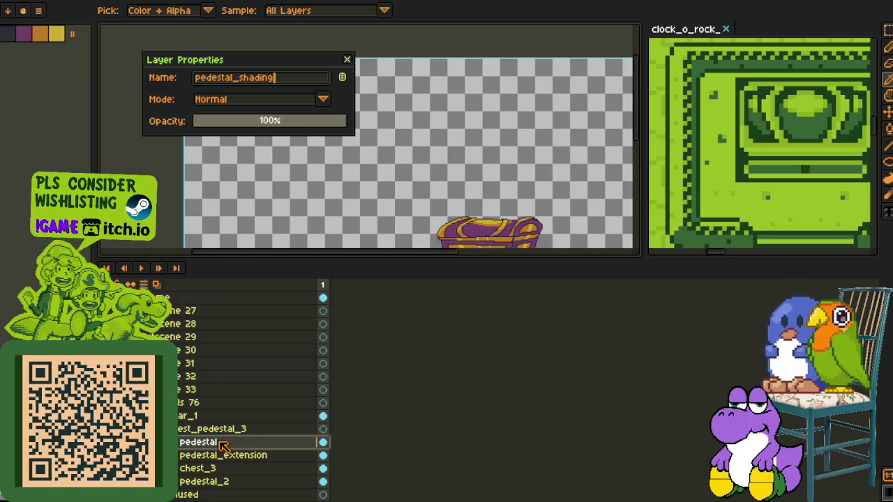
key(Return)
key(Tab)
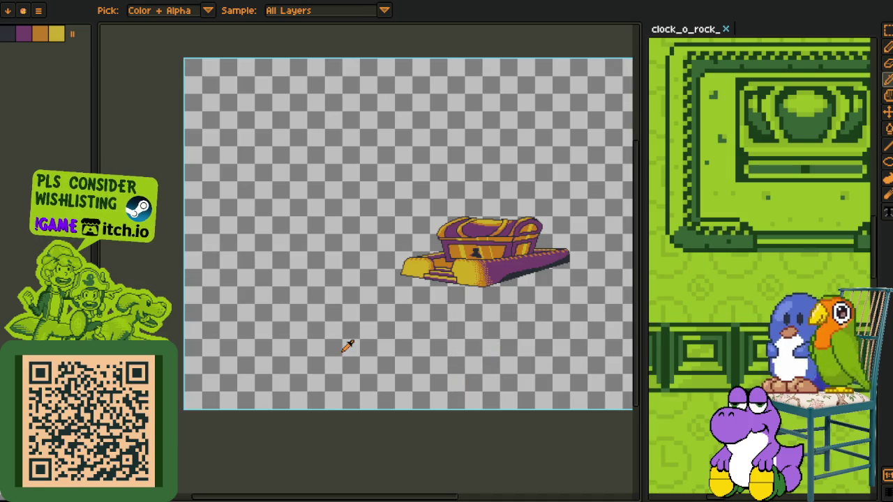
key(Tab)
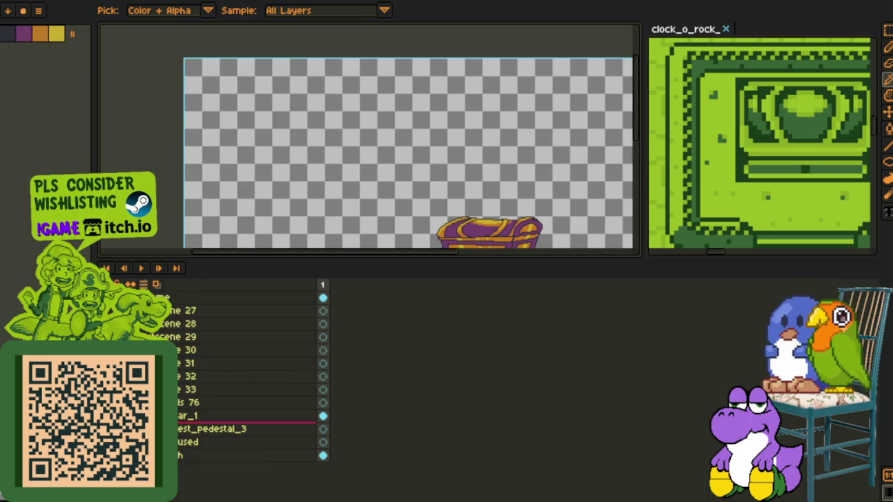
key(Tab)
Add a new layer above pedestal_shading and name it chest_shading.
scroll(557, 255, up, 3)
scroll(528, 275, up, 2)
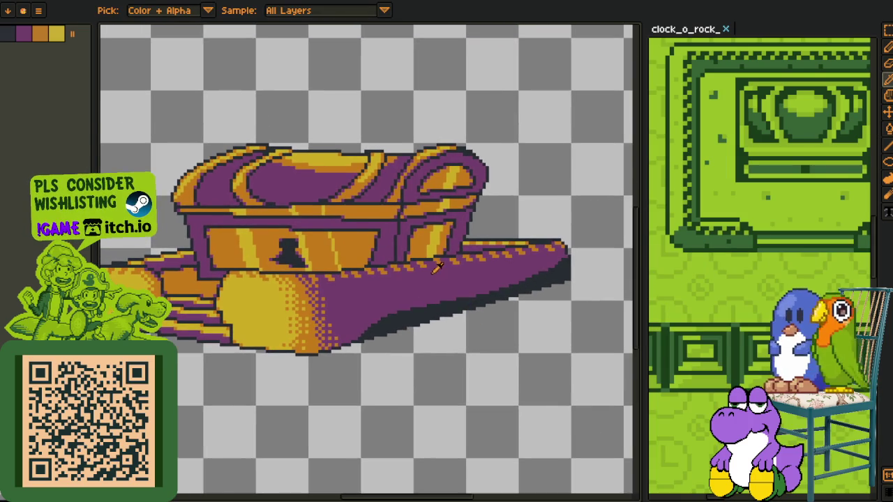
scroll(437, 266, up, 1)
key(Tab)
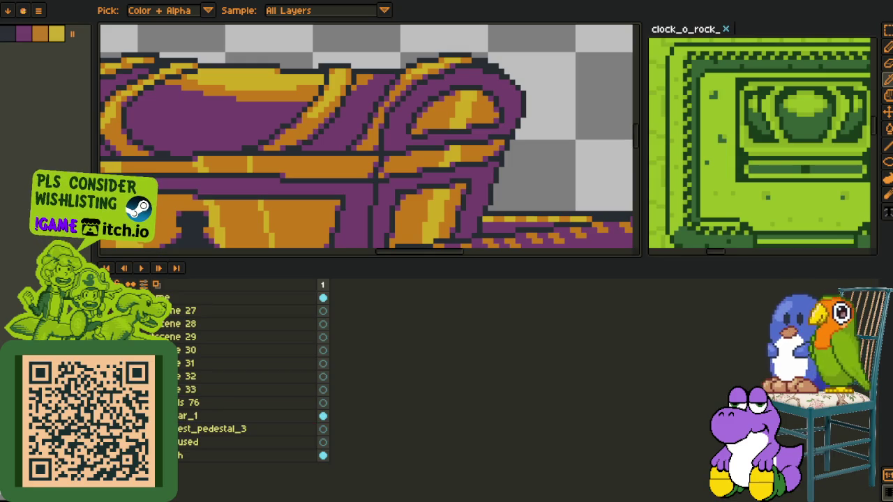
click(210, 441)
right_click(202, 441)
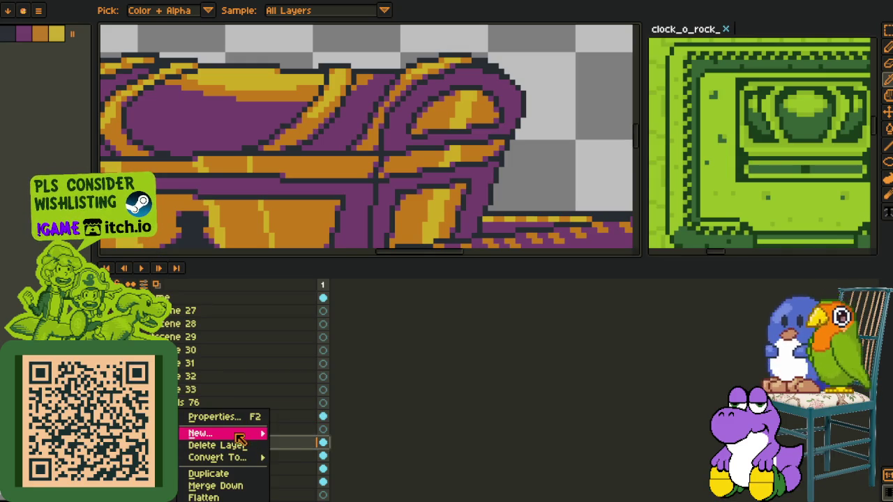
click(300, 430)
double_click(189, 443)
text(chest_)
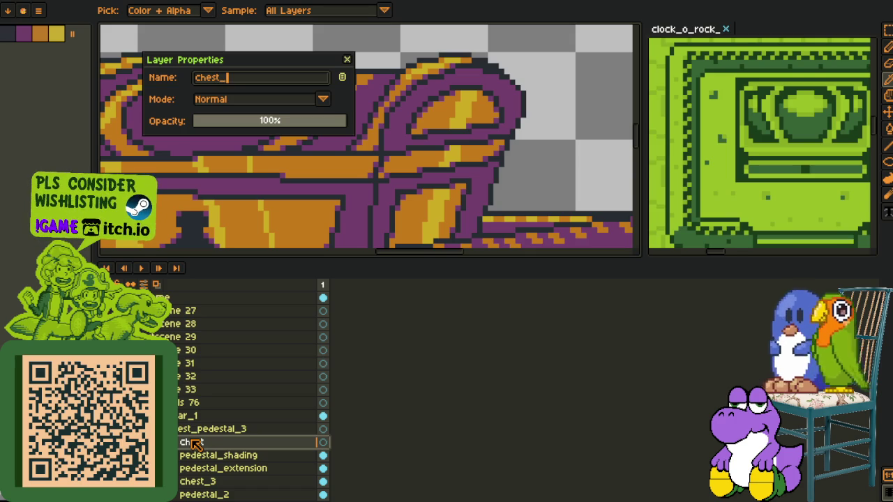
text(shading)
key(Return)
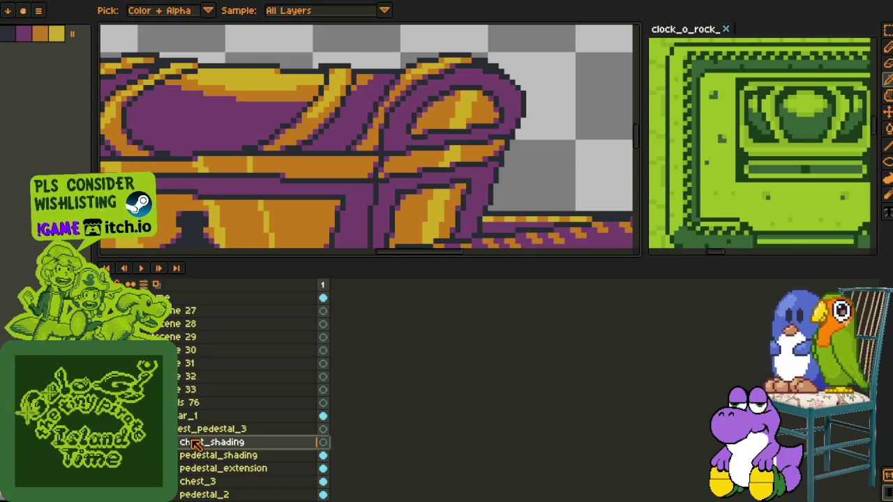
key(Tab)
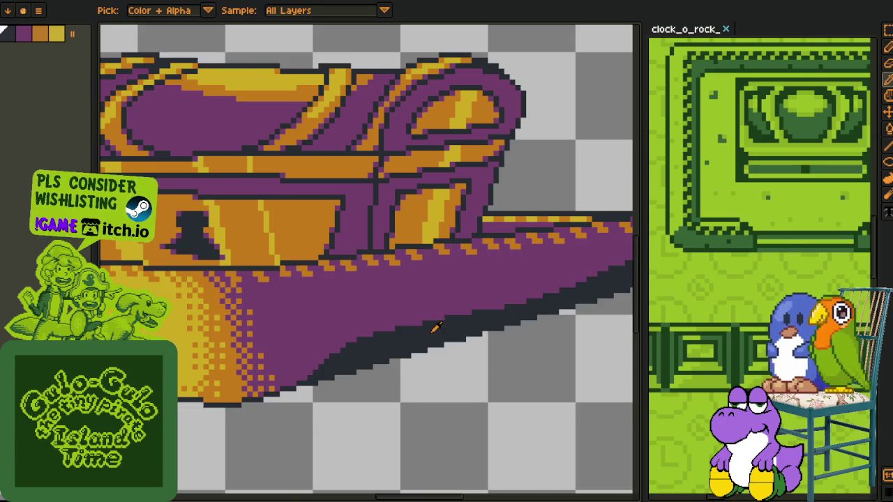
Darken the purple bands on the chest lid with dark fills and dark pencil lines along the edges.
scroll(391, 300, up, 3)
key(g)
scroll(331, 258, up, 3)
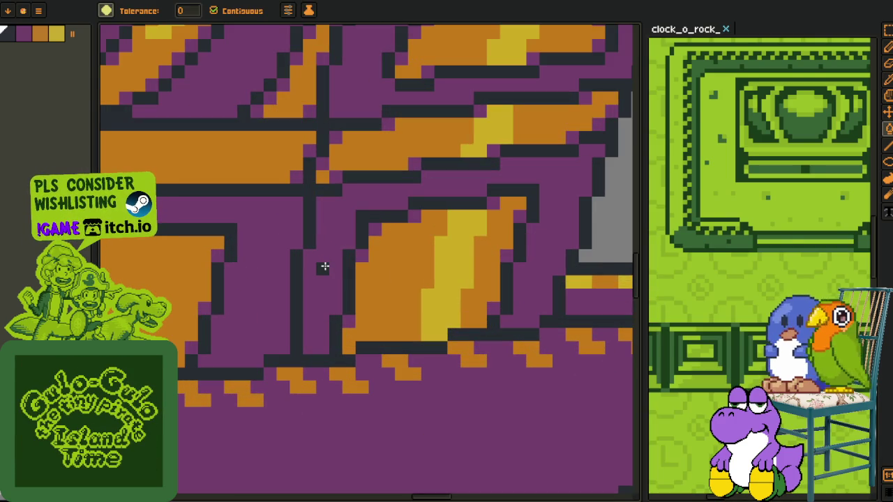
click(325, 267)
drag(385, 85, 322, 256)
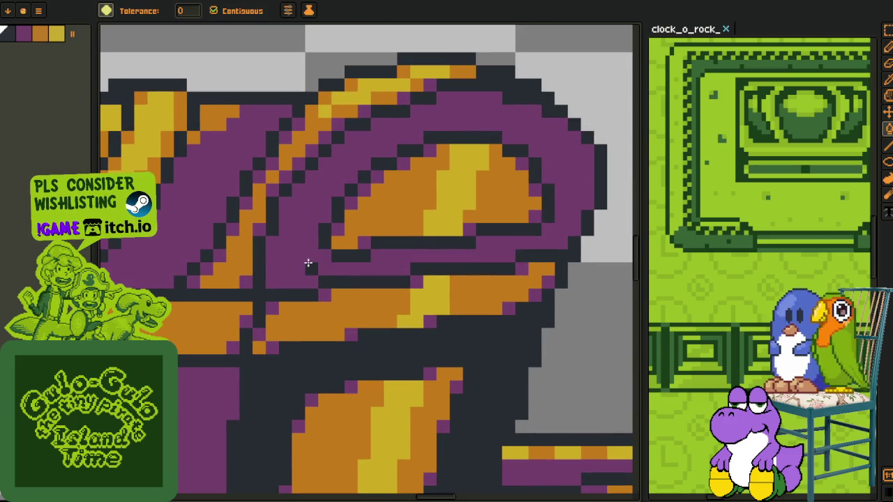
key(b)
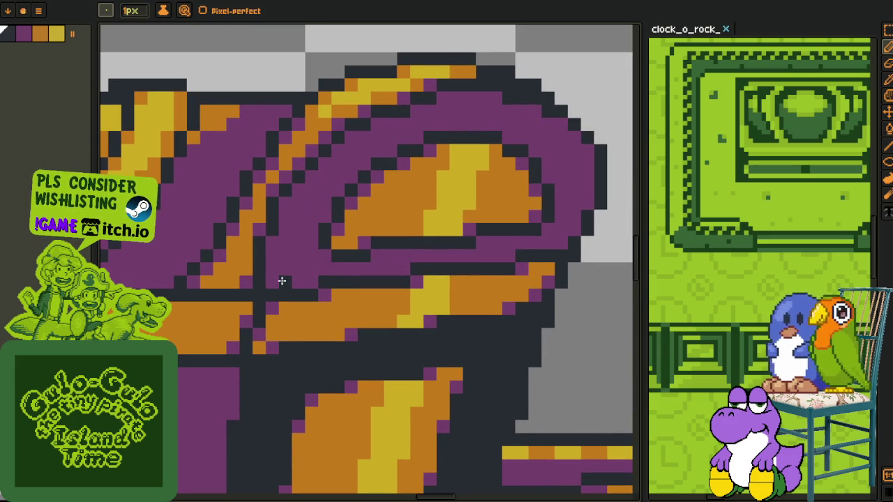
drag(285, 273, 312, 242)
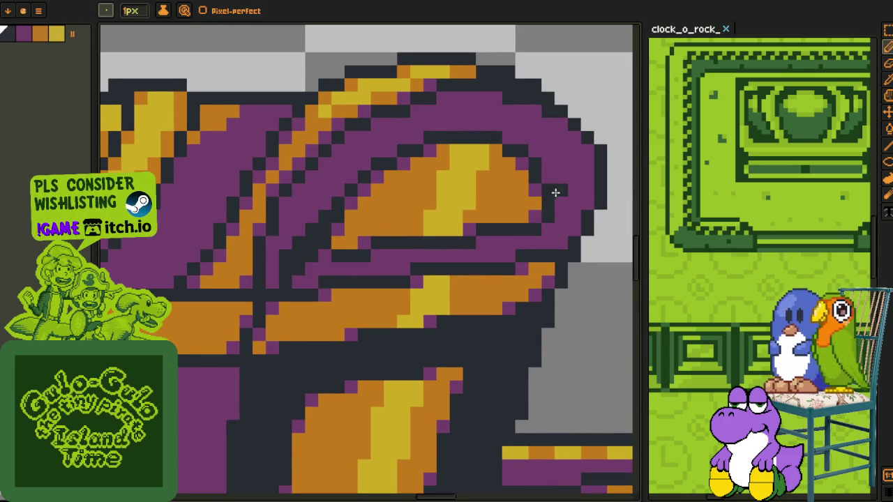
mouse_move(551, 175)
mouse_down()
mouse_move(568, 223)
mouse_move(407, 246)
mouse_up()
key(g)
click(551, 239)
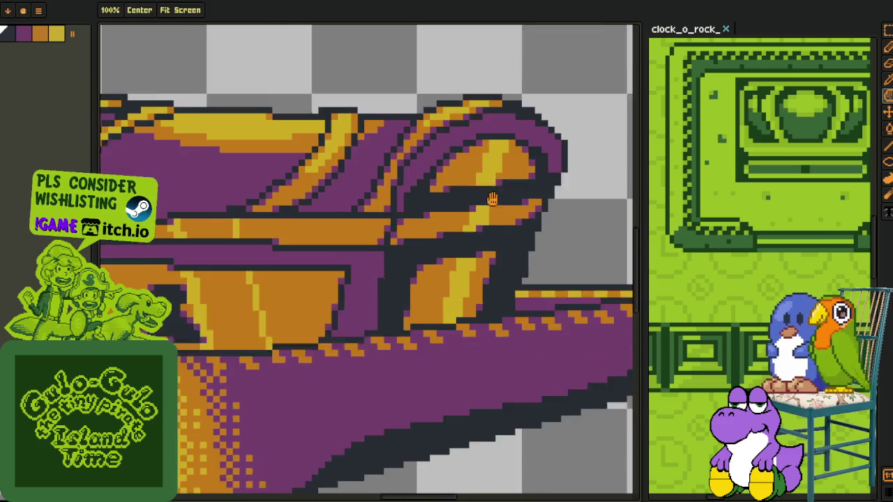
scroll(407, 246, down, 3)
scroll(381, 241, up, 3)
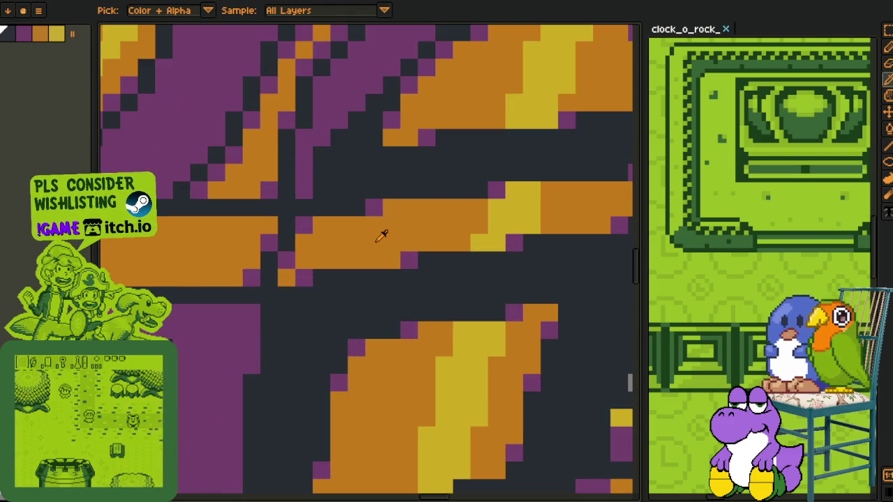
Fill the orange patches on the lid, including the area beside the yellow stripe, with purple.
click(375, 212)
drag(380, 229, 314, 305)
key(g)
click(232, 349)
click(523, 281)
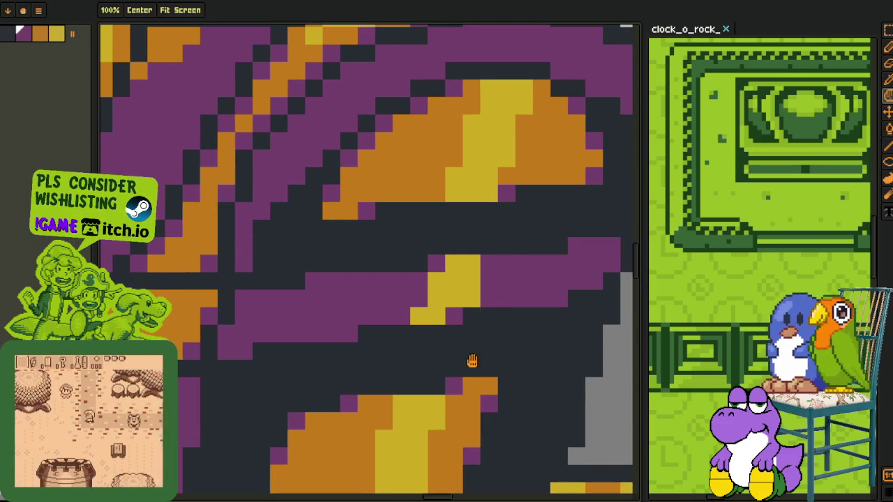
drag(464, 434, 473, 280)
click(469, 280)
scroll(339, 299, down, 2)
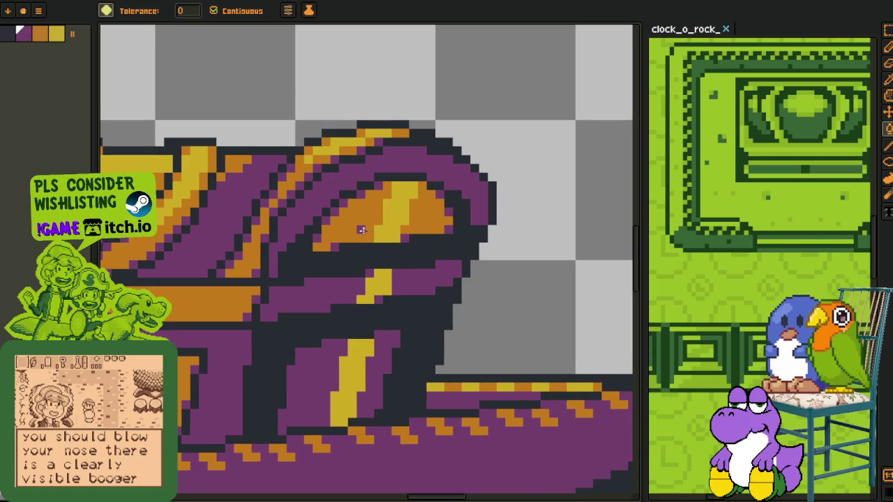
scroll(358, 231, up, 2)
Turn the lower yellow stripes and nearby yellow pixels on the lid orange.
key(i)
scroll(359, 230, down, 2)
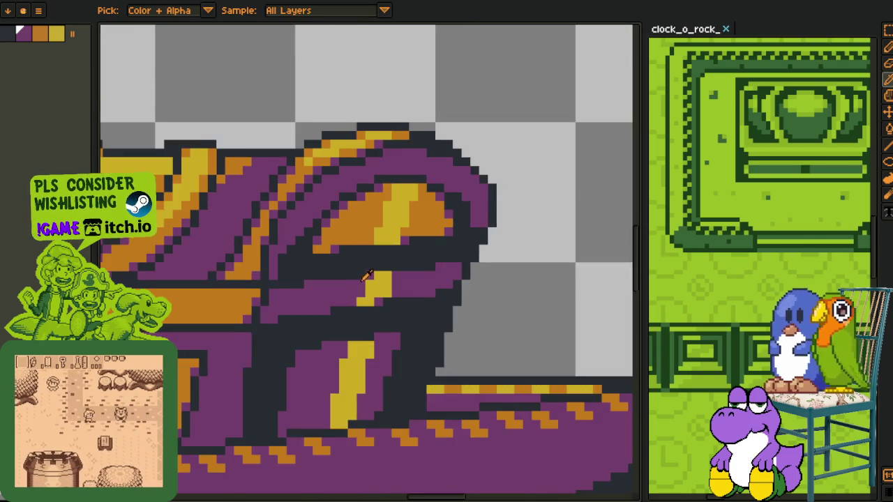
scroll(374, 183, up, 2)
click(374, 184)
key(g)
click(383, 286)
click(387, 311)
key(b)
click(387, 325)
scroll(381, 329, down, 3)
key(g)
click(381, 329)
Paint more of the orange lid patch purple with pencil strokes and a fill.
key(i)
scroll(468, 147, down, 3)
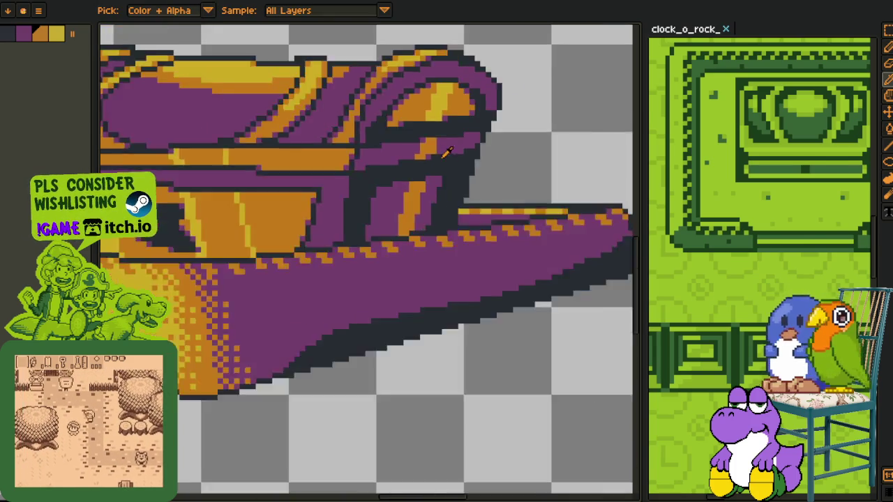
scroll(468, 146, up, 1)
key(b)
scroll(413, 240, up, 3)
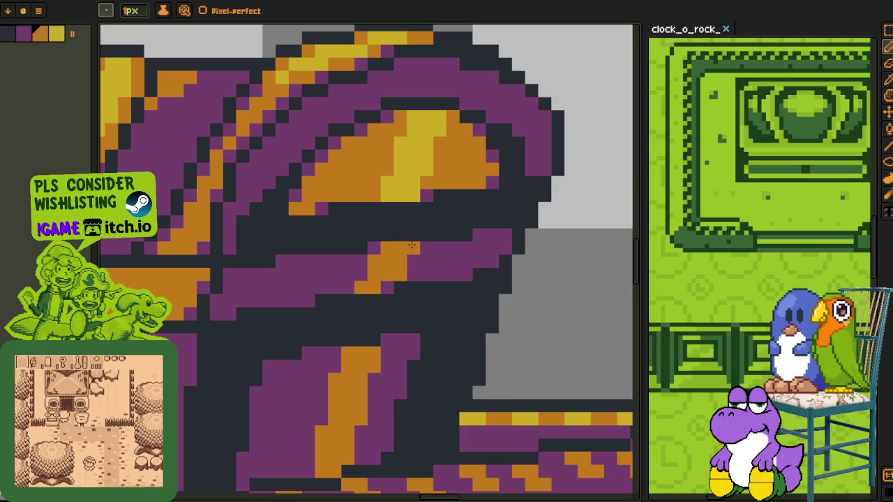
scroll(412, 244, down, 2)
key(i)
scroll(454, 339, down, 2)
scroll(454, 335, down, 2)
scroll(457, 312, down, 2)
scroll(454, 293, up, 2)
scroll(437, 282, up, 2)
scroll(418, 307, up, 2)
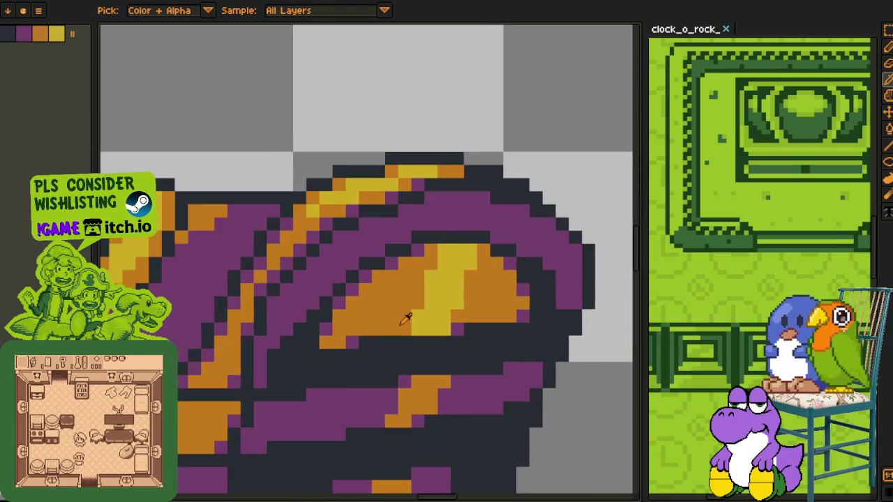
scroll(380, 328, up, 1)
click(343, 342)
key(g)
key(b)
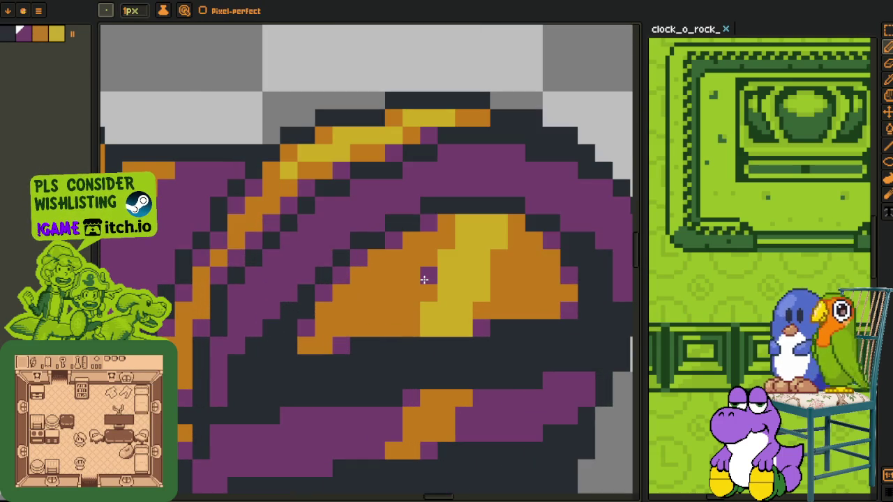
drag(424, 275, 366, 313)
mouse_move(502, 277)
mouse_down()
mouse_move(529, 288)
mouse_move(481, 310)
mouse_up()
key(g)
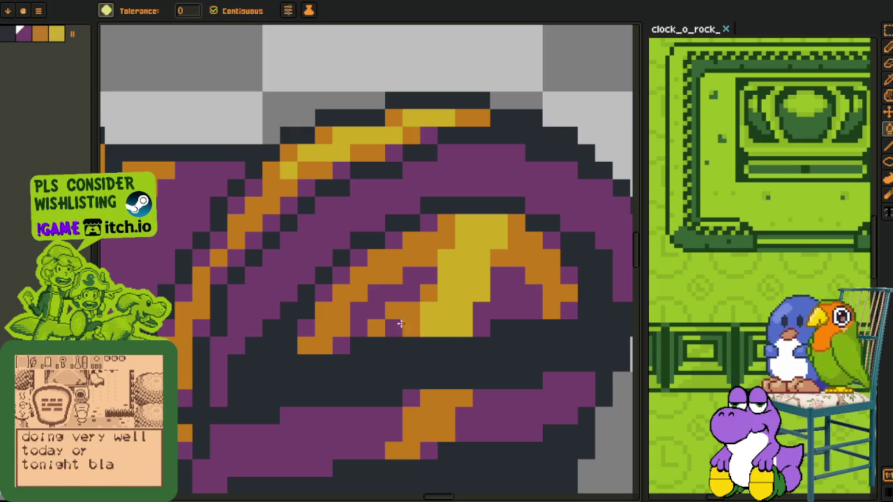
click(394, 328)
Darken a remaining yellow spot on the chest lid.
key(i)
key(b)
key(i)
key(b)
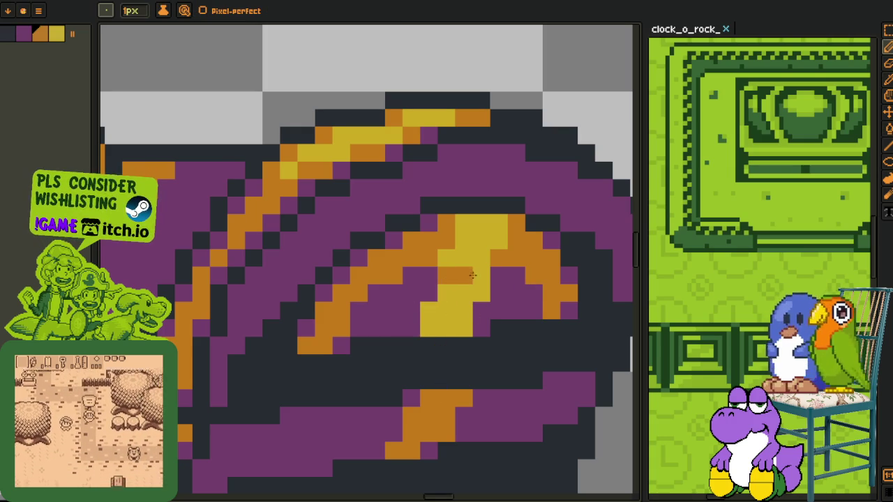
key(g)
click(457, 301)
scroll(457, 300, down, 4)
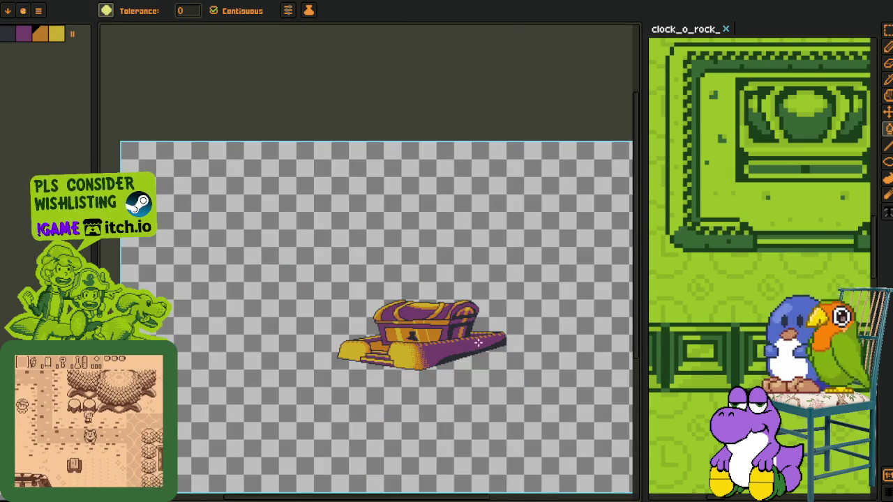
Centre and zoom in on the chest sprite with the layers panel hidden for a larger canvas.
scroll(481, 348, down, 1)
key(i)
scroll(478, 356, up, 1)
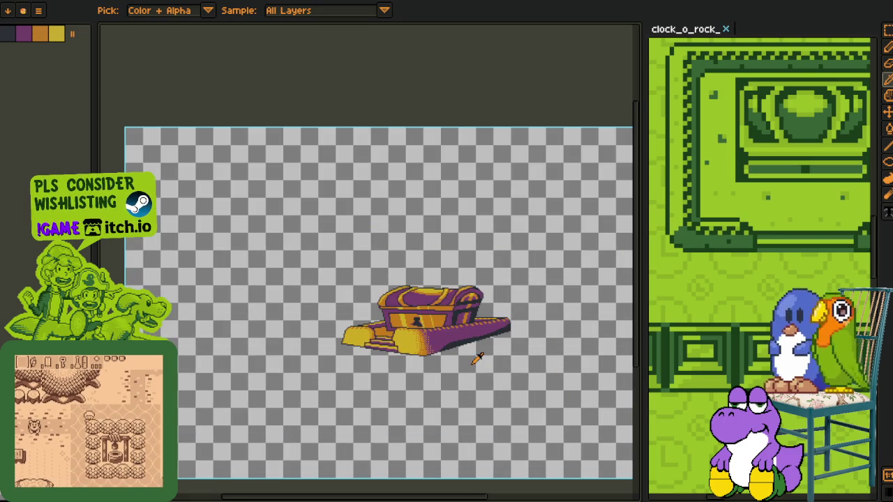
scroll(476, 364, up, 2)
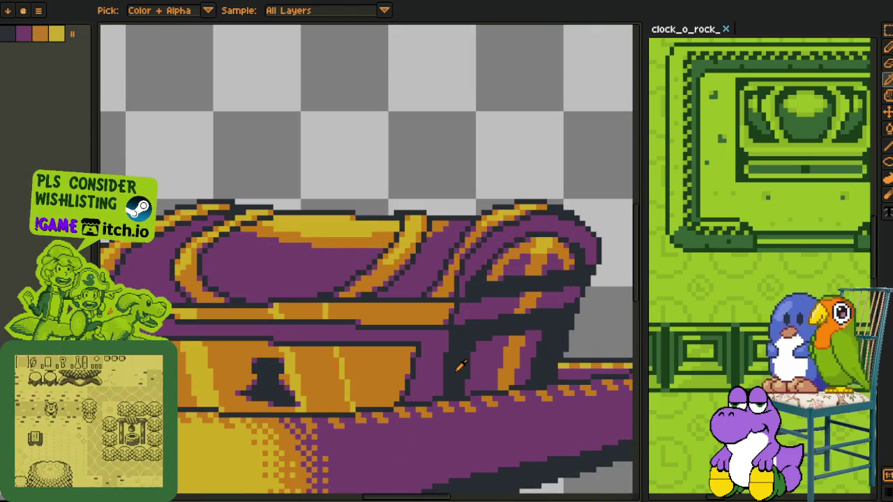
scroll(460, 360, down, 2)
scroll(512, 318, down, 1)
scroll(506, 338, up, 1)
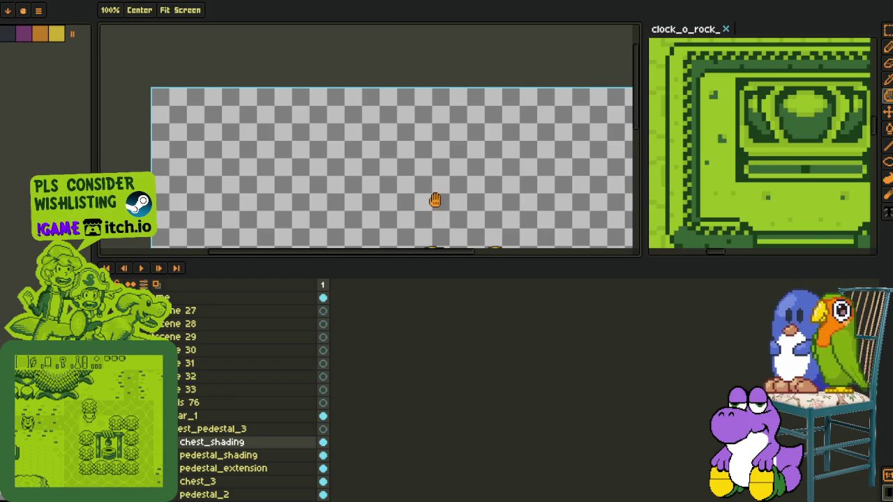
drag(434, 200, 425, 74)
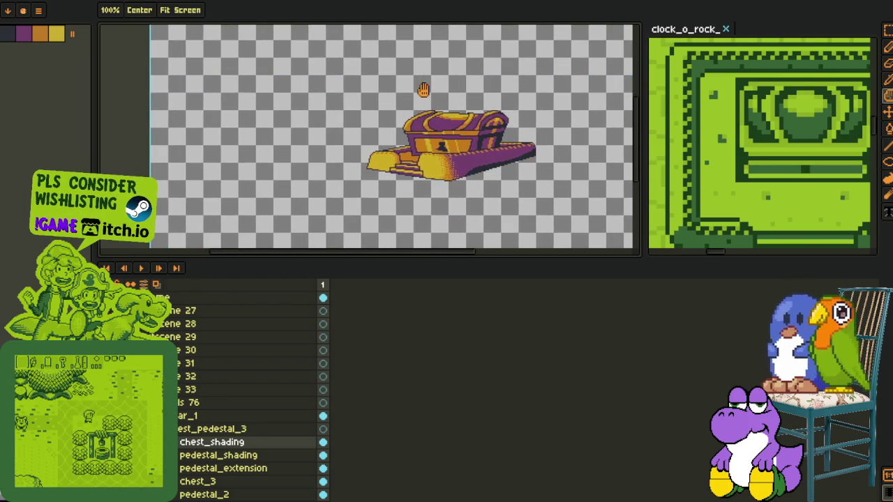
key(o)
scroll(508, 104, up, 1)
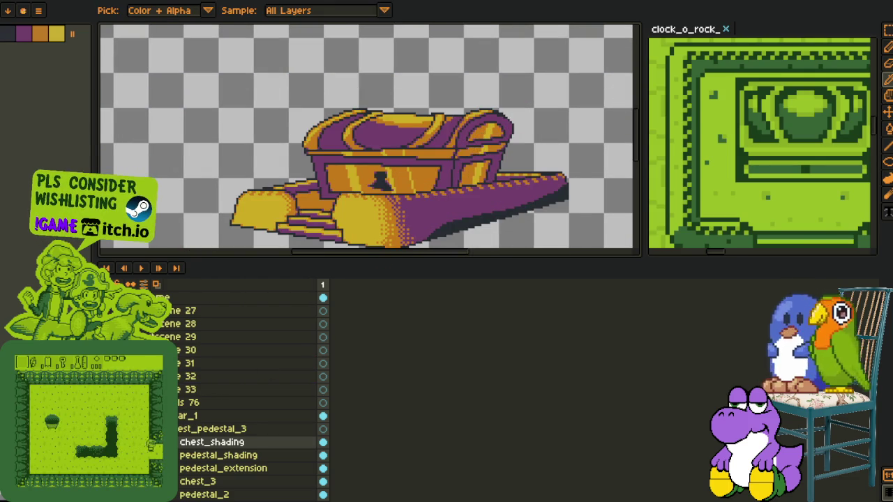
key(Tab)
scroll(505, 101, up, 1)
scroll(505, 101, up, 1)
scroll(488, 112, up, 1)
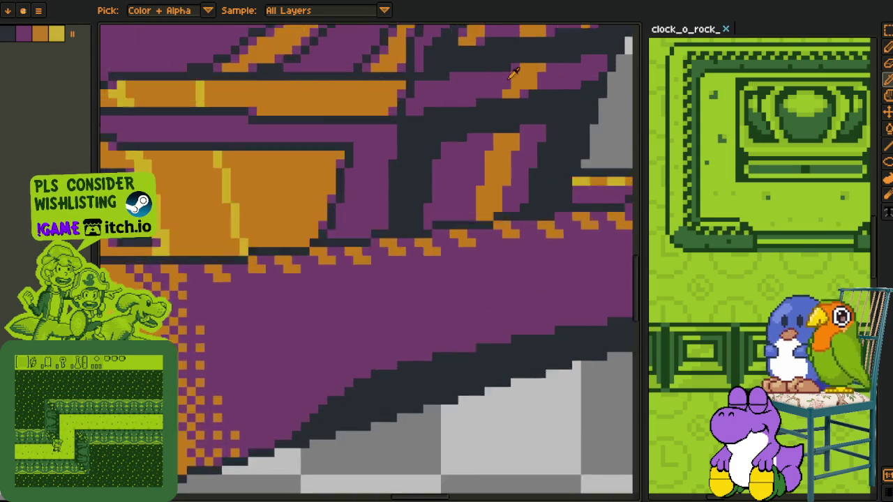
scroll(460, 140, up, 1)
Select the orange blob on the lid with the Magic Wand and save the sprite.
key(w)
click(443, 154)
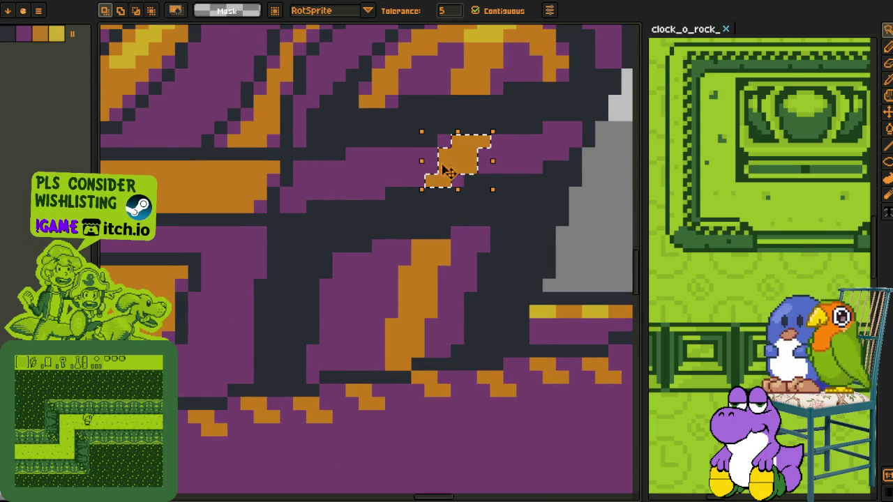
click(390, 171)
scroll(483, 154, down, 3)
scroll(456, 223, down, 2)
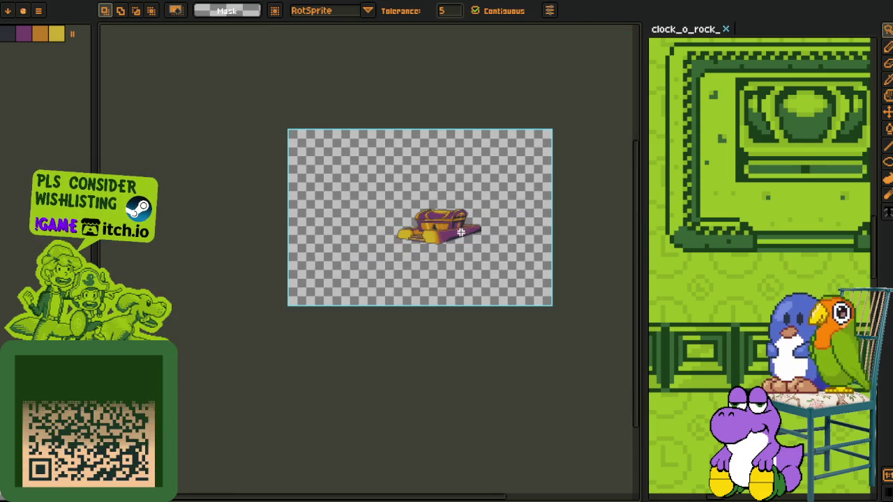
scroll(463, 235, up, 1)
key(ctrl+s)
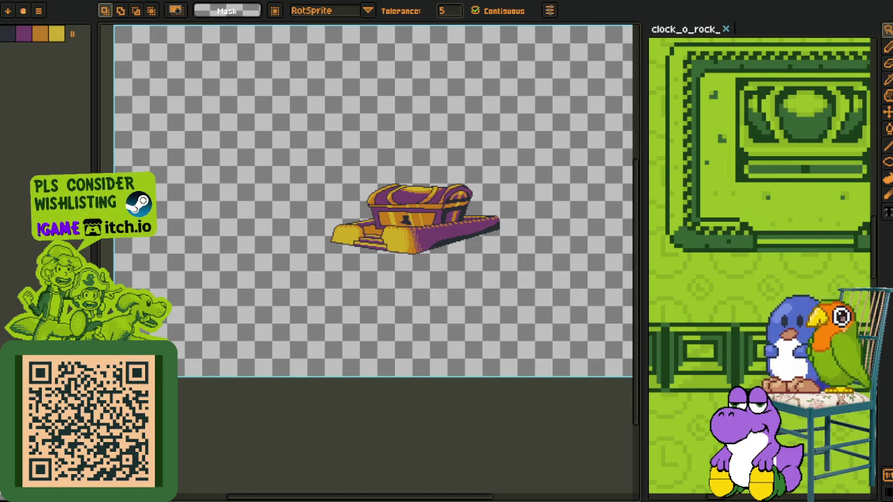
Save again, hide the timeline, zoom in on the lid and ready the Pencil.
scroll(350, 259, up, 2)
scroll(431, 251, up, 2)
key(i)
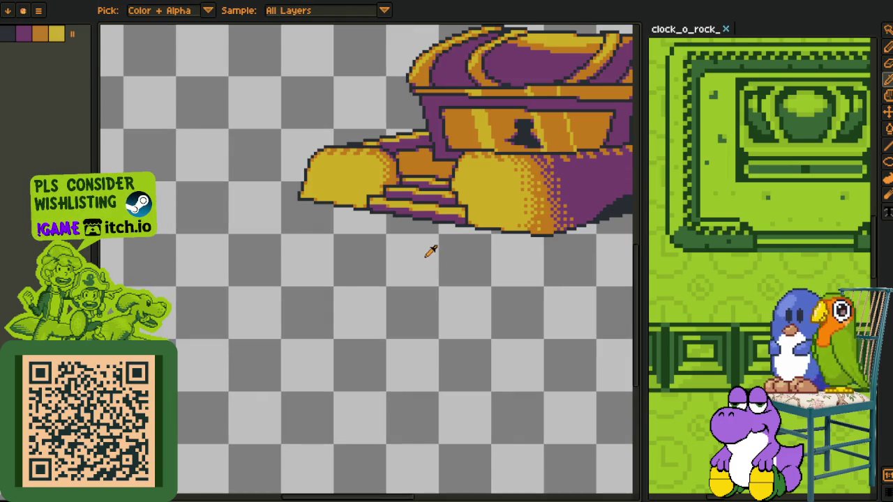
scroll(430, 252, down, 2)
scroll(462, 253, up, 1)
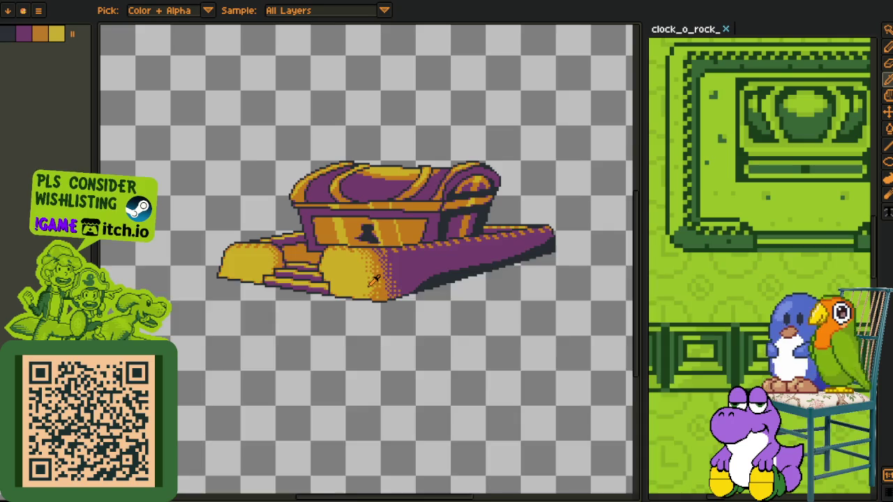
key(Tab)
key(ctrl+s)
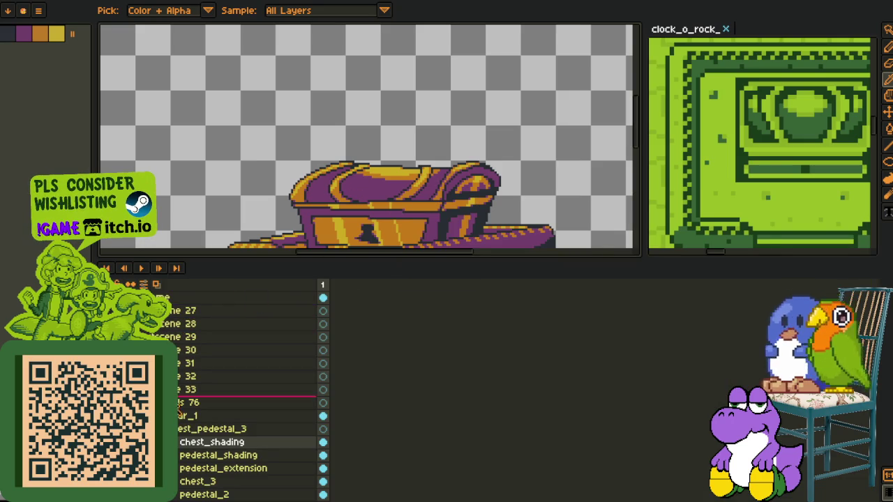
key(Tab)
scroll(434, 126, up, 2)
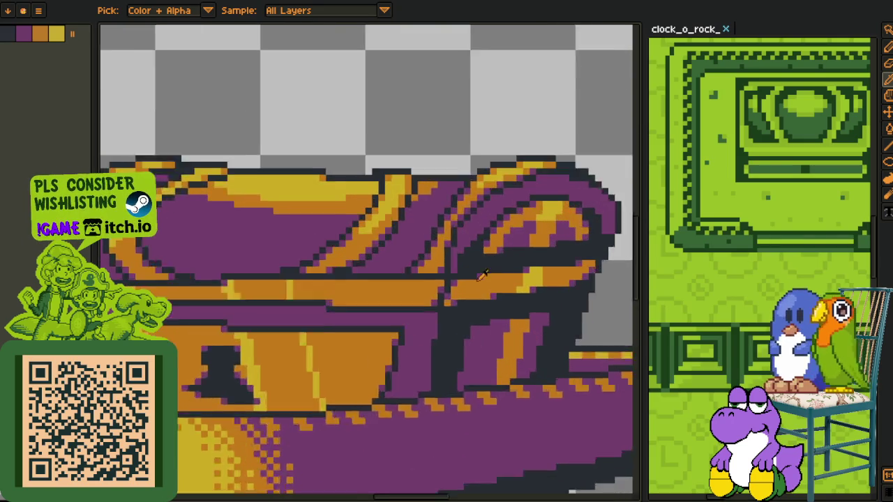
scroll(475, 251, up, 2)
key(h)
scroll(423, 231, up, 1)
scroll(247, 217, up, 3)
key(b)
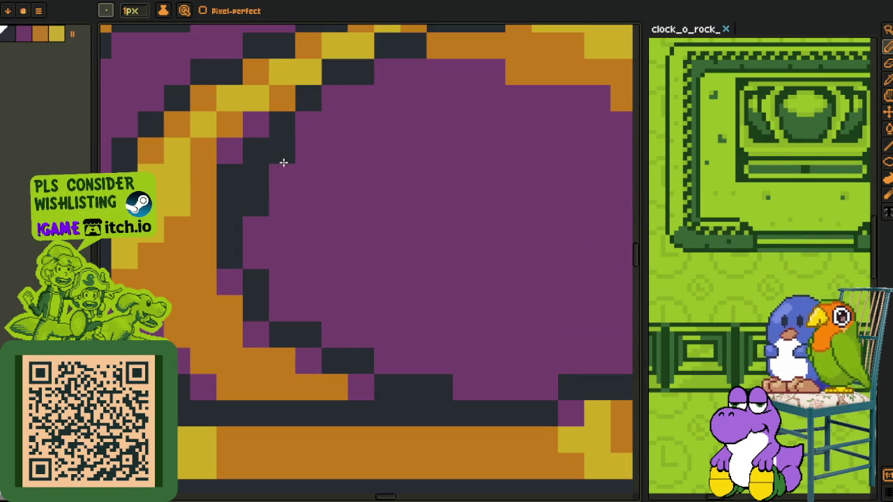
Touch up the lid's top edge with a purple pixel and recolour its yellow edge pixels orange.
scroll(376, 121, down, 3)
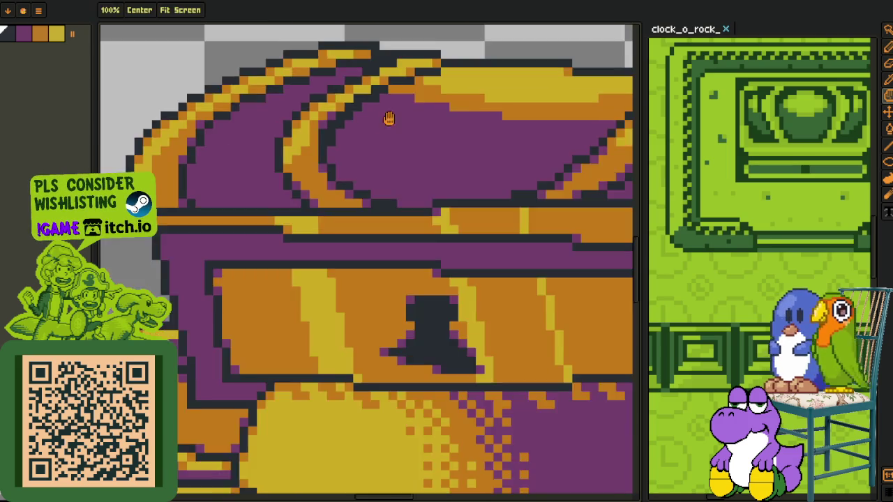
scroll(355, 160, up, 2)
scroll(321, 202, up, 1)
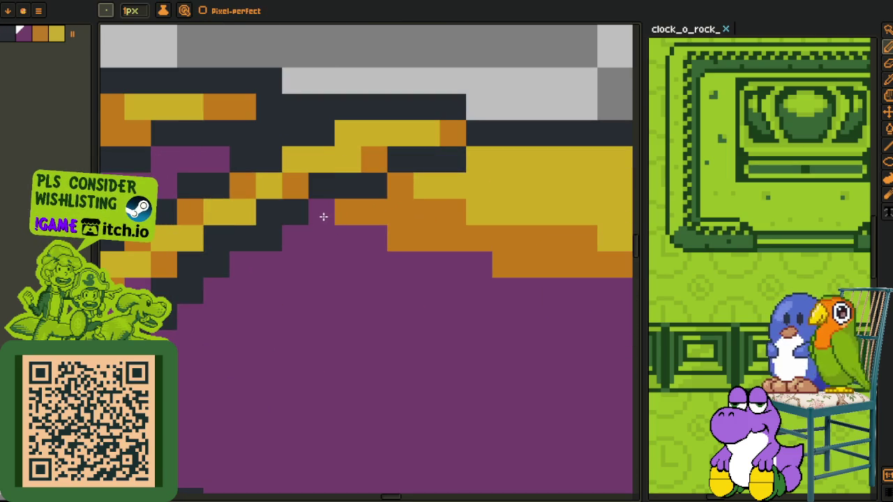
click(399, 186)
right_click(419, 176)
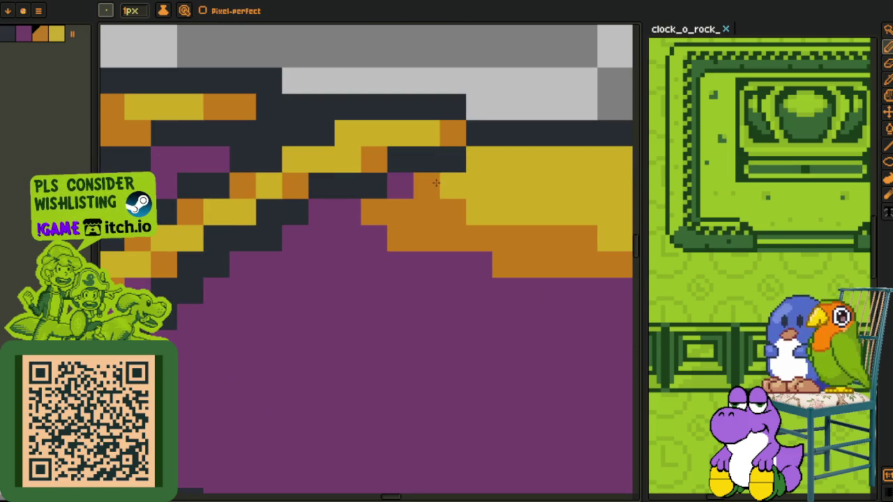
right_click(441, 180)
right_click(479, 159)
right_click(505, 159)
scroll(488, 157, down, 3)
scroll(418, 203, up, 1)
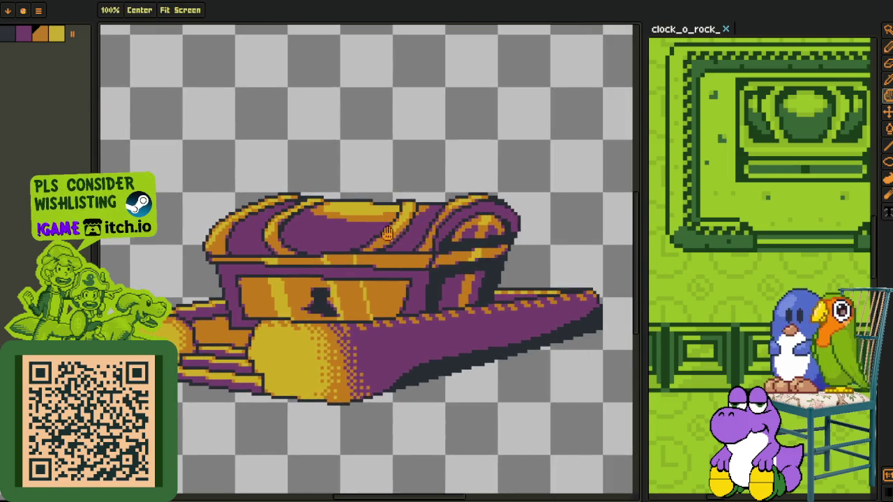
scroll(416, 204, up, 1)
scroll(417, 205, up, 2)
scroll(378, 265, up, 1)
Draw dark outline strokes along the purple lid and its diagonal top edge.
key(b)
mouse_move(310, 374)
mouse_down()
mouse_move(430, 303)
mouse_move(449, 265)
mouse_up()
mouse_move(489, 196)
mouse_down()
mouse_move(538, 110)
mouse_move(478, 214)
mouse_up()
key(h)
scroll(479, 214, down, 2)
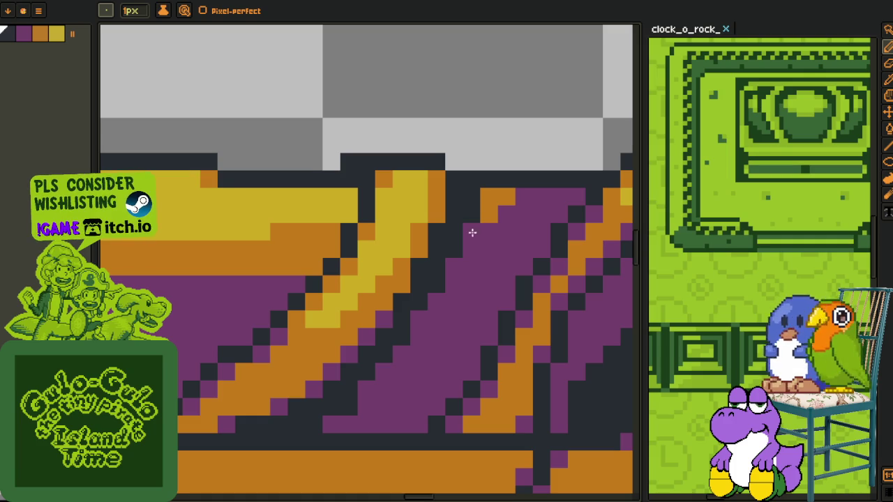
scroll(496, 250, down, 1)
scroll(496, 251, down, 2)
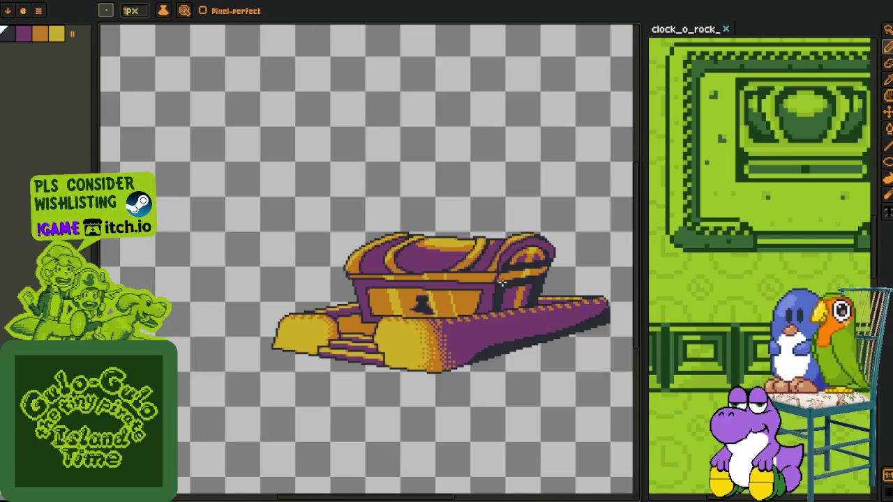
scroll(543, 302, up, 3)
key(o)
scroll(414, 239, down, 1)
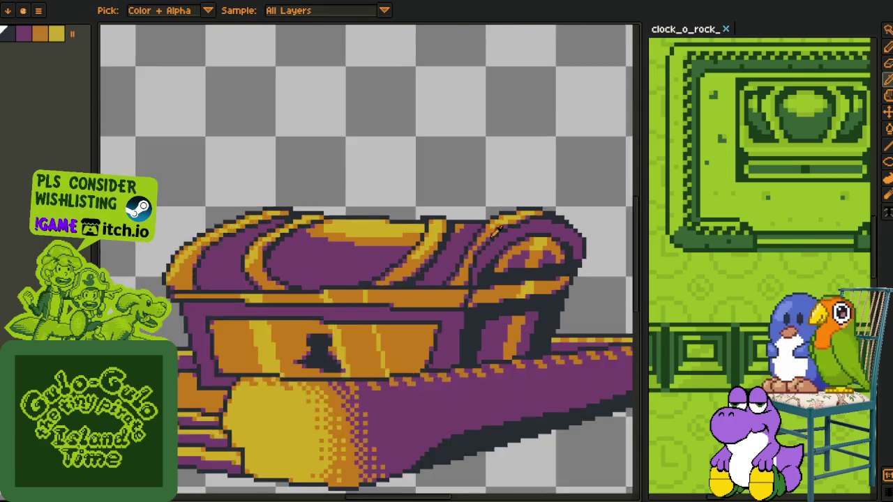
scroll(414, 240, down, 1)
scroll(265, 258, up, 3)
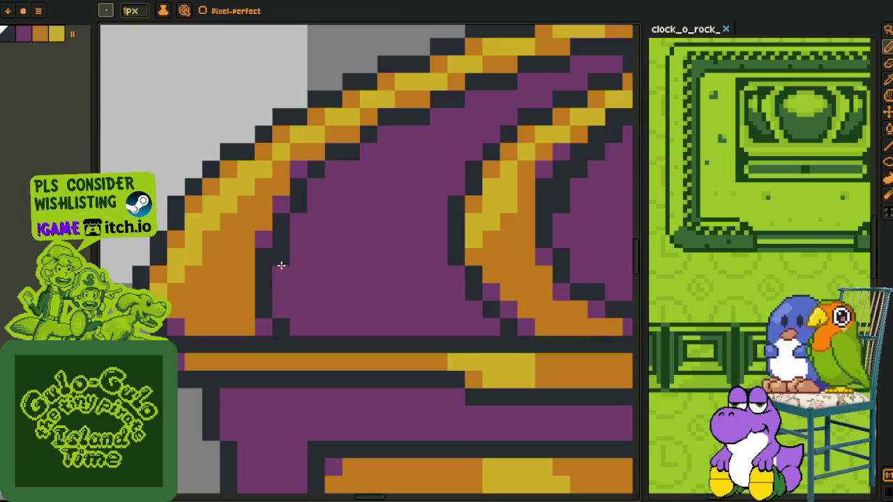
drag(281, 262, 298, 237)
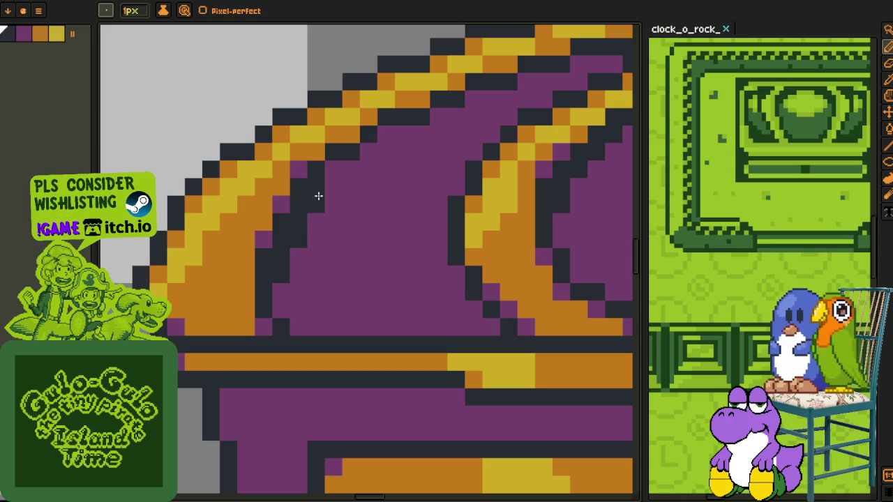
drag(368, 151, 436, 120)
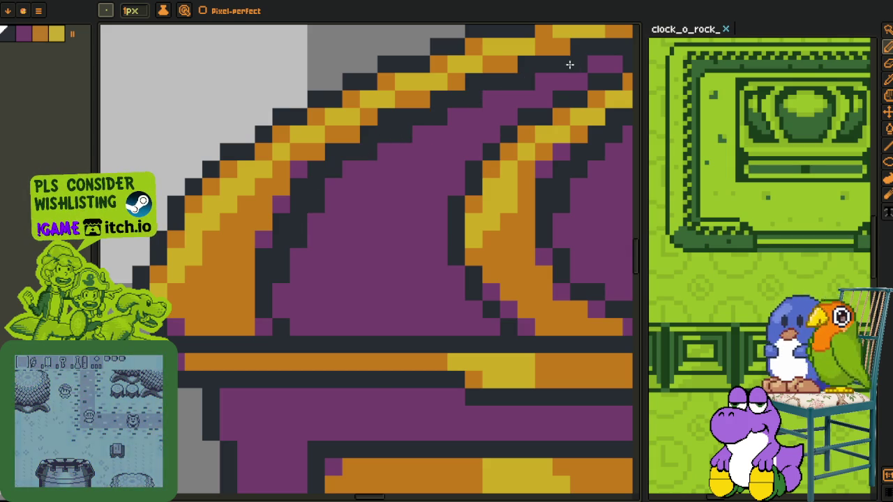
Save the sprite file and bring the timeline back into view.
scroll(514, 117, down, 5)
scroll(361, 214, up, 3)
scroll(345, 237, up, 3)
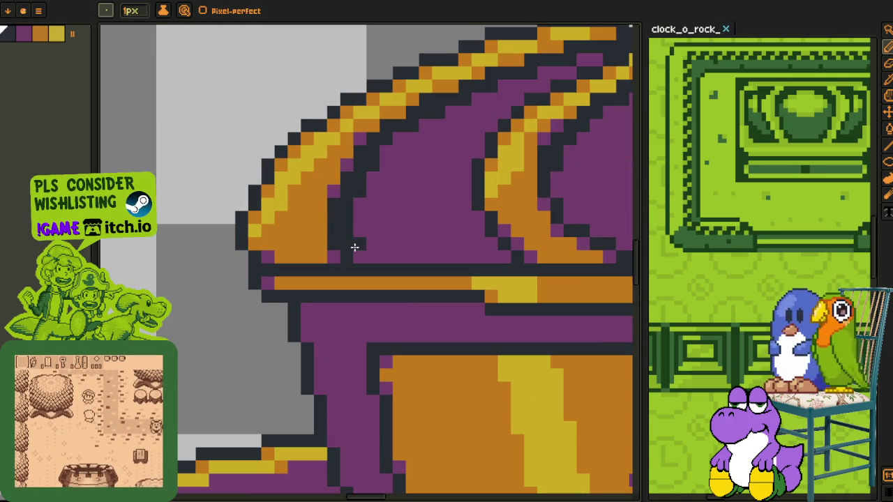
scroll(365, 253, down, 5)
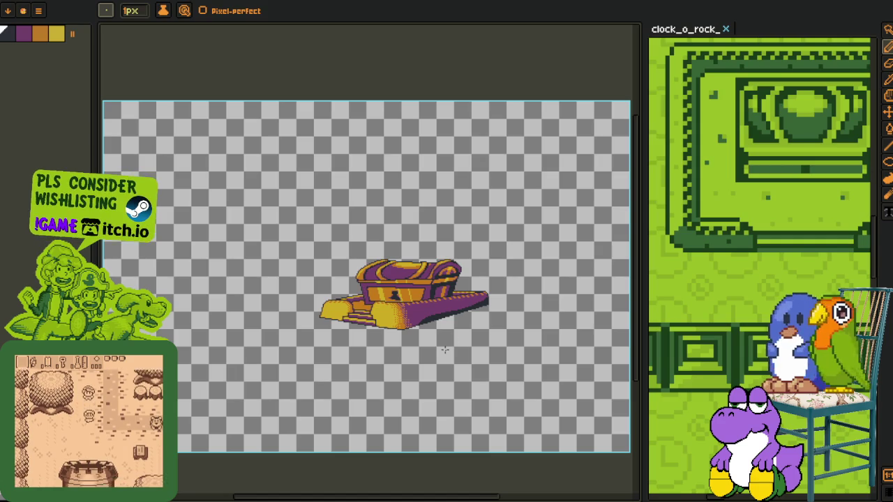
key(i)
scroll(443, 342, up, 5)
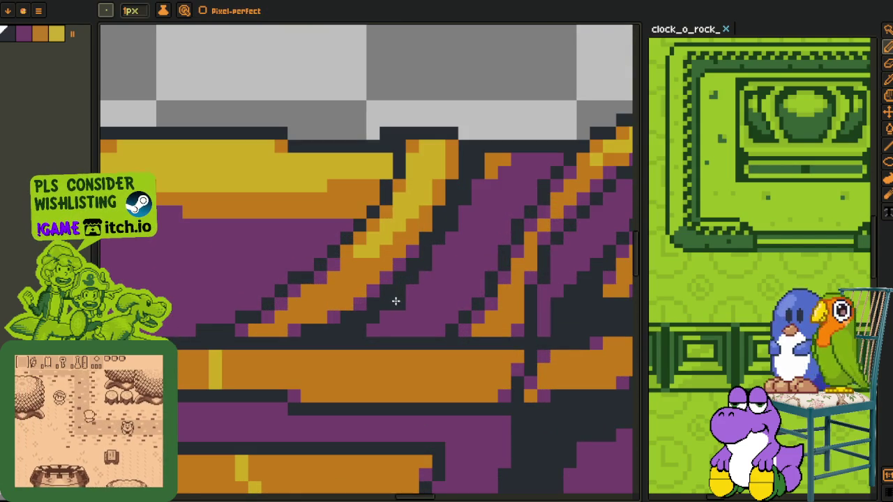
scroll(431, 341, down, 3)
scroll(431, 342, down, 4)
key(i)
key(ctrl+s)
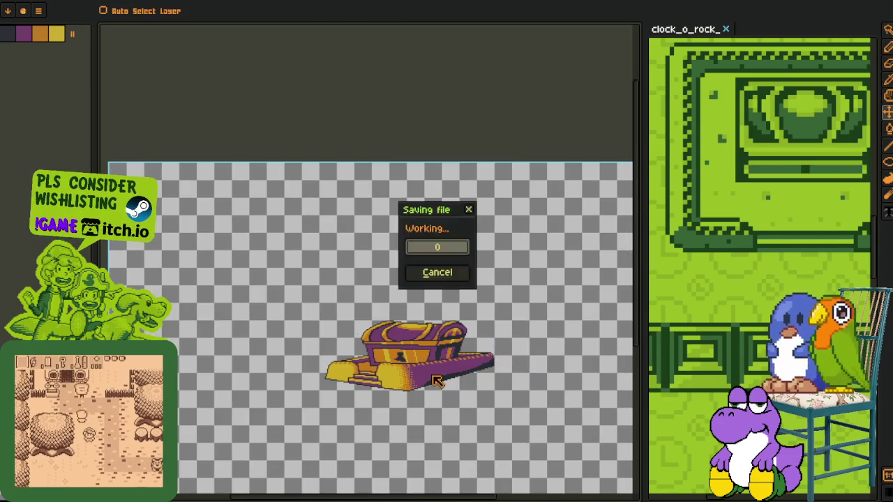
key(Tab)
Duplicate the chest_pedestal_3 layer group and collapse the original group.
key(h)
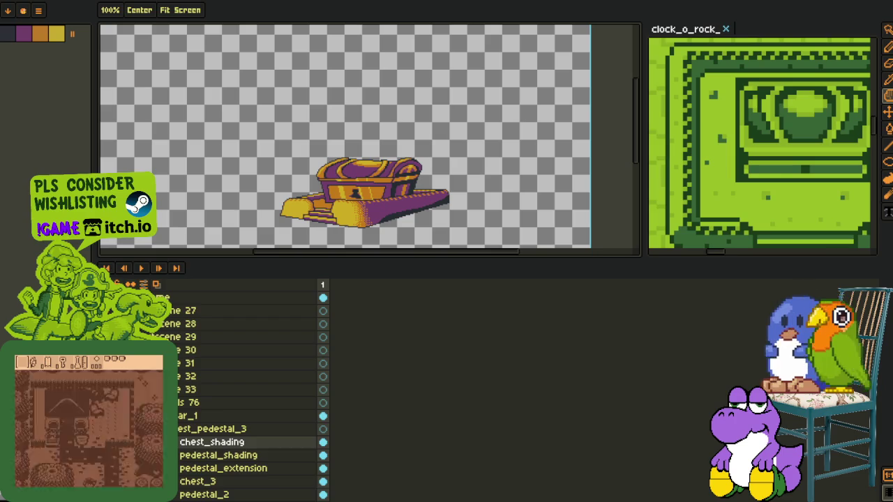
key(Tab)
key(i)
key(Tab)
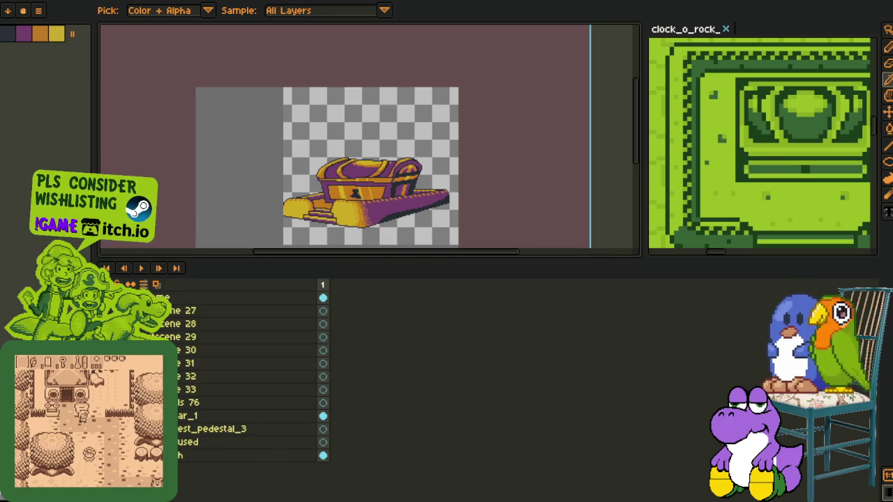
right_click(174, 428)
click(202, 456)
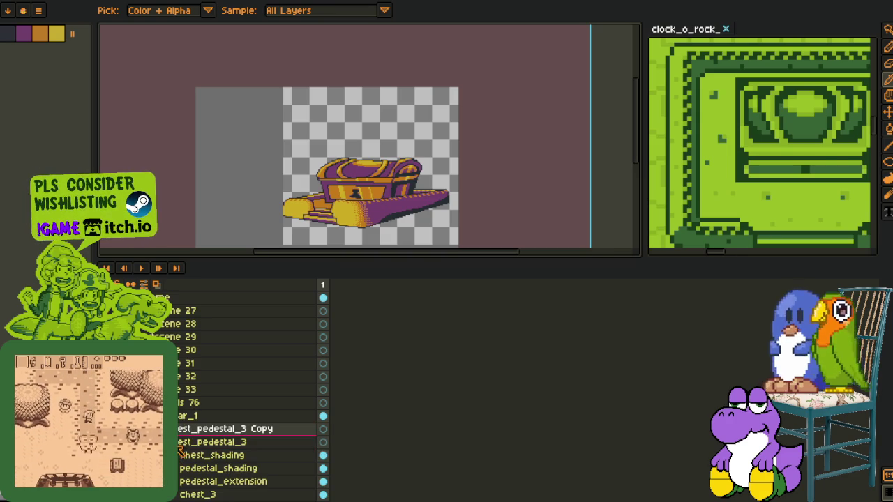
click(209, 415)
click(171, 415)
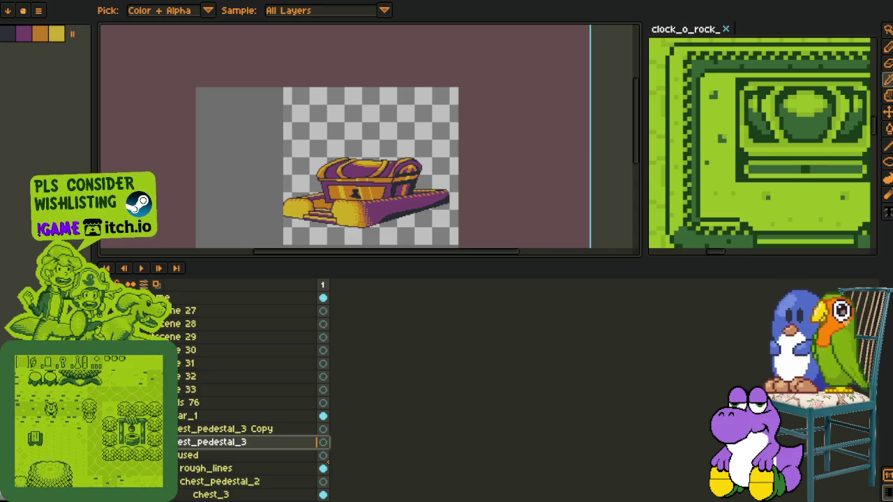
Move chest_pedestal_3 into the used group and reposition the rough_lines layer in the stack.
drag(209, 441, 209, 457)
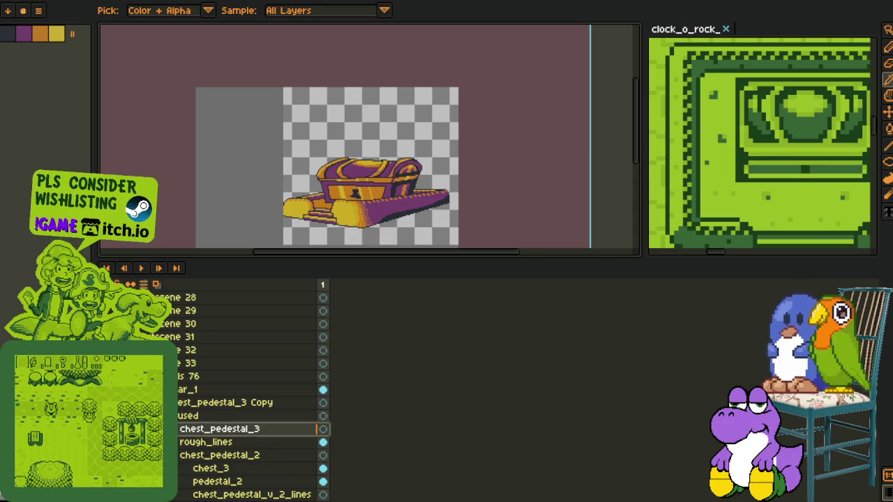
click(171, 455)
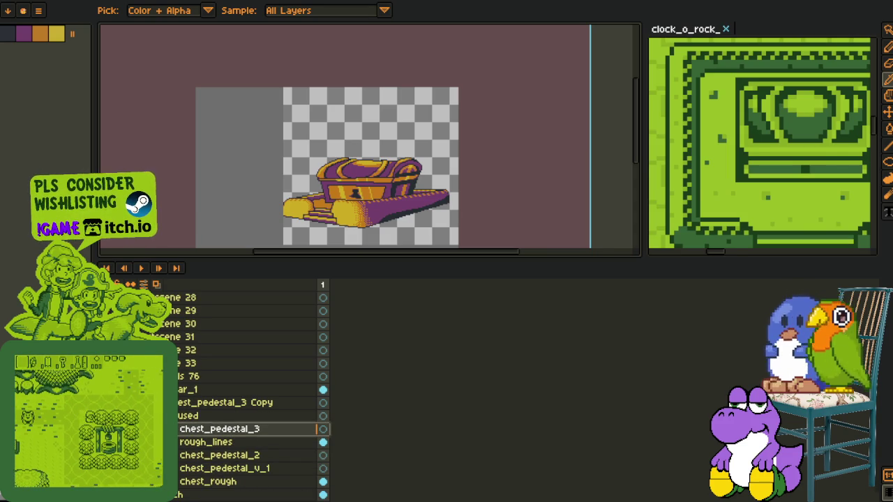
click(172, 428)
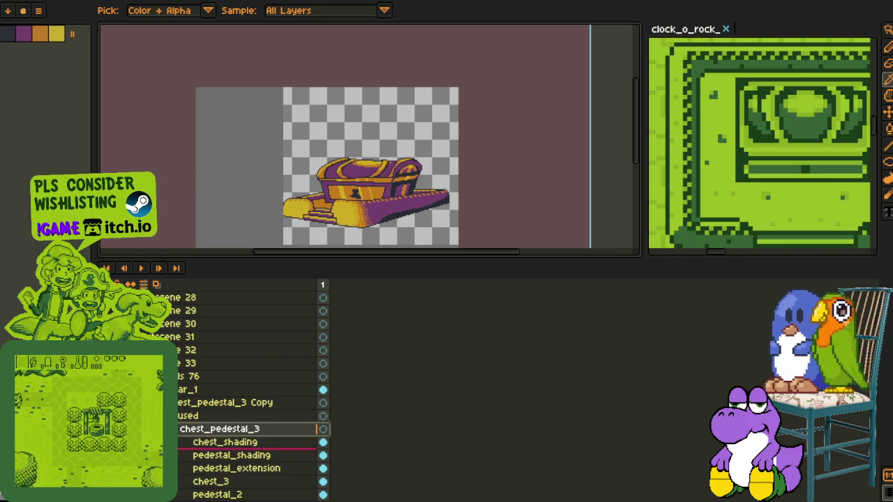
scroll(244, 390, down, 2)
scroll(244, 390, down, 1)
click(209, 441)
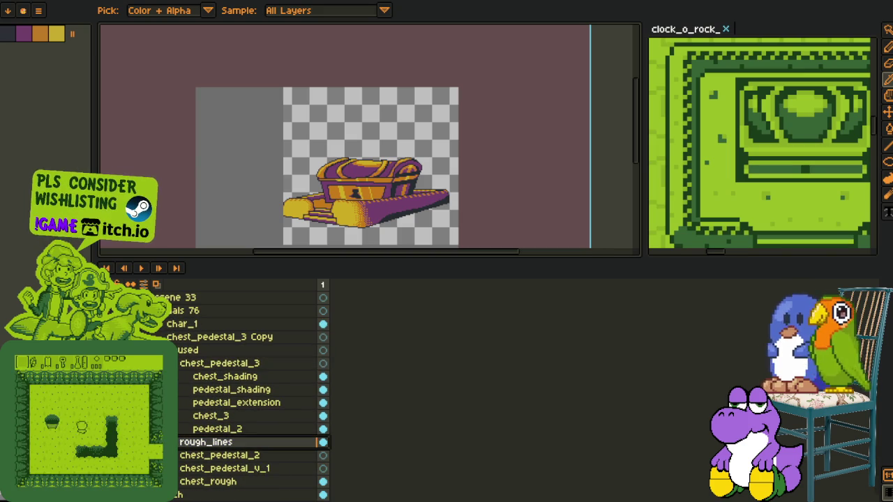
drag(209, 442, 207, 417)
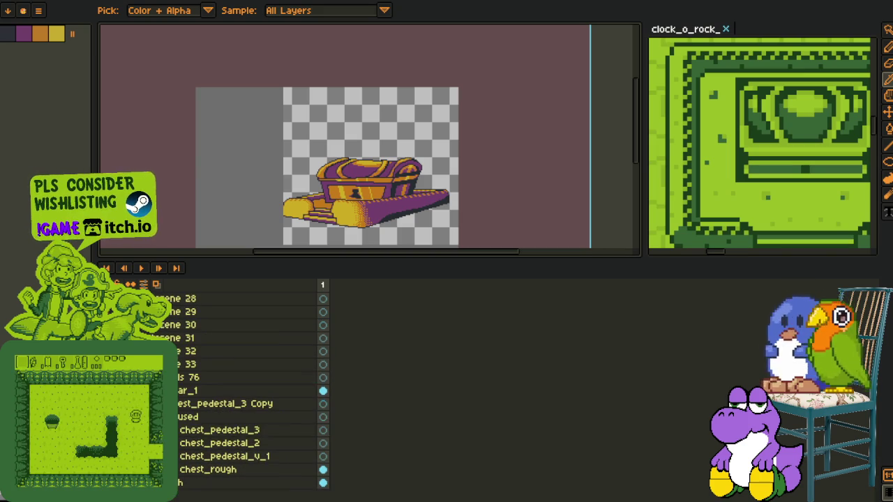
Rename the copied layer to chest_pedestal_4 in Layer Properties, noting its 0% opacity.
double_click(261, 433)
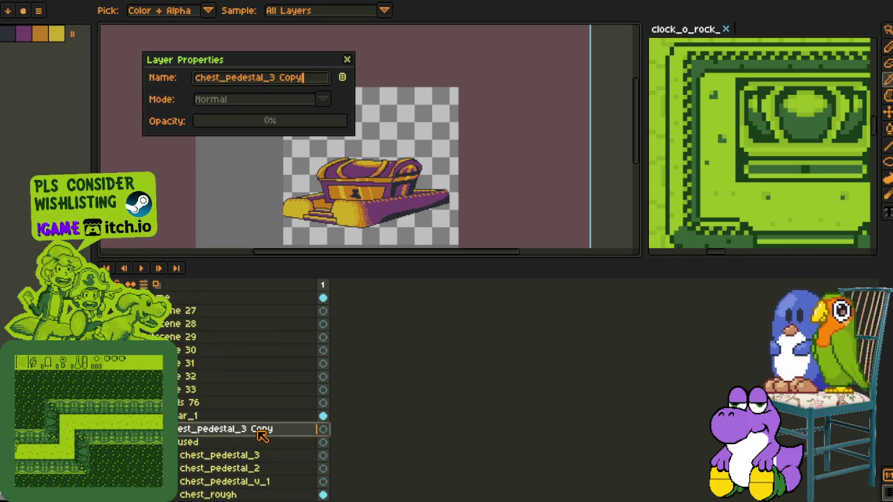
text(4)
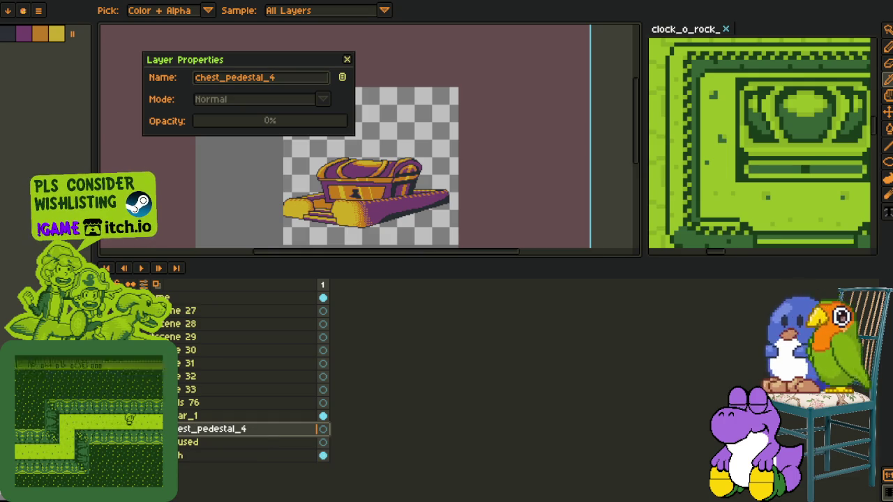
scroll(251, 390, down, 1)
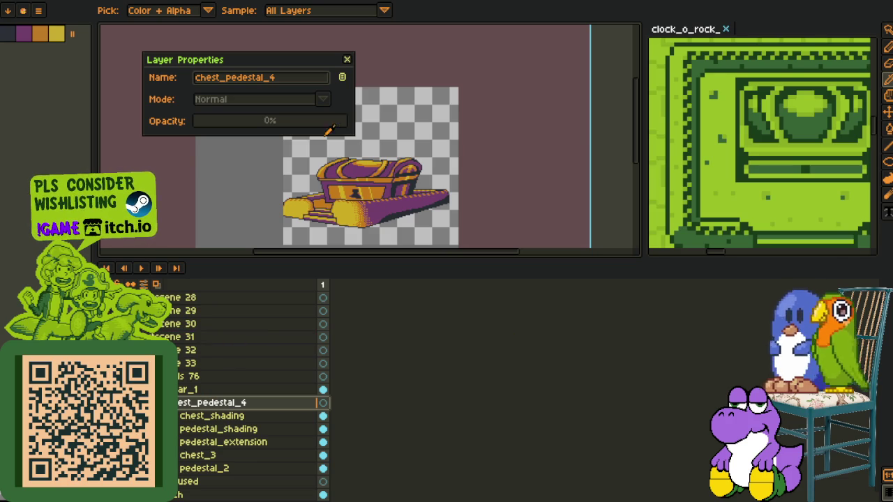
click(346, 59)
Select all the chest and pedestal layers together and move the artwork right.
click(887, 112)
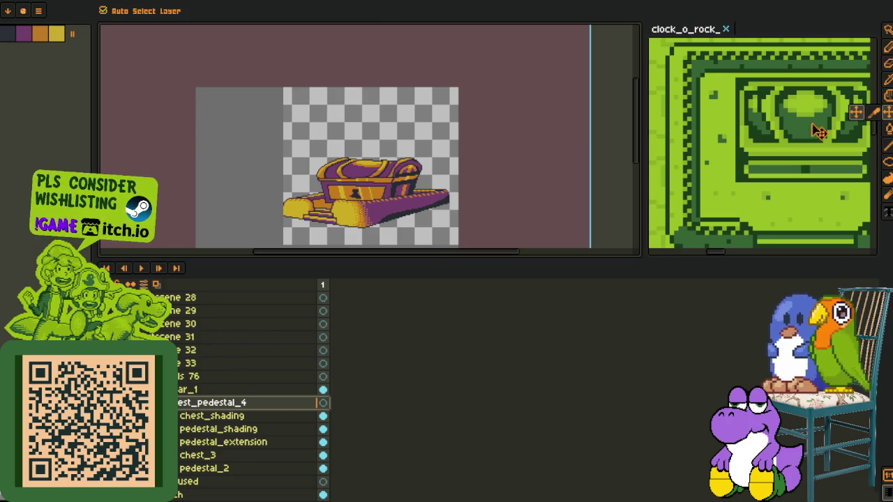
drag(385, 210, 392, 215)
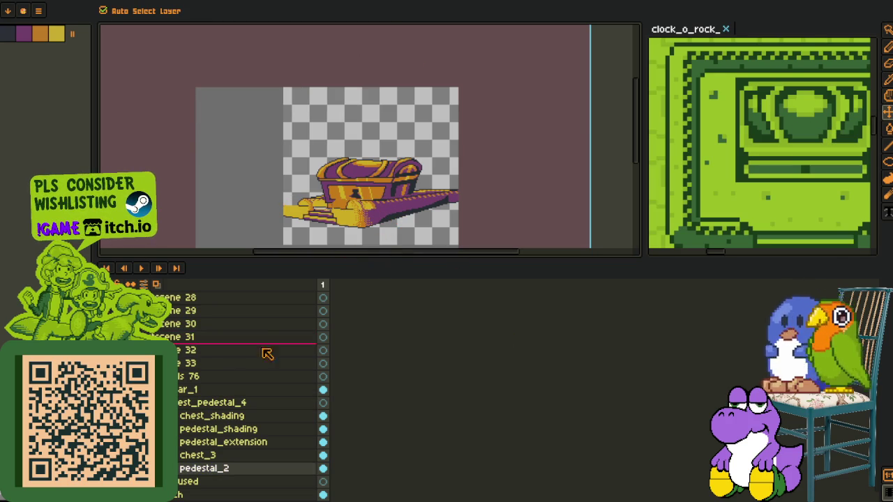
key(ctrl+z)
drag(203, 473, 209, 417)
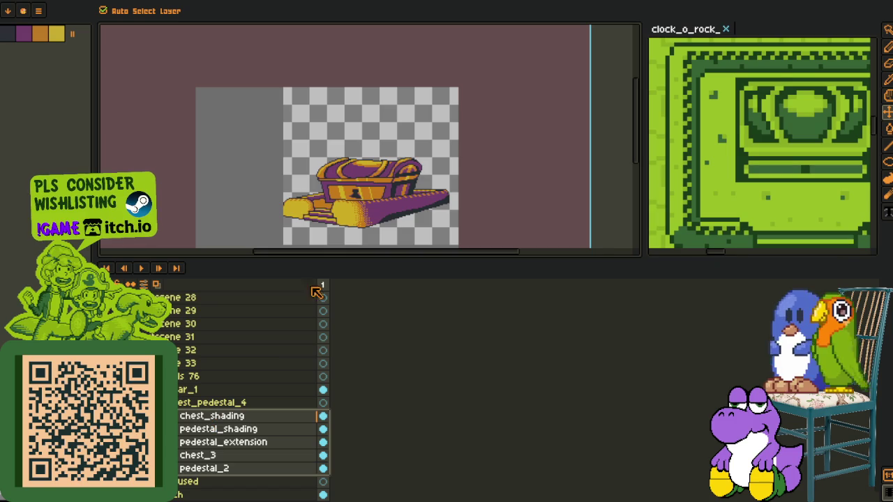
drag(371, 222, 388, 220)
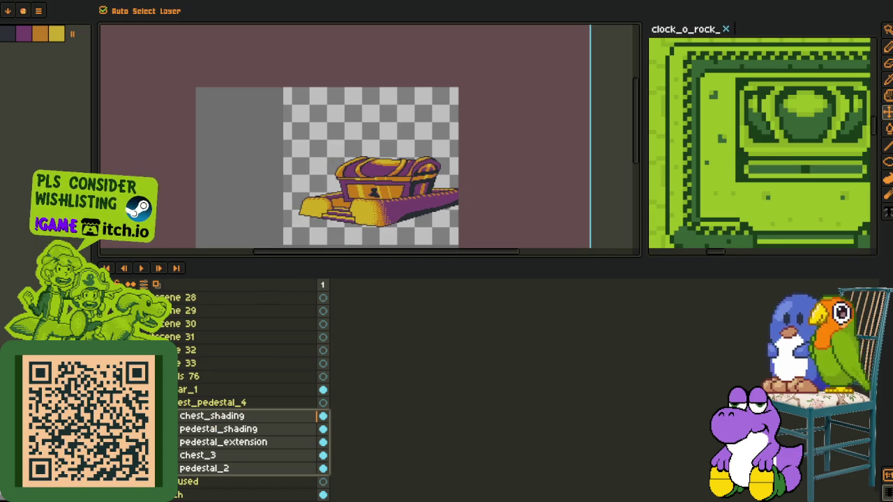
Nudge the chest and pedestal further right, next to the character.
scroll(389, 220, up, 3)
scroll(389, 223, down, 2)
mouse_move(359, 213)
mouse_down()
mouse_move(404, 215)
mouse_move(387, 210)
mouse_up()
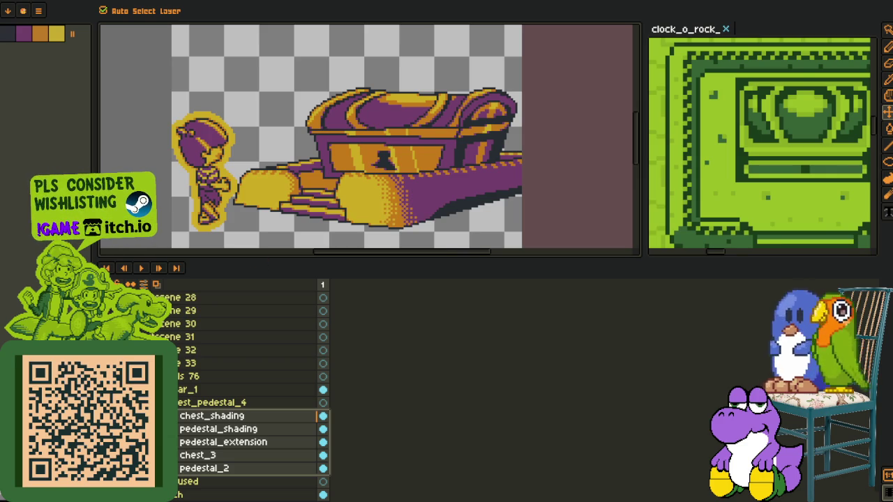
click(167, 389)
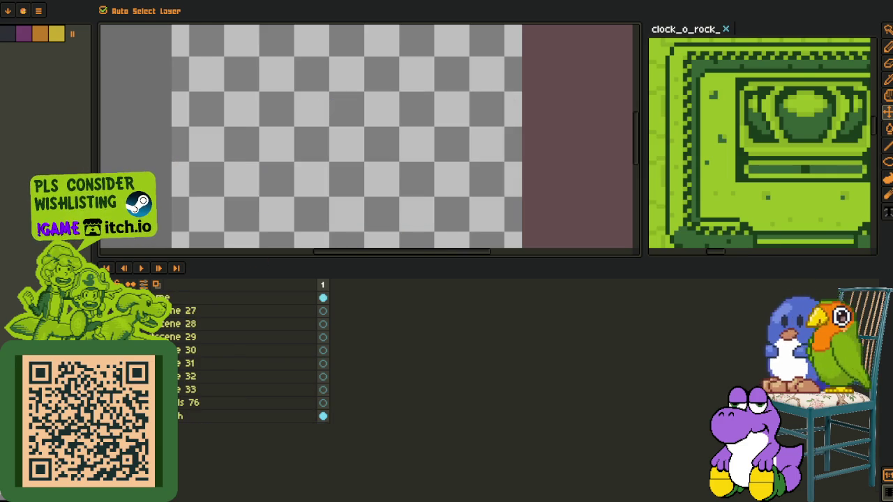
key(ctrl+z)
key(ctrl+z)
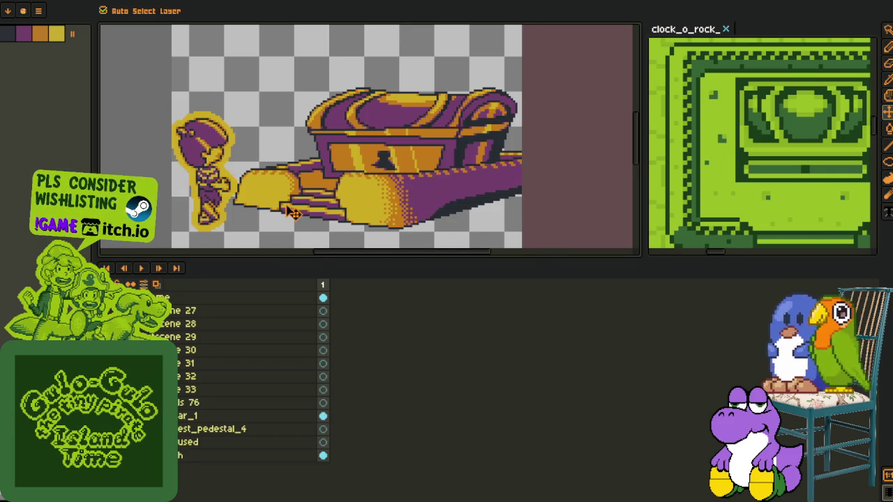
scroll(293, 212, down, 2)
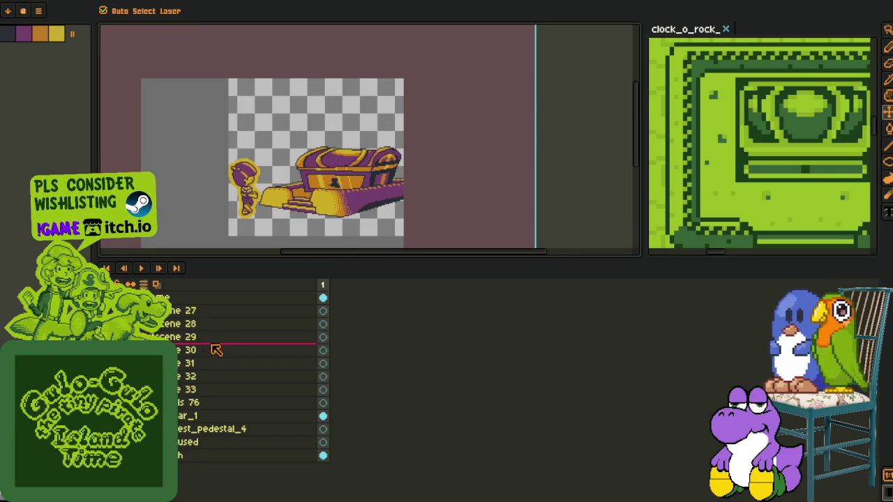
Step through the pirate ship, cave and pirate duck scenes.
key(Delete)
key(ctrl+v)
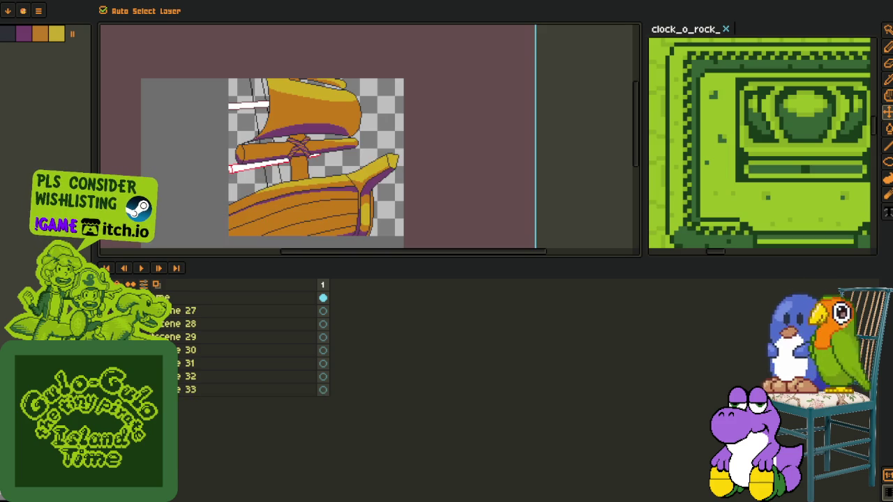
key(Delete)
key(ctrl+v)
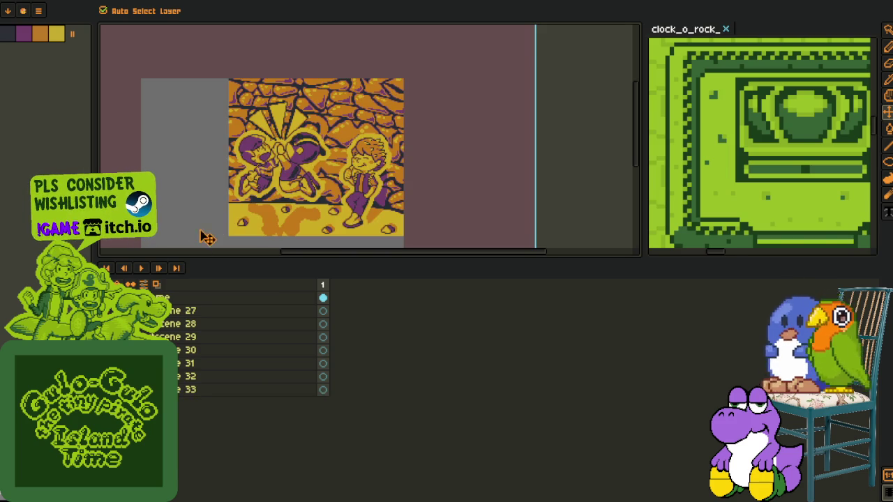
key(Delete)
key(ctrl+v)
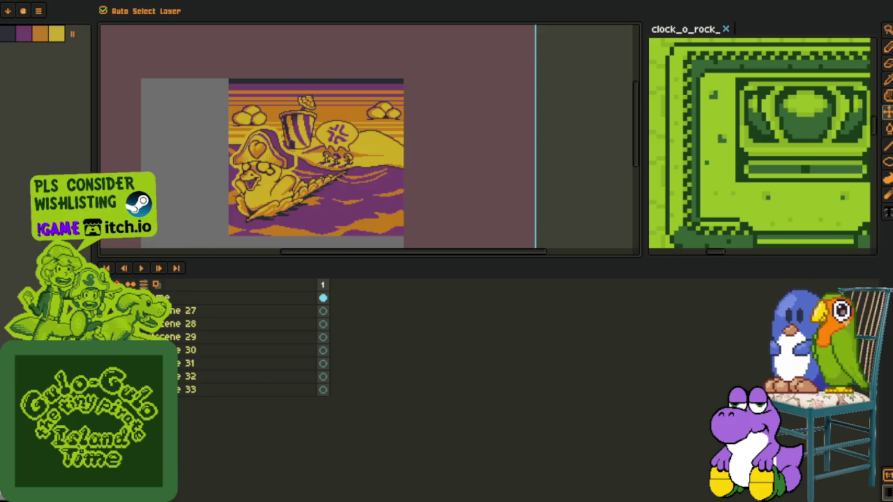
key(Delete)
Flip the canvas horizontally and bring the chest scene back into view.
click(41, 1)
mouse_move(71, 73)
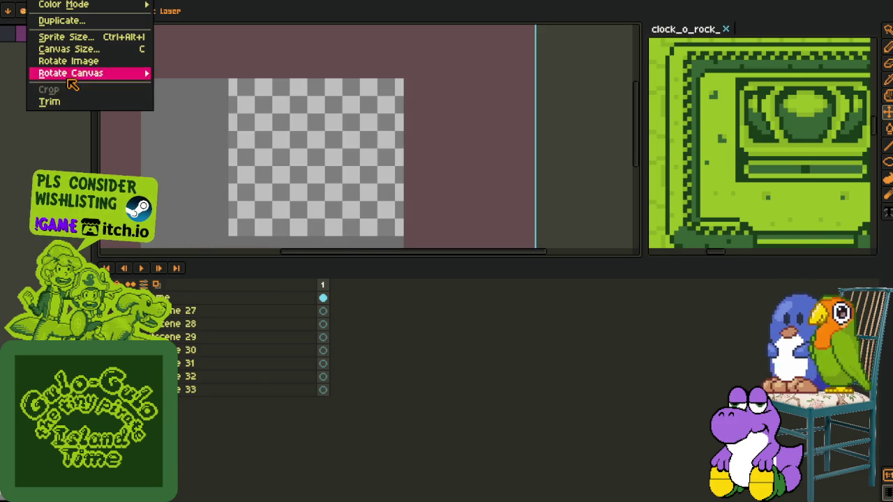
click(232, 119)
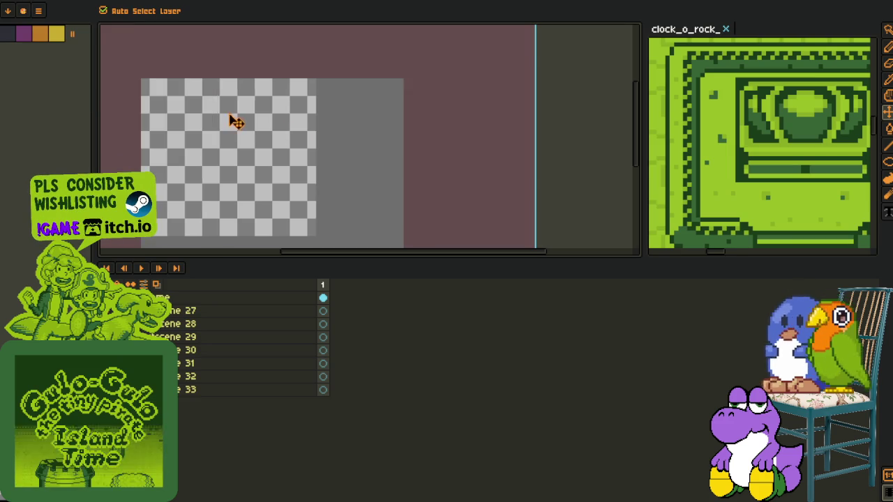
scroll(309, 156, down, 2)
scroll(309, 156, up, 1)
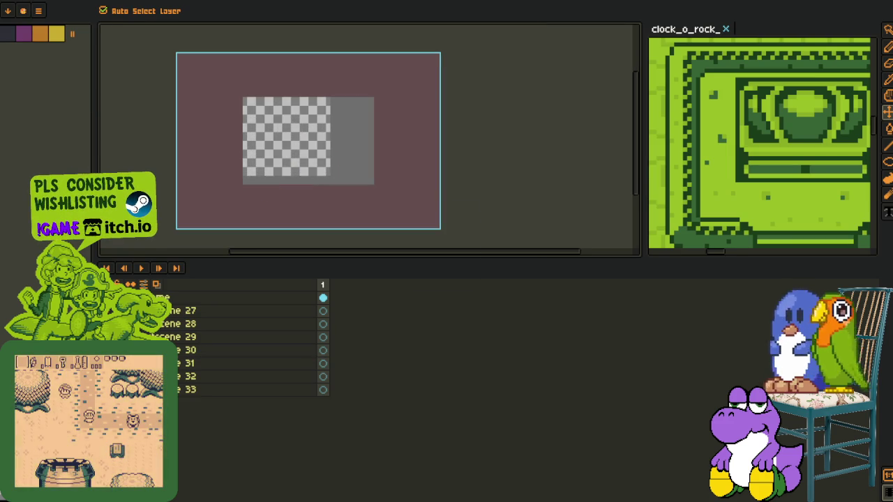
key(ctrl+v)
scroll(237, 244, up, 1)
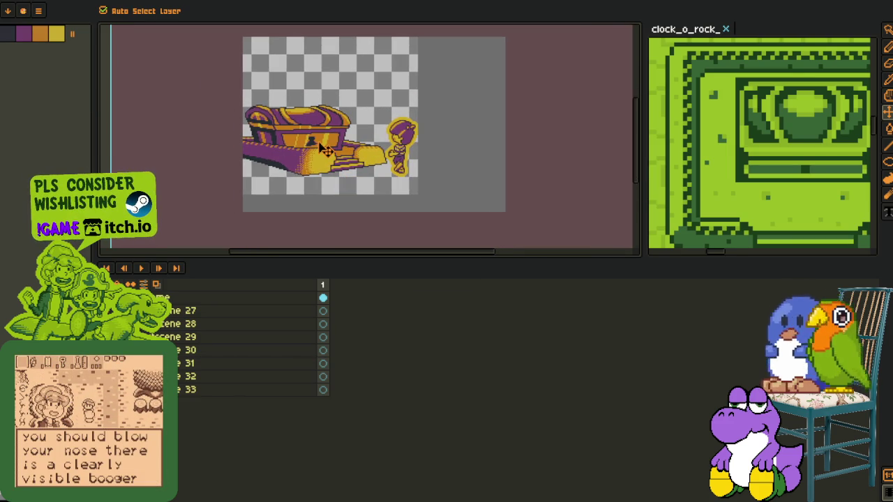
scroll(320, 150, up, 1)
scroll(319, 150, up, 1)
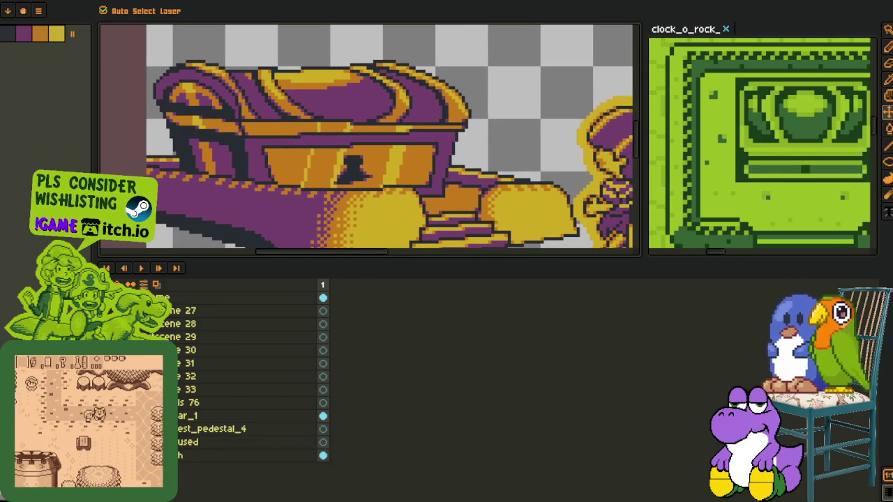
Darken the purple row along the lid edge and another row on the chest body.
click(211, 441)
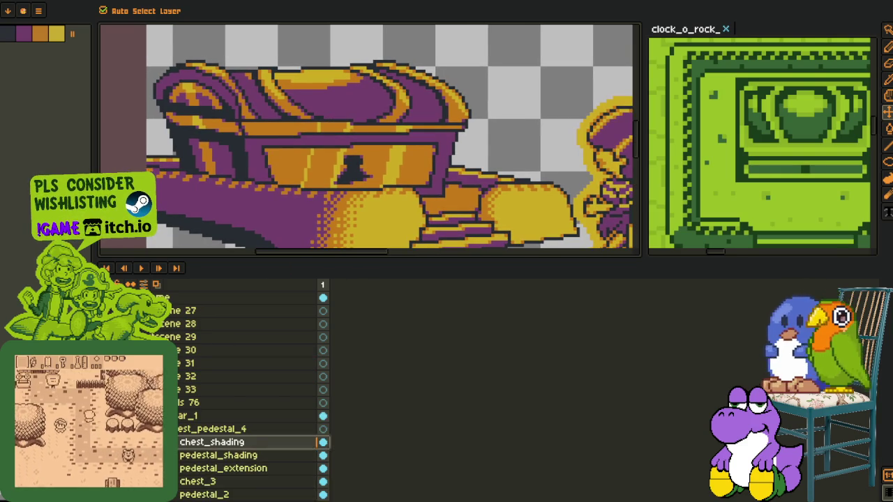
key(Tab)
scroll(243, 146, up, 1)
key(b)
scroll(247, 144, up, 1)
scroll(252, 143, up, 2)
mouse_move(252, 143)
mouse_down()
mouse_move(239, 142)
mouse_move(367, 137)
mouse_move(239, 156)
mouse_up()
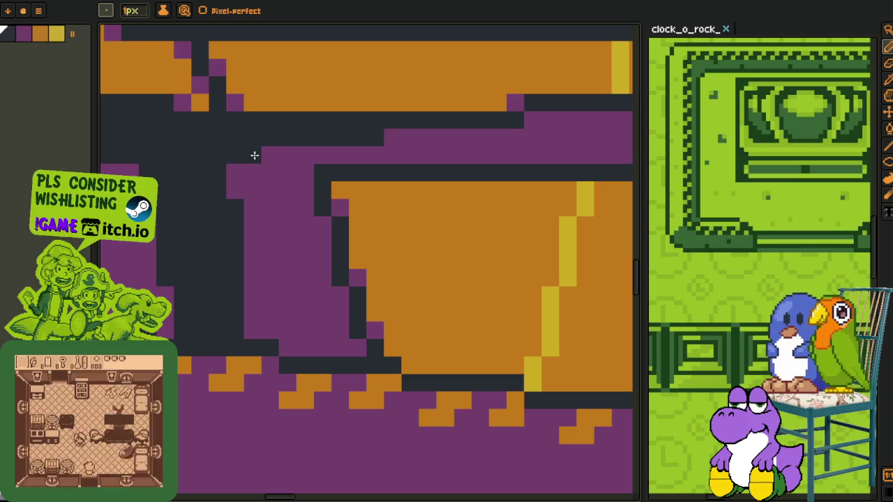
mouse_move(391, 132)
mouse_down()
mouse_move(580, 114)
mouse_move(293, 136)
mouse_move(447, 127)
mouse_up()
Recolour the dark pixel runs on the chest front purple.
scroll(460, 126, down, 1)
scroll(418, 139, down, 2)
scroll(362, 149, up, 1)
scroll(331, 157, up, 1)
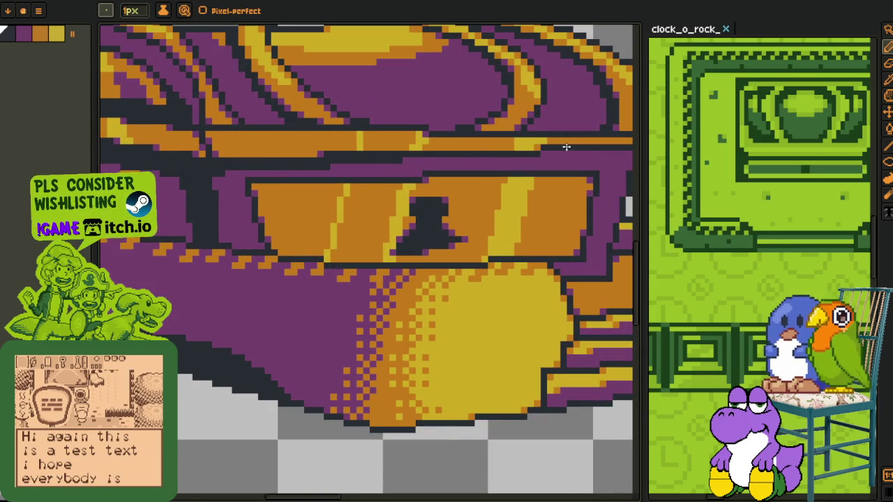
scroll(572, 152, down, 3)
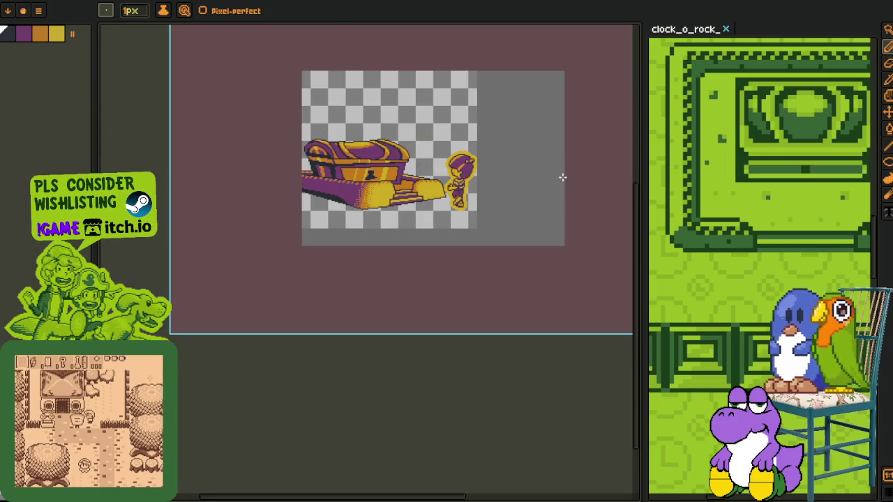
scroll(372, 164, up, 2)
scroll(372, 164, up, 1)
scroll(372, 164, up, 1)
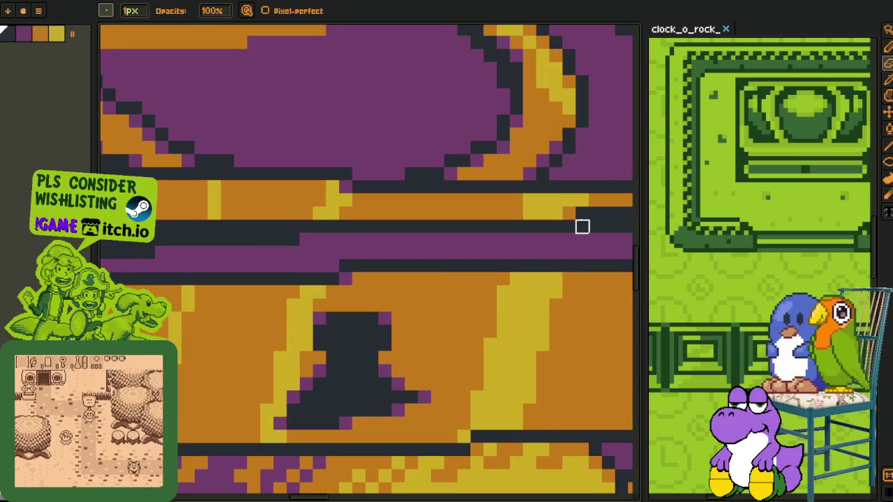
scroll(606, 226, right, 2)
scroll(528, 227, down, 3)
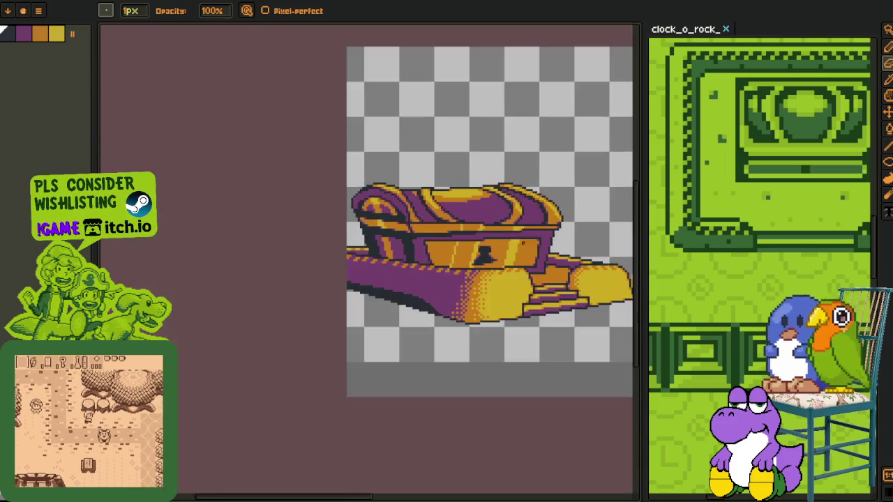
scroll(528, 227, down, 2)
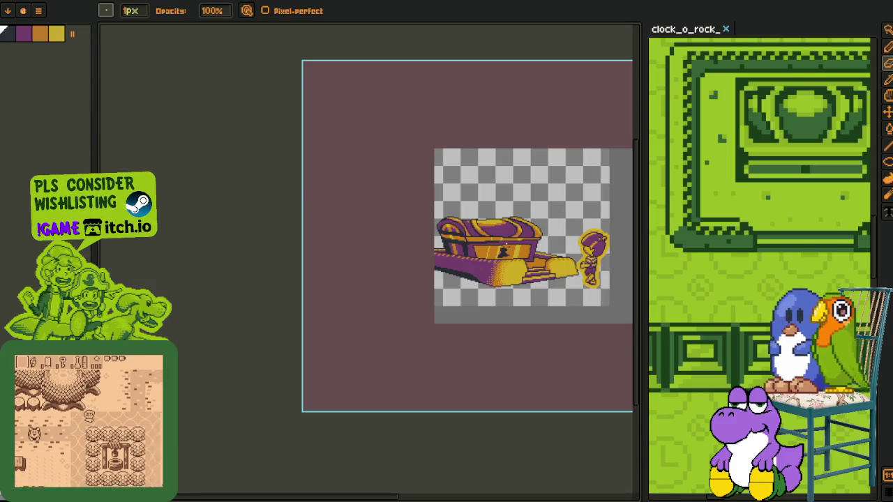
key(i)
scroll(502, 265, up, 3)
scroll(490, 214, up, 2)
key(b)
drag(491, 219, 554, 219)
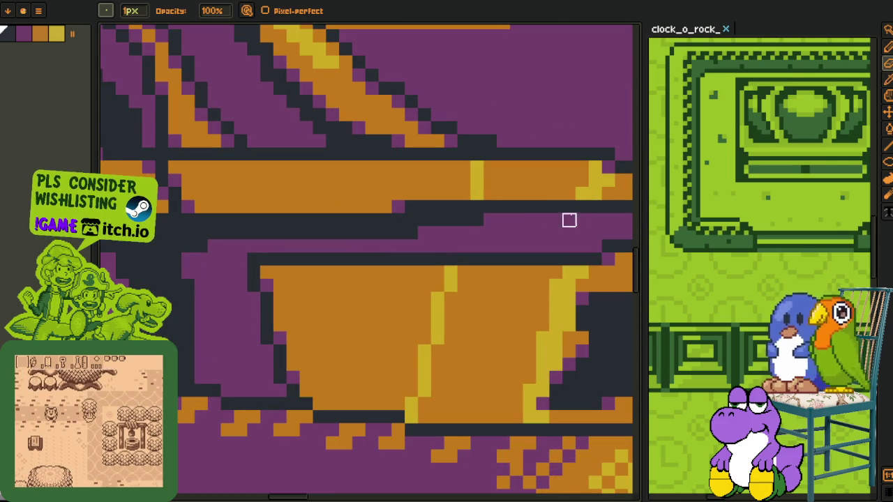
drag(418, 234, 328, 234)
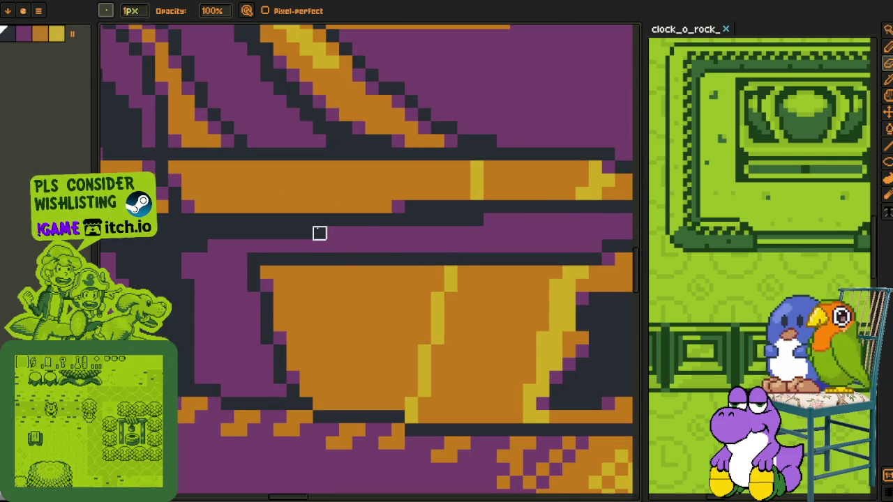
Add a purple pixel row along the top of the orange band.
scroll(319, 233, down, 2)
scroll(341, 230, down, 3)
scroll(409, 254, up, 2)
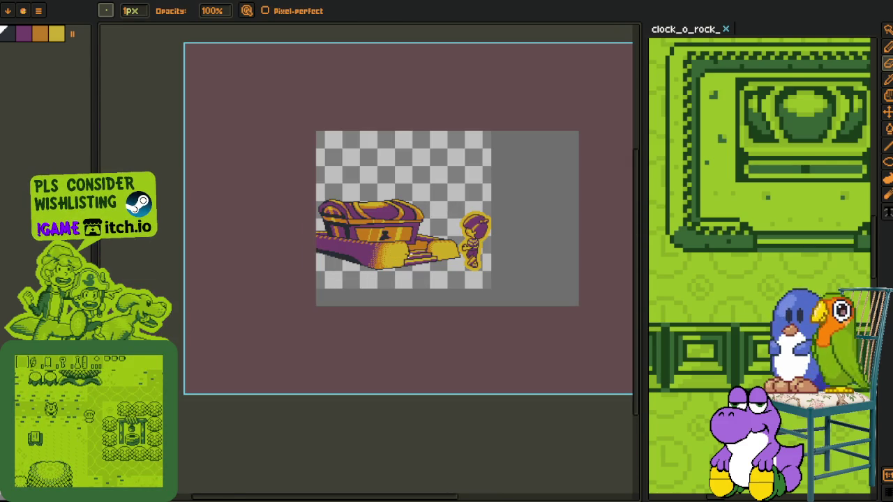
scroll(340, 164, up, 3)
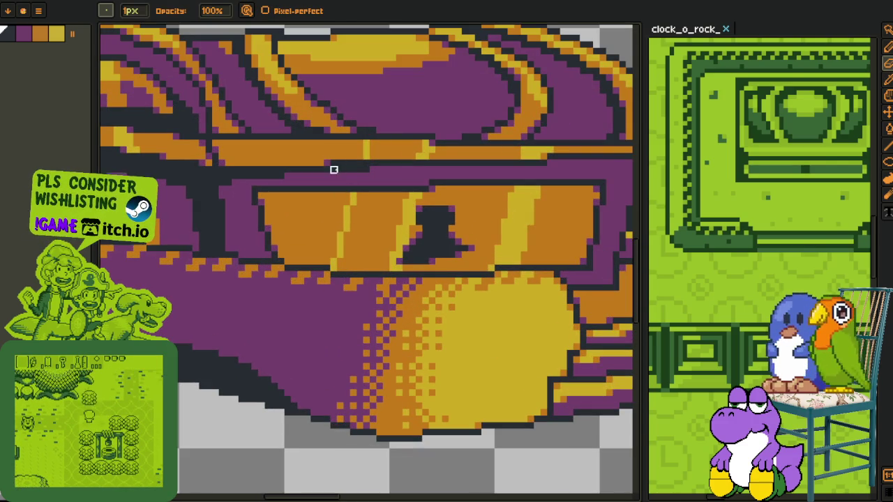
scroll(222, 209, down, 2)
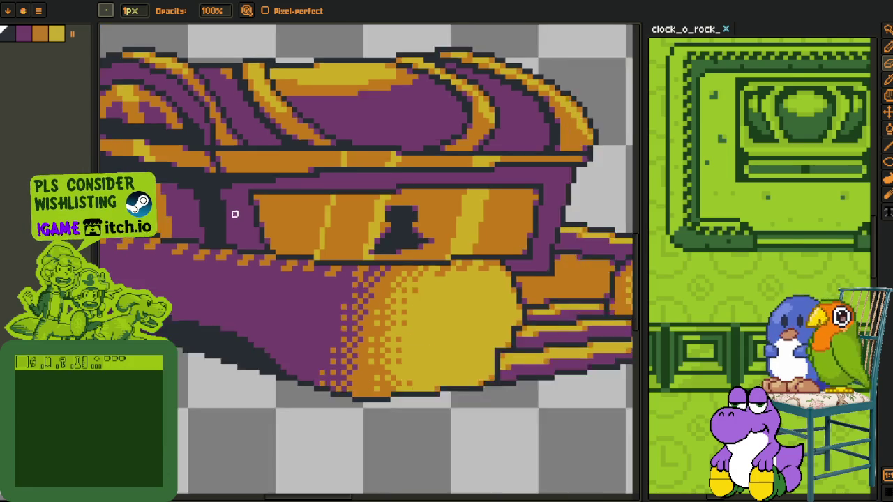
scroll(278, 265, down, 1)
scroll(316, 310, down, 1)
key(i)
scroll(362, 298, up, 2)
scroll(272, 210, up, 2)
key(b)
drag(237, 226, 406, 228)
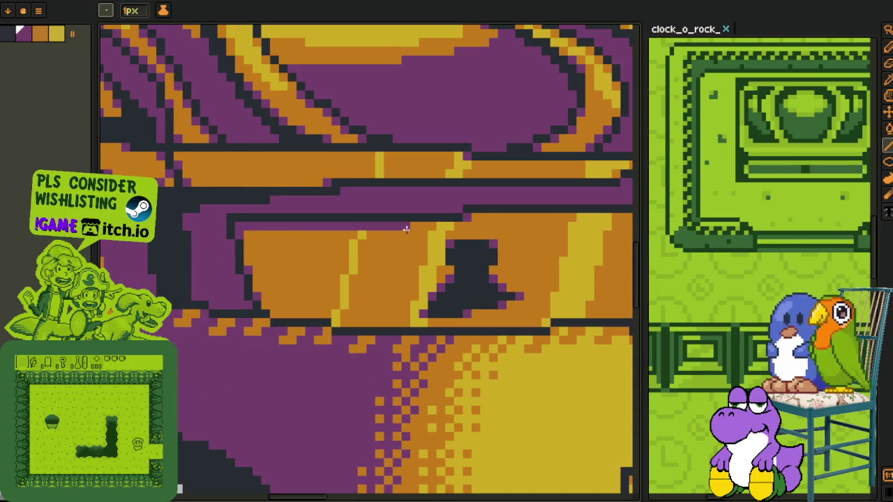
Paint sampled orange pixels over part of the purple row, then zoom out to the full sprite.
mouse_move(472, 217)
mouse_down()
mouse_move(301, 216)
mouse_move(497, 215)
mouse_up()
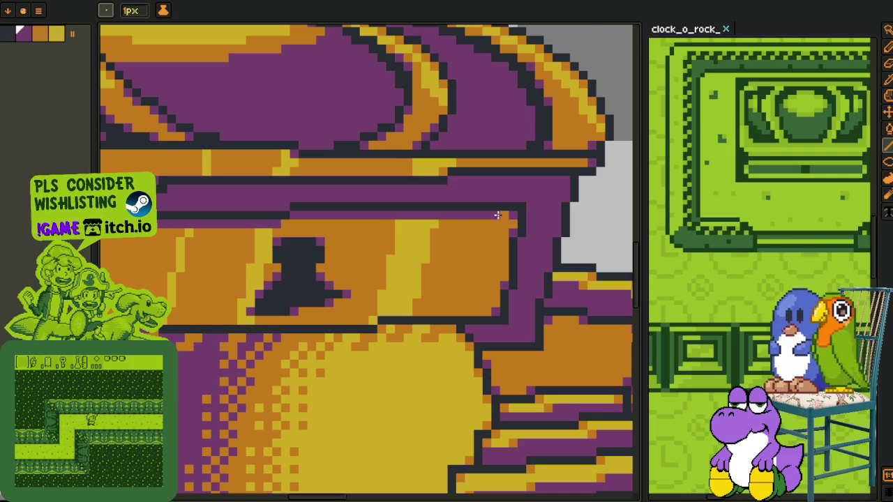
scroll(443, 217, up, 2)
alt+click(354, 226)
mouse_move(375, 213)
mouse_down()
mouse_move(412, 217)
mouse_move(372, 235)
mouse_up()
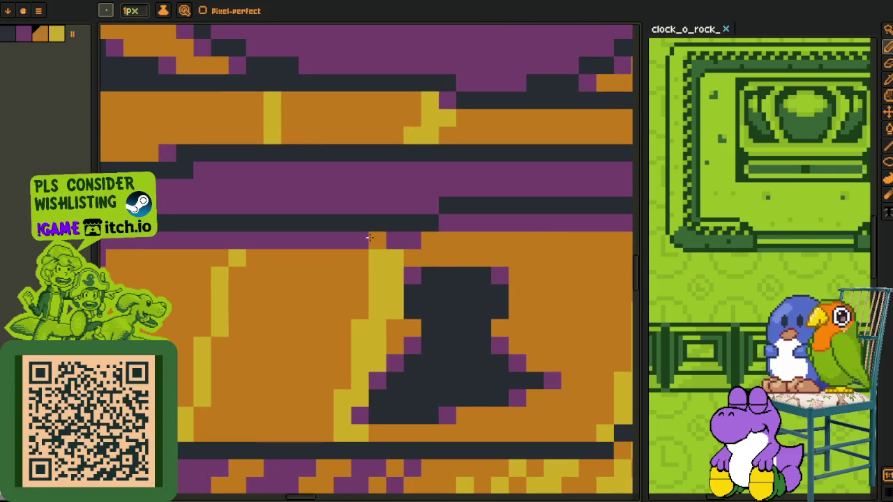
scroll(237, 237, down, 2)
scroll(237, 237, down, 3)
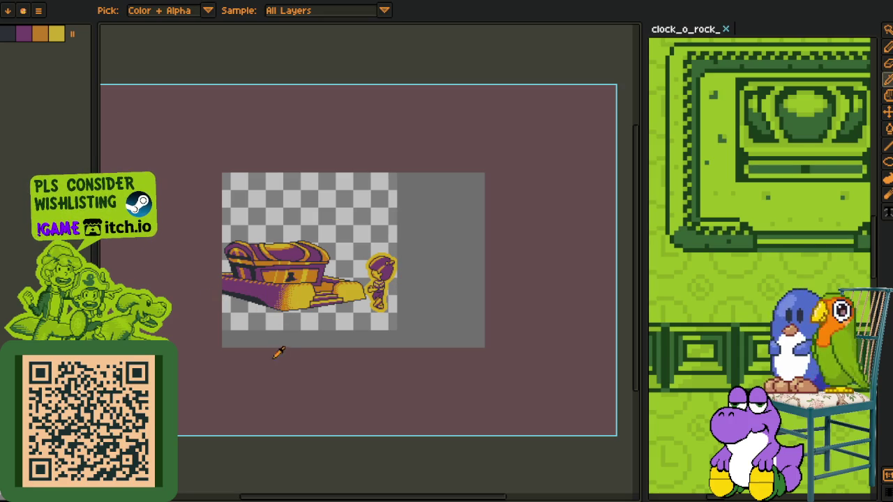
Collapse the chest pedestal layer group and pan toward the chest sprite.
key(Tab)
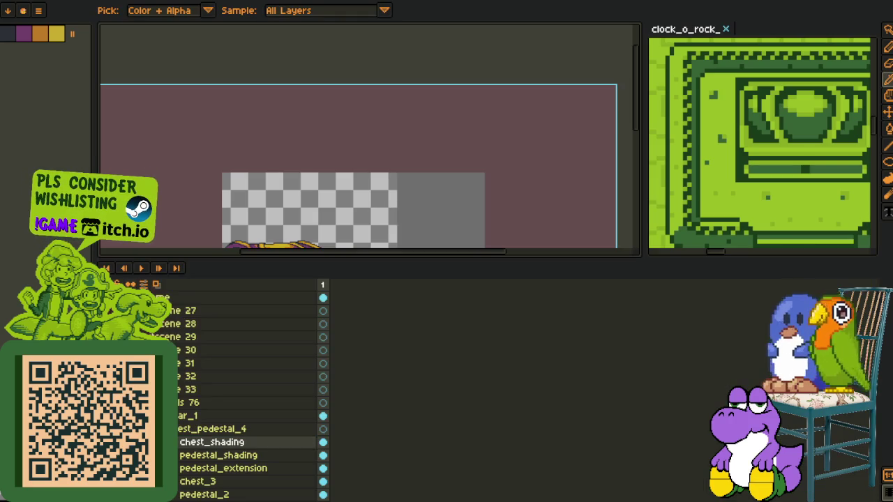
click(168, 428)
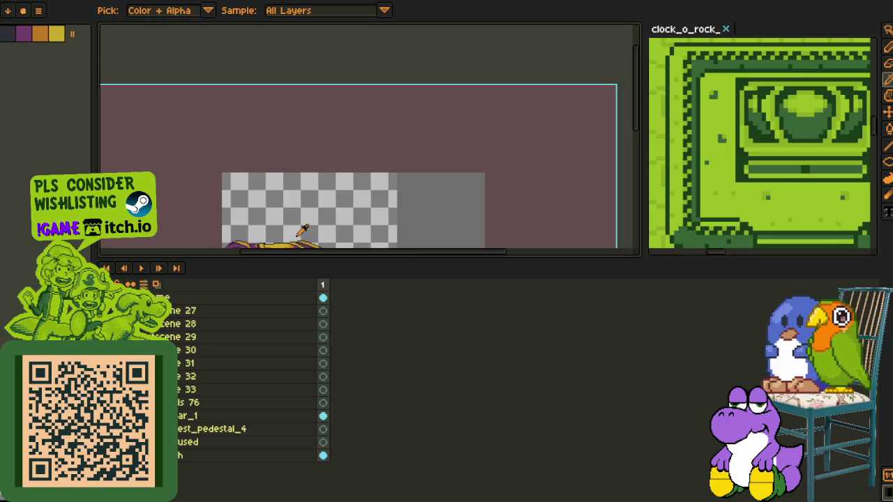
drag(302, 230, 369, 137)
scroll(415, 166, up, 2)
key(Tab)
key(Tab)
key(Tab)
scroll(732, 178, down, 2)
scroll(731, 178, down, 1)
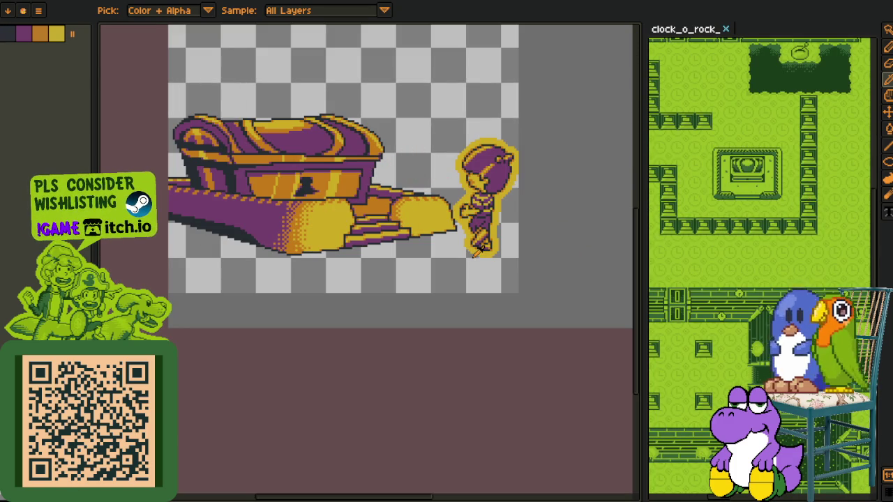
scroll(360, 292, down, 3)
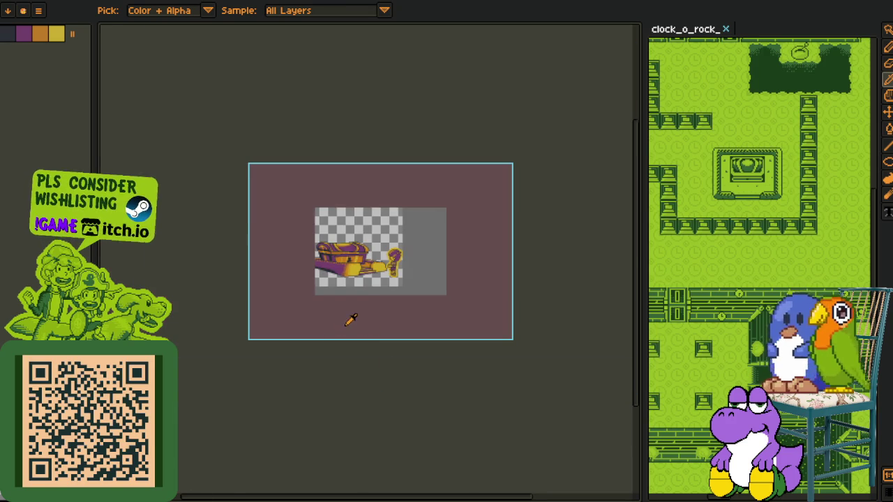
Bring back the layers timeline and pan the canvas slightly toward the sprite.
key(Tab)
scroll(351, 319, up, 3)
scroll(355, 179, down, 1)
scroll(296, 222, up, 1)
drag(296, 222, 307, 212)
key(o)
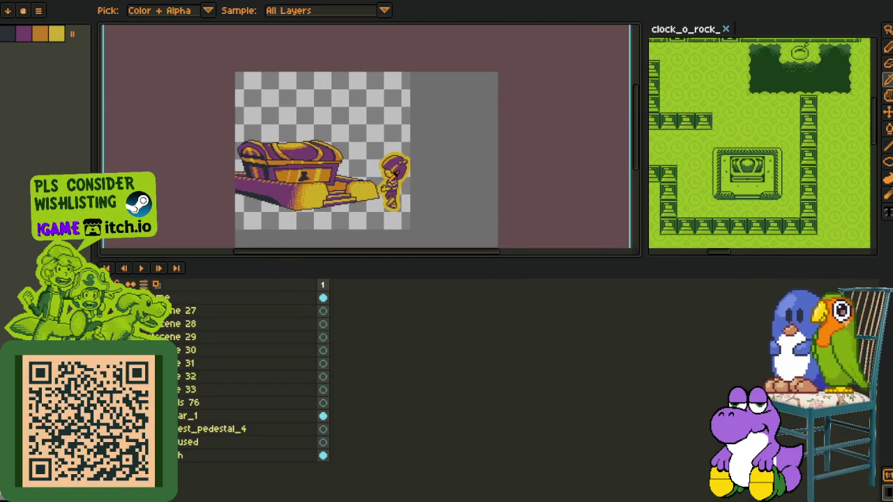
scroll(282, 189, up, 1)
key(m)
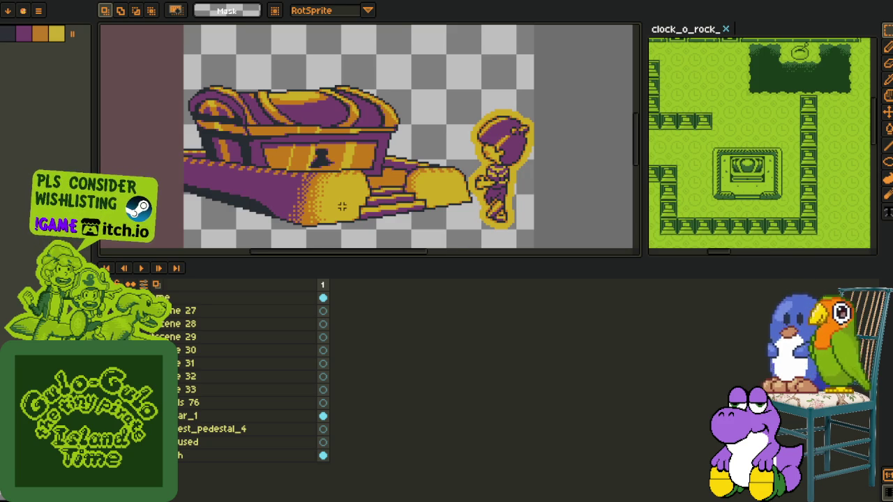
Switch to the 1px pencil and centre the whole chest and character sprite.
key(Tab)
scroll(398, 204, down, 3)
key(i)
scroll(376, 237, up, 1)
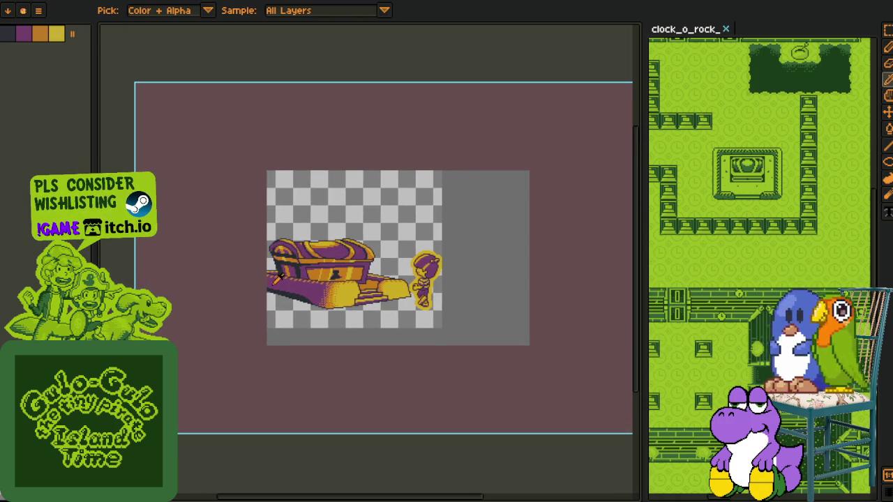
key(b)
key(Tab)
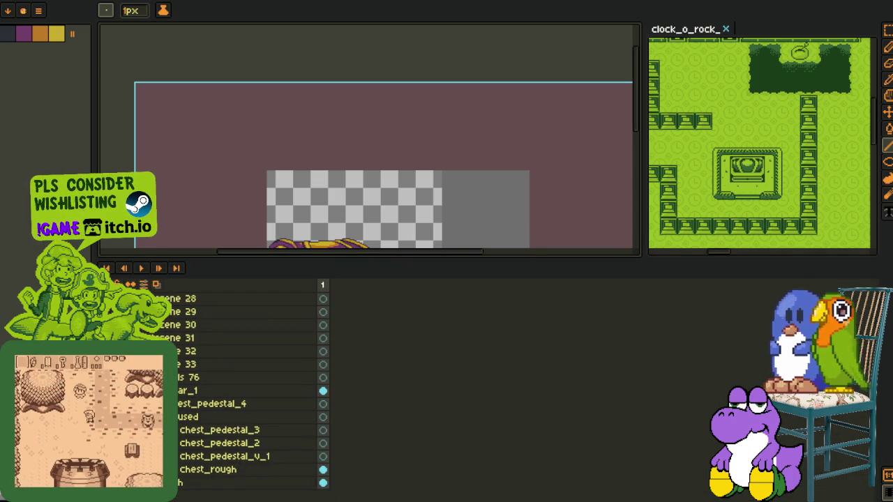
key(Tab)
key(Tab)
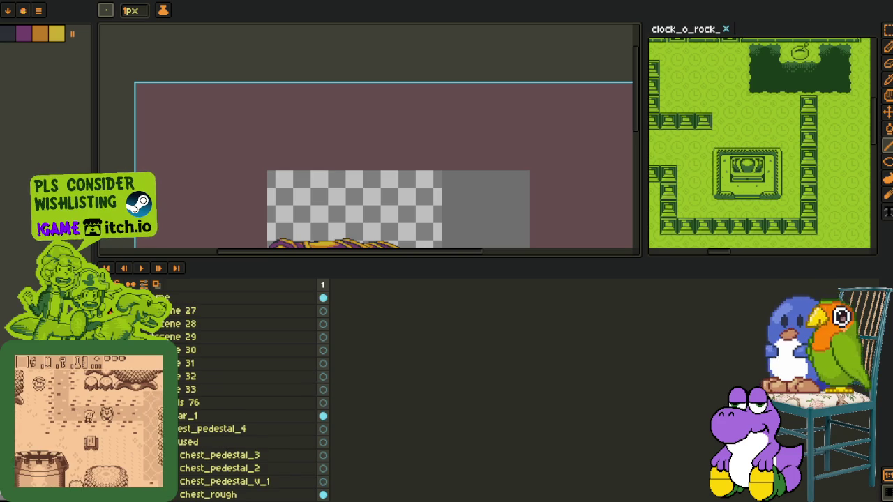
key(h)
scroll(355, 198, down, 2)
drag(356, 199, 349, 107)
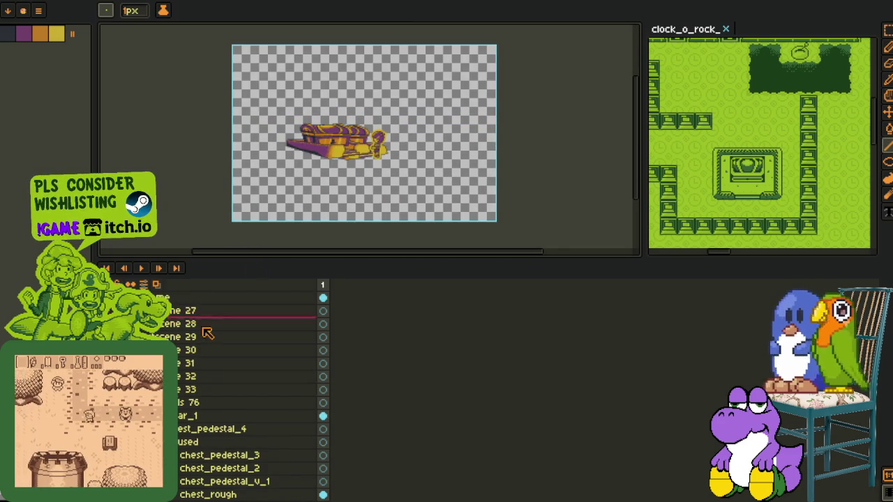
Expand the chest_pedestal_3 group, bring the chest and character into view, and right-click jar_1.
click(173, 441)
scroll(244, 390, down, 3)
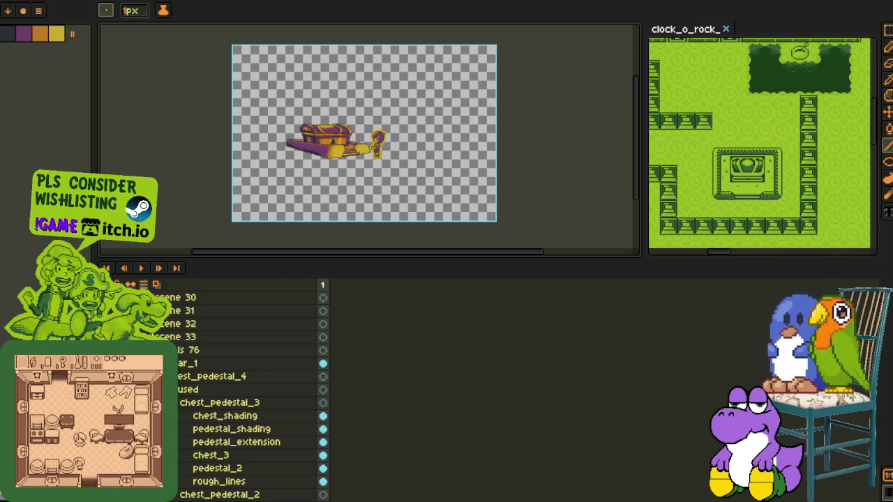
scroll(392, 155, up, 1)
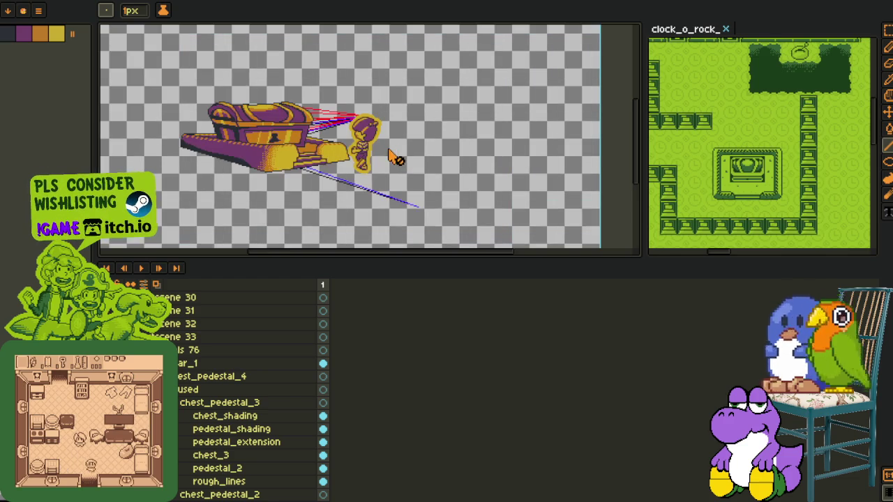
mouse_move(377, 166)
mouse_down()
mouse_move(448, 173)
mouse_move(417, 169)
mouse_up()
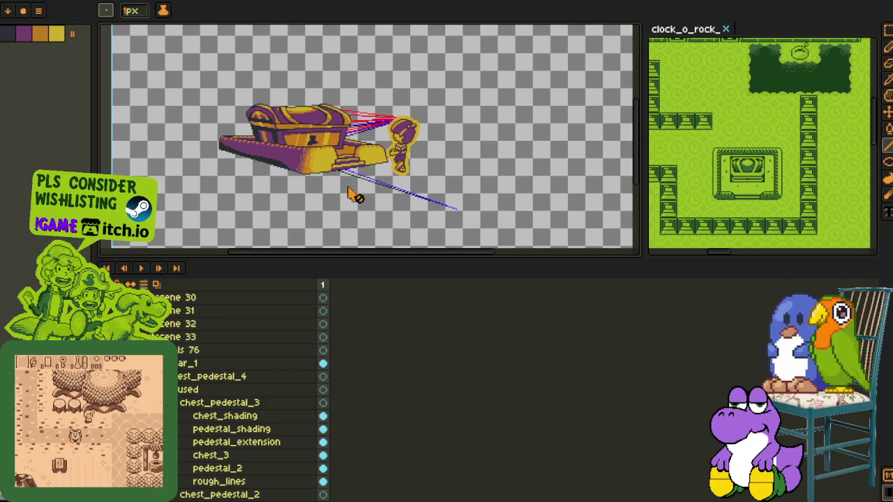
drag(210, 330, 209, 370)
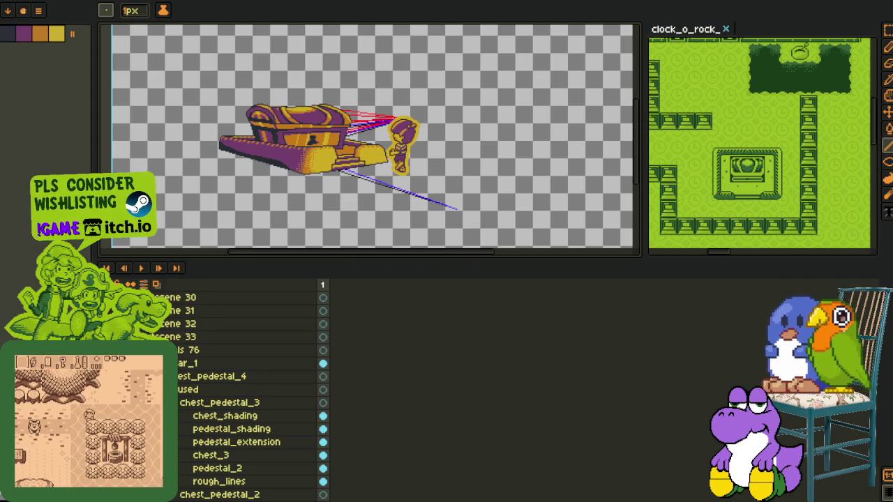
right_click(198, 364)
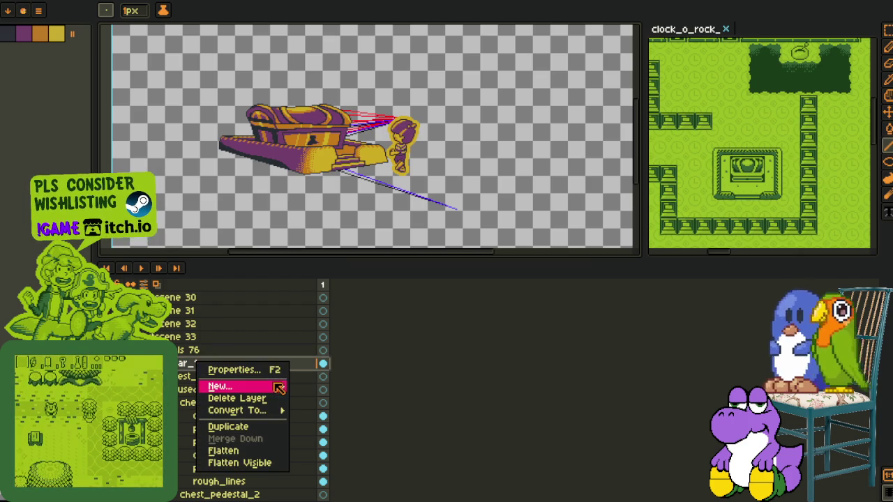
Add a new empty layer above jar_1.
mouse_move(230, 386)
click(319, 387)
scroll(342, 243, down, 3)
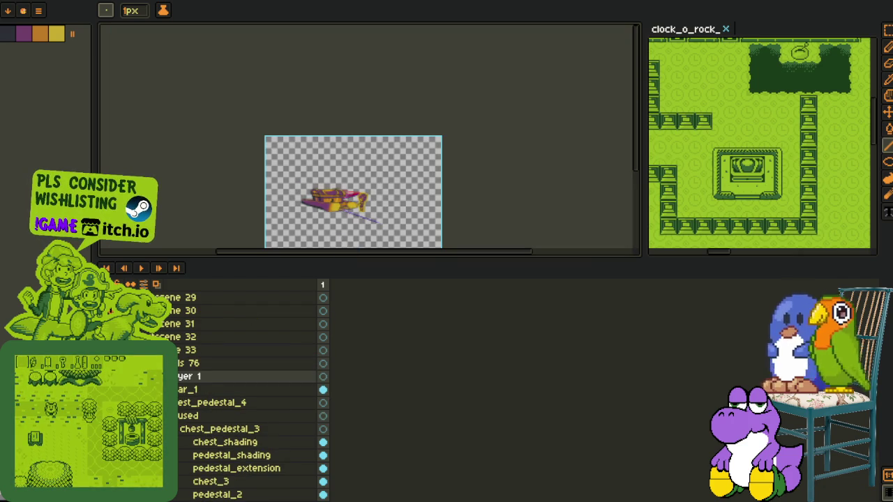
scroll(244, 391, up, 1)
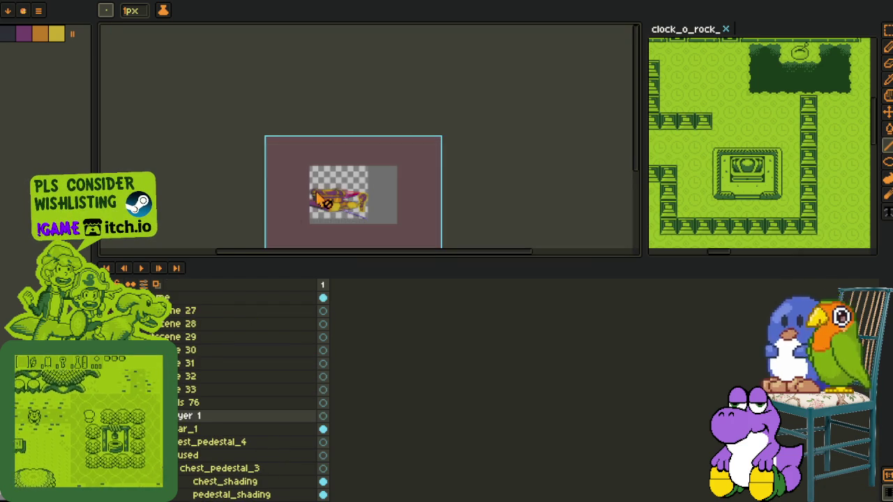
scroll(335, 202, up, 1)
scroll(348, 196, up, 2)
key(i)
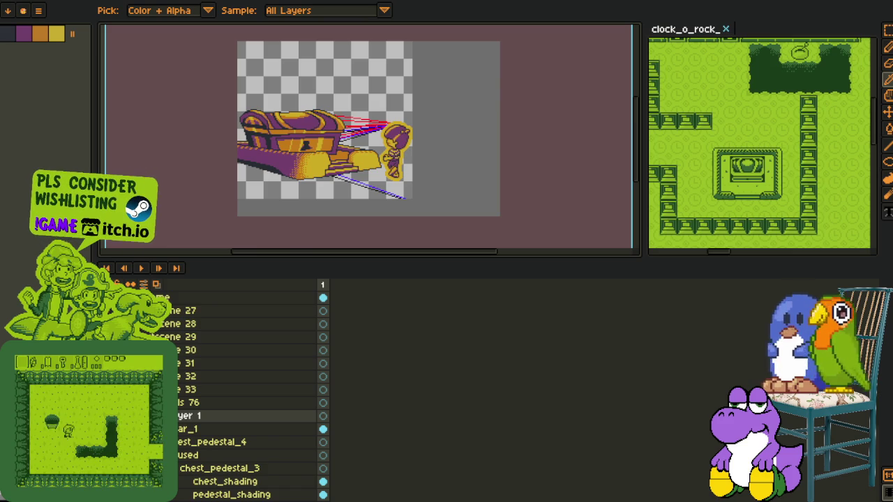
key(ctrl+z)
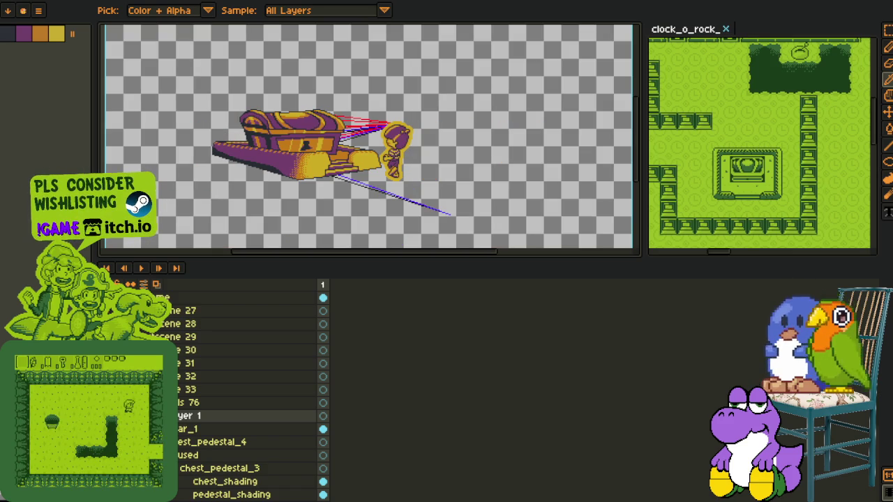
Rename the new layer to 'room lines' and hide the timeline.
double_click(187, 417)
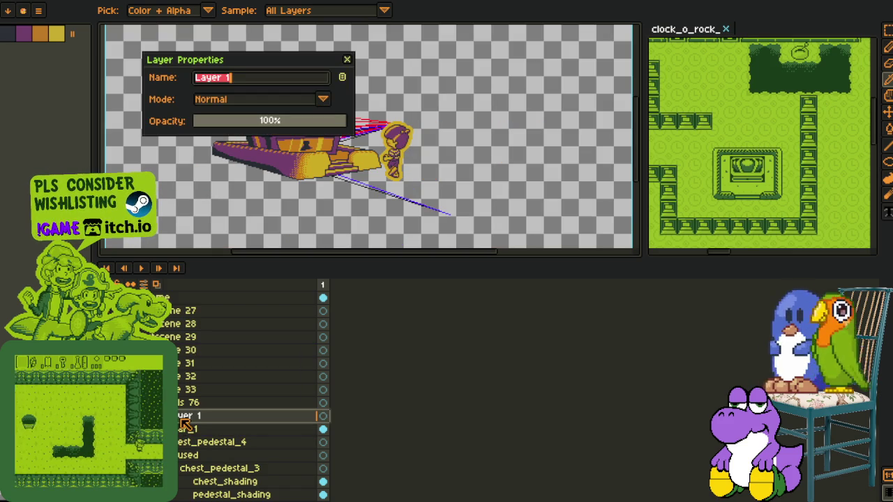
text(r)
text( 1)
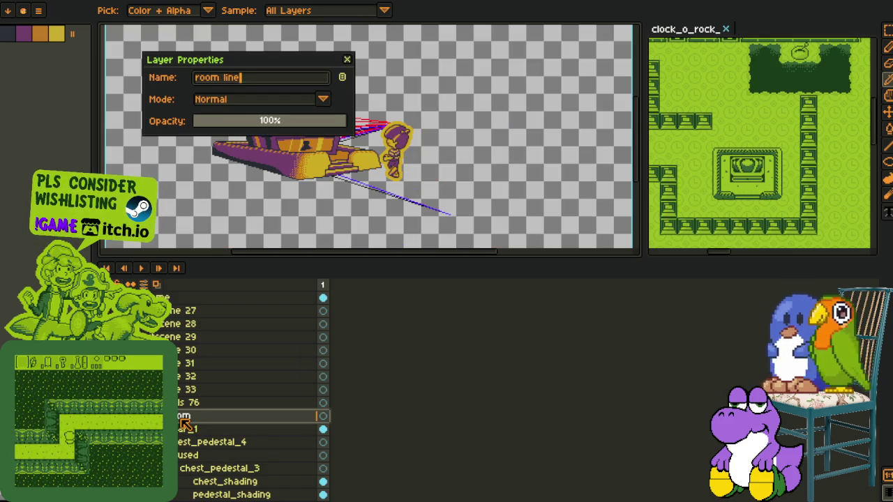
text(s)
key(Return)
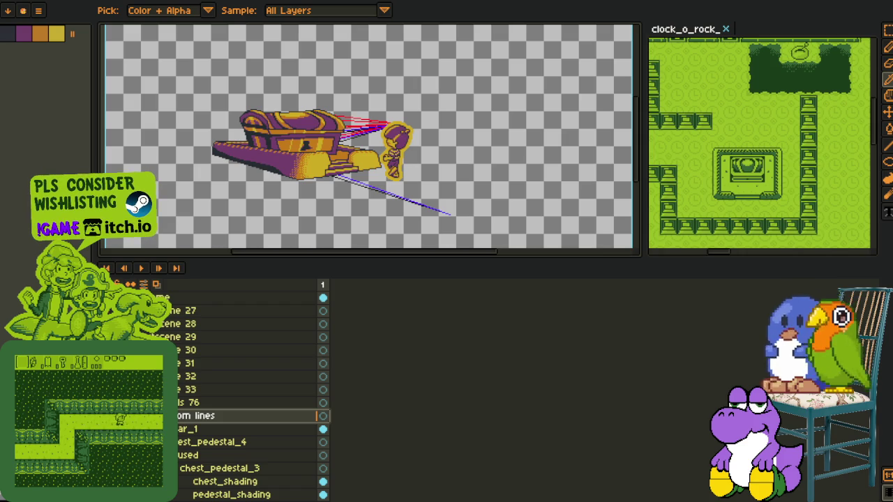
key(Tab)
scroll(450, 183, up, 1)
scroll(508, 325, up, 1)
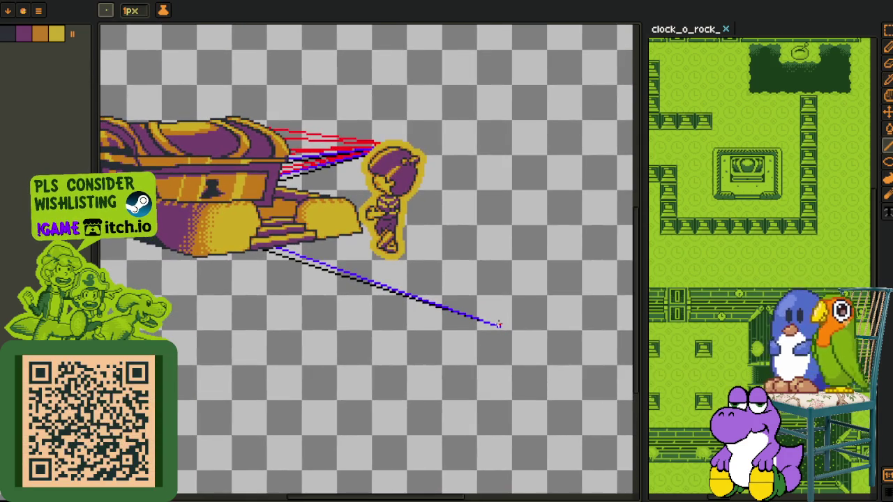
scroll(498, 325, up, 1)
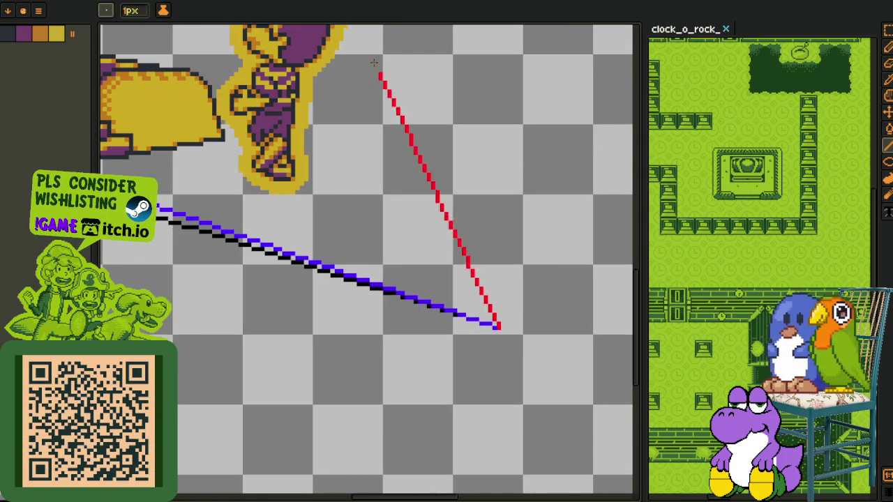
scroll(404, 119, up, 4)
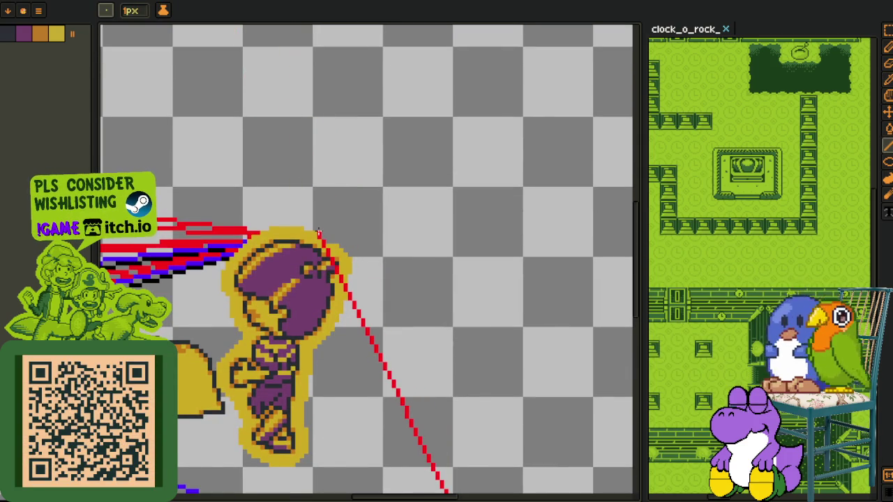
key(Tab)
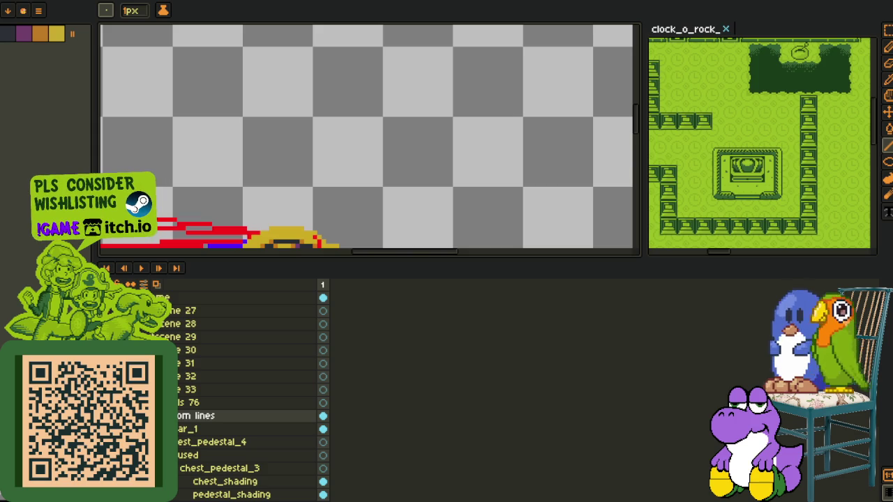
key(Tab)
key(m)
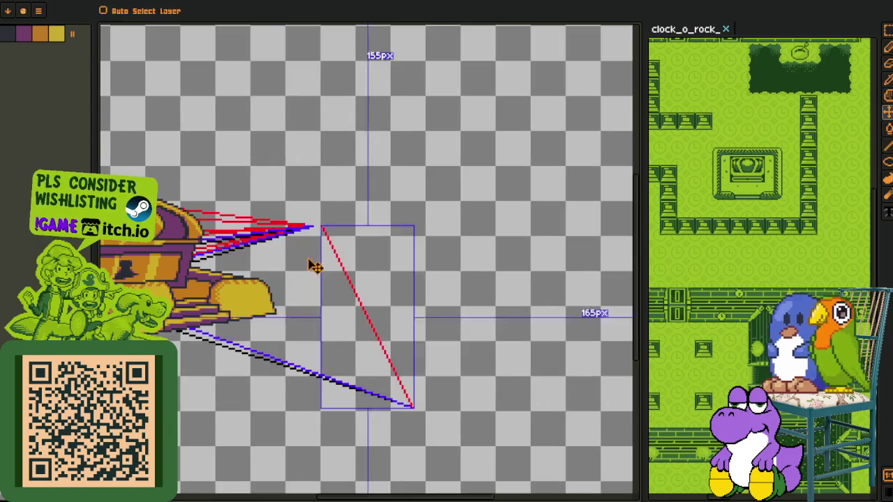
scroll(313, 225, up, 1)
key(l)
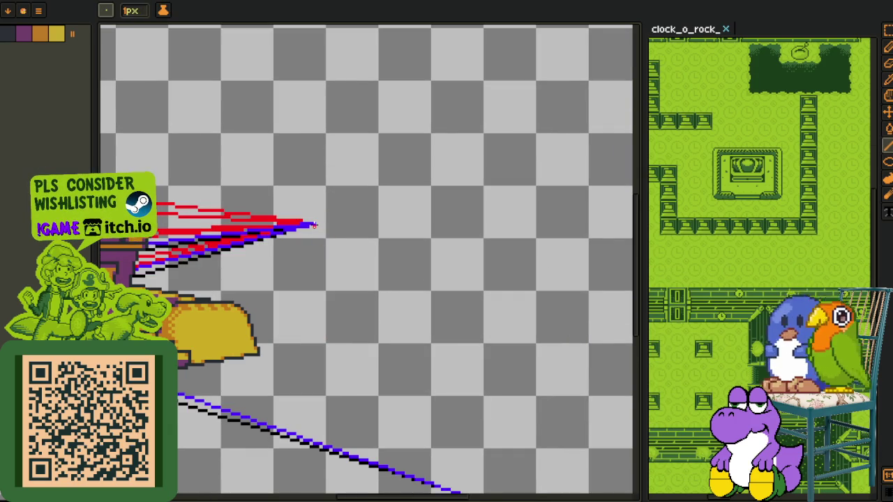
drag(314, 225, 464, 358)
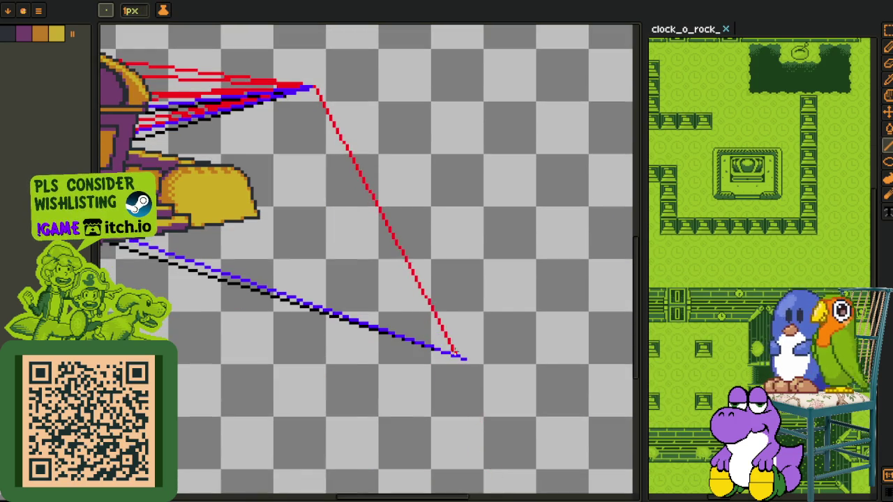
scroll(463, 358, down, 3)
scroll(468, 309, up, 2)
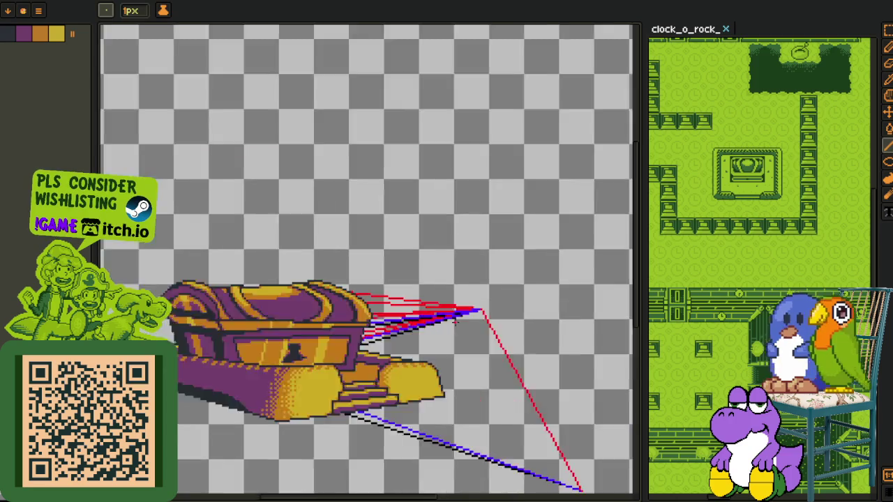
scroll(497, 300, up, 2)
key(Tab)
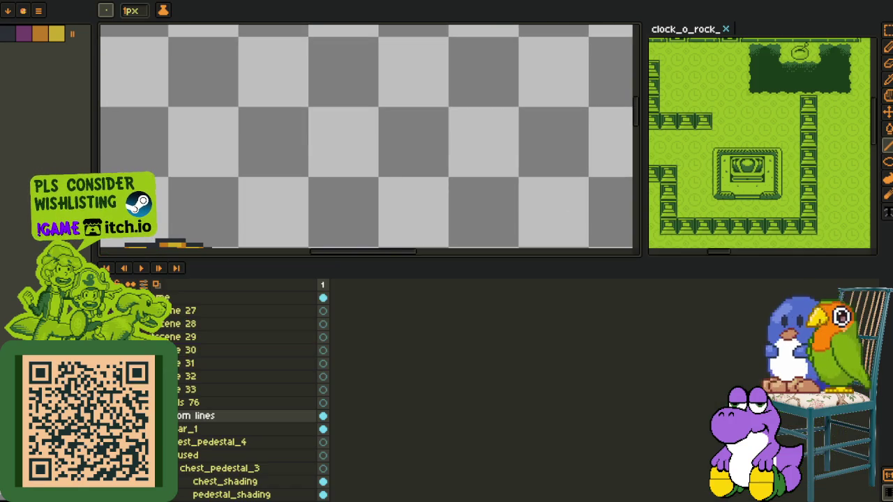
key(Tab)
scroll(488, 296, down, 1)
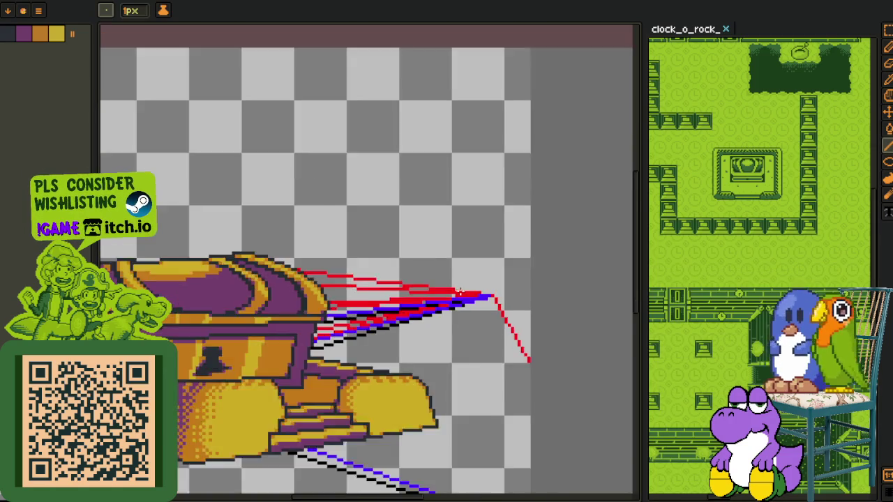
scroll(460, 292, up, 1)
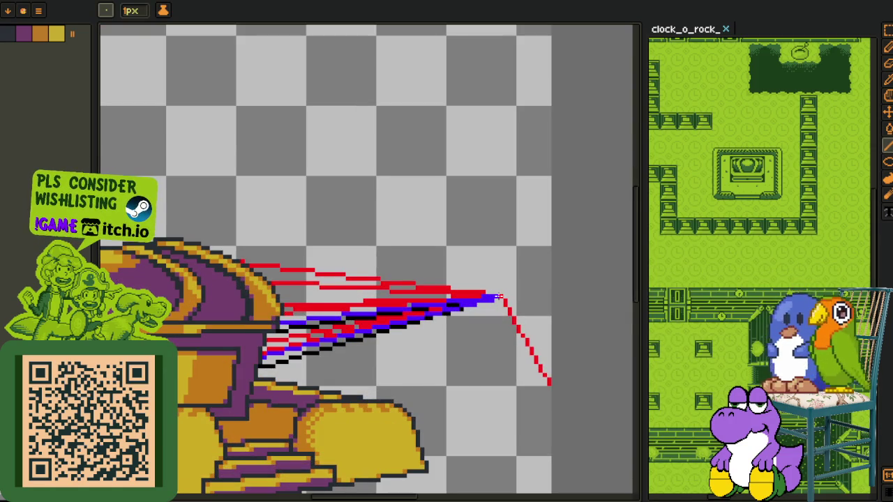
scroll(343, 291, down, 4)
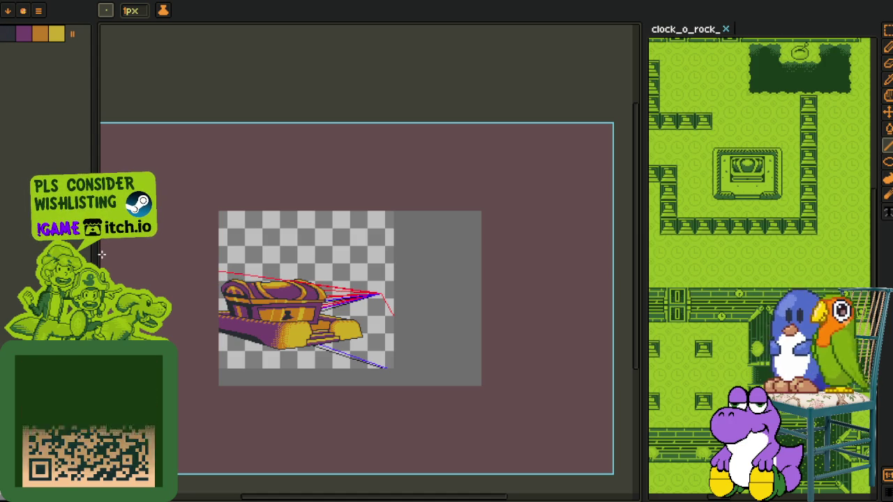
key(Tab)
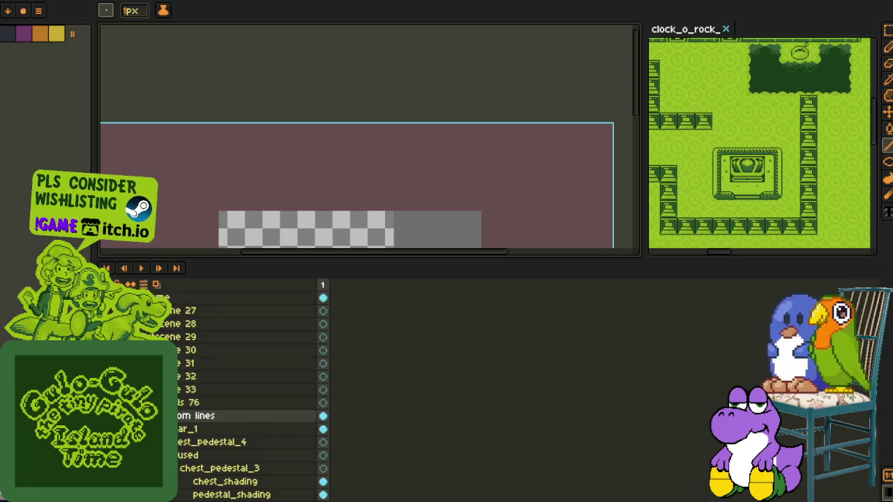
key(Tab)
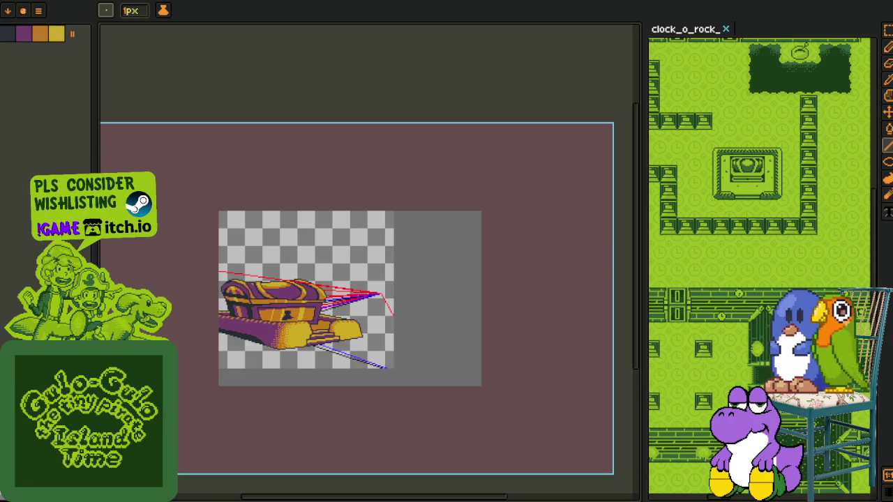
key(m)
drag(137, 144, 239, 244)
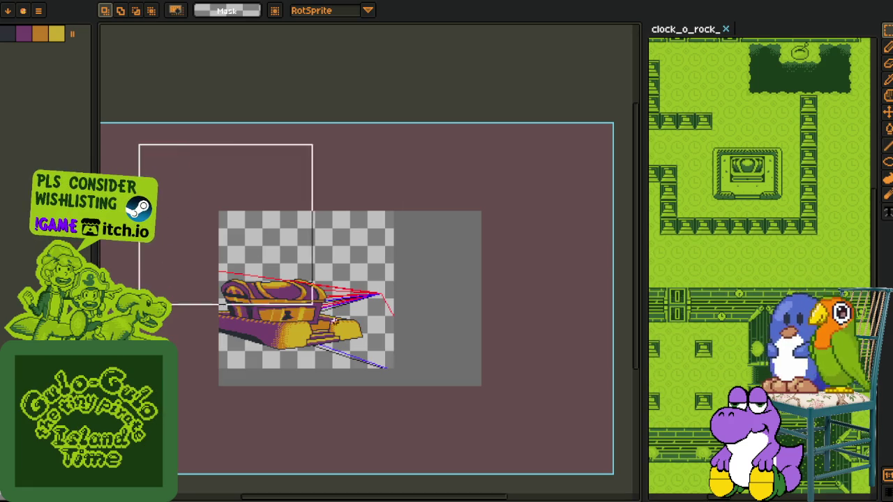
key(ctrl+a)
key(ctrl+t)
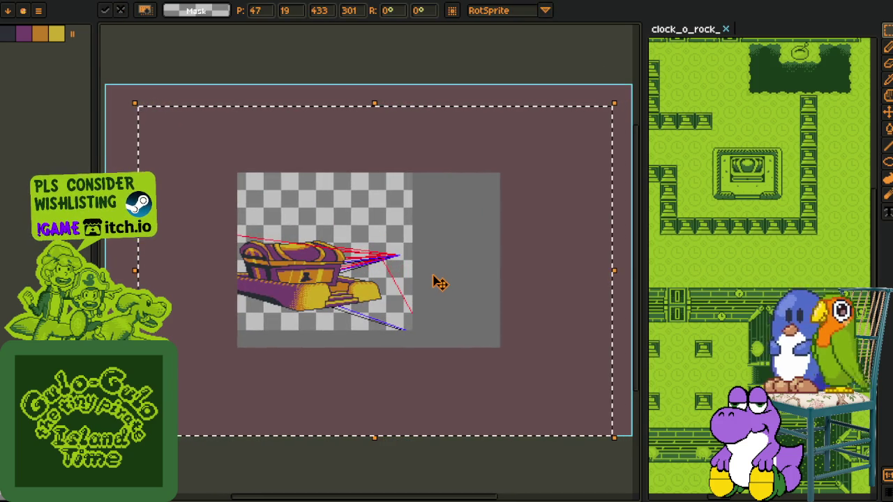
key(Return)
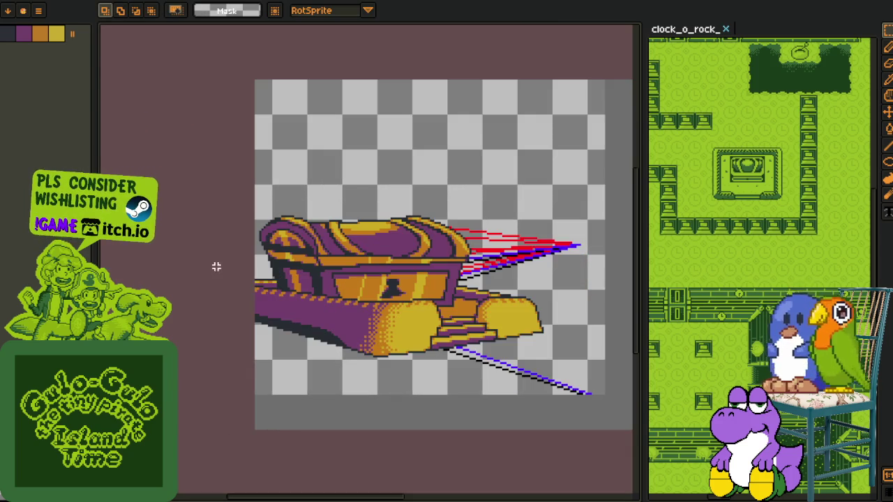
Collapse the chest_pedestal_3 layer group to hide the old red and blue perspective lines.
scroll(219, 266, up, 2)
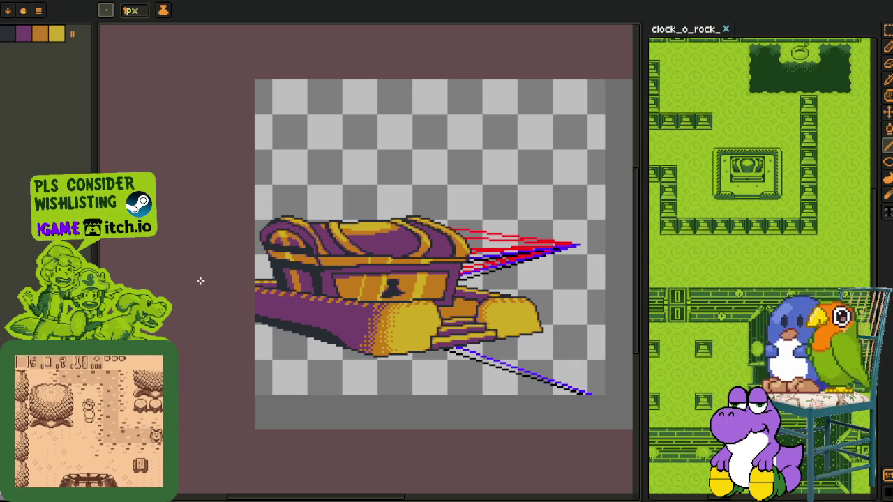
scroll(249, 269, down, 1)
scroll(259, 323, down, 1)
key(Tab)
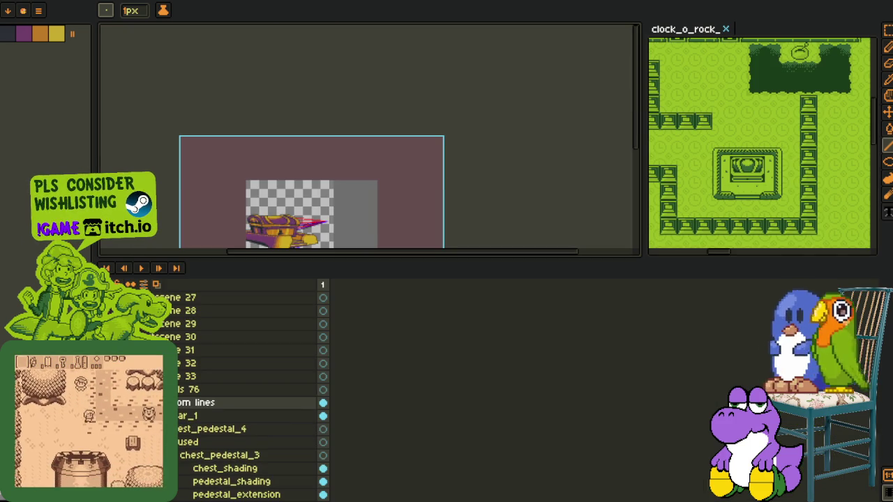
click(167, 468)
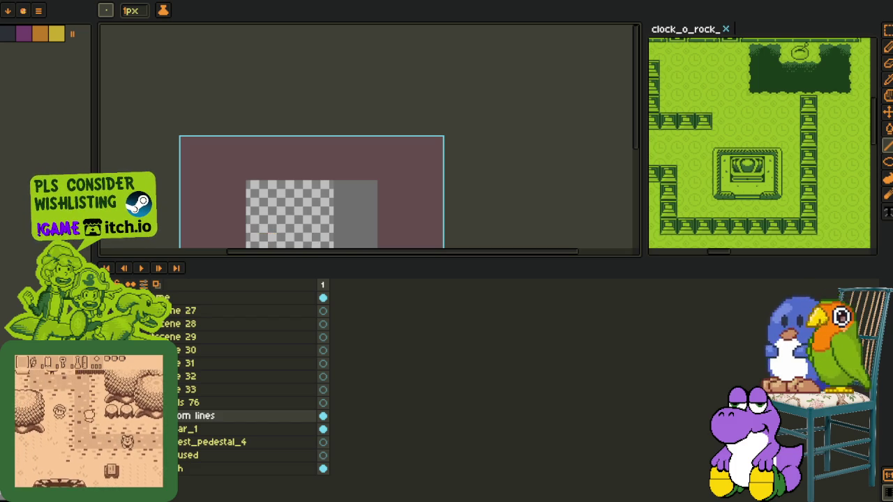
key(Tab)
Centre the chest and draw a new red guide line from its left side.
scroll(270, 286, up, 1)
drag(239, 222, 271, 264)
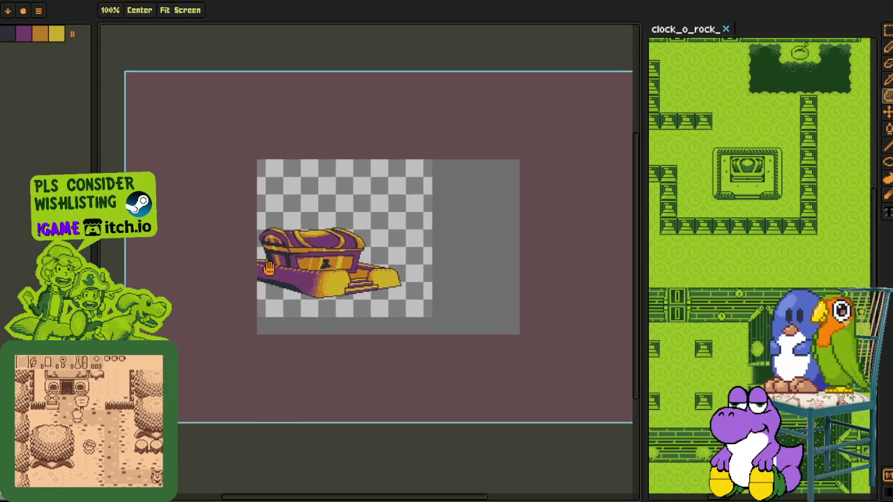
scroll(238, 264, up, 1)
mouse_move(135, 279)
mouse_down()
mouse_move(558, 230)
mouse_move(185, 284)
mouse_move(312, 275)
mouse_up()
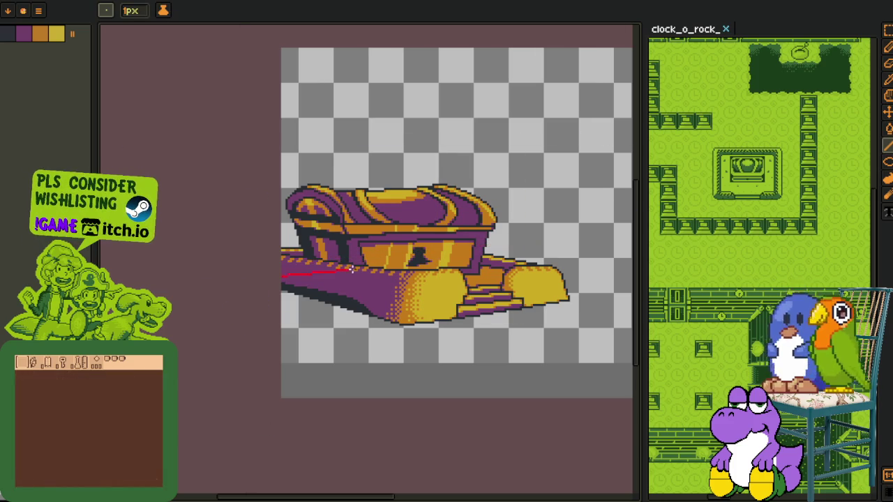
Follow the new guide and undo the stray red line left of the chest.
mouse_move(441, 256)
mouse_down()
mouse_move(303, 259)
mouse_move(630, 375)
mouse_up()
scroll(566, 377, down, 2)
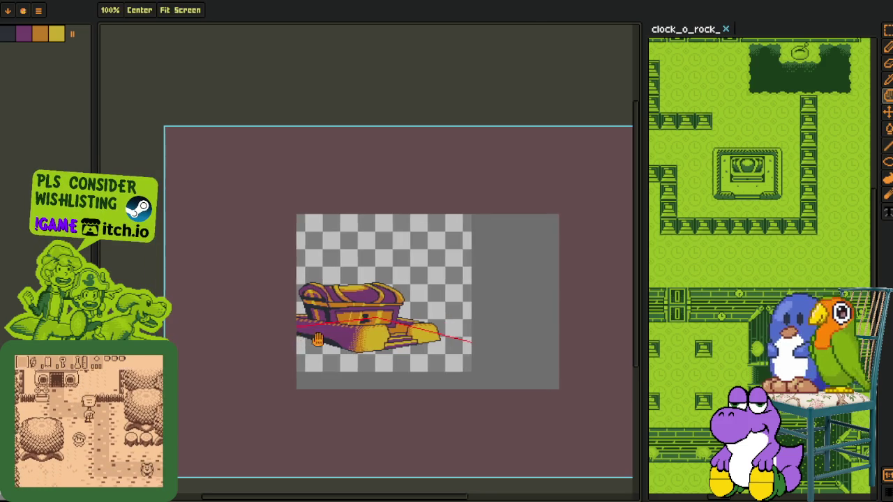
scroll(310, 339, up, 2)
scroll(370, 258, left, 3)
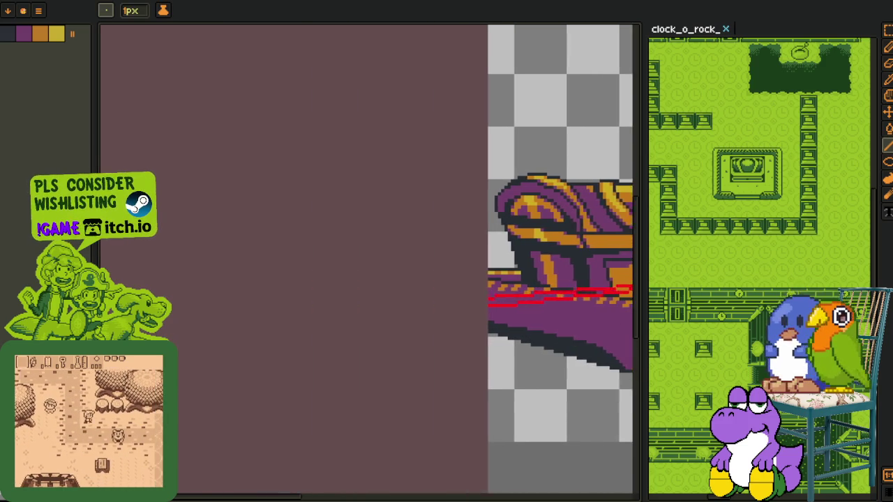
scroll(419, 314, left, 3)
scroll(419, 313, down, 2)
scroll(419, 313, up, 2)
key(m)
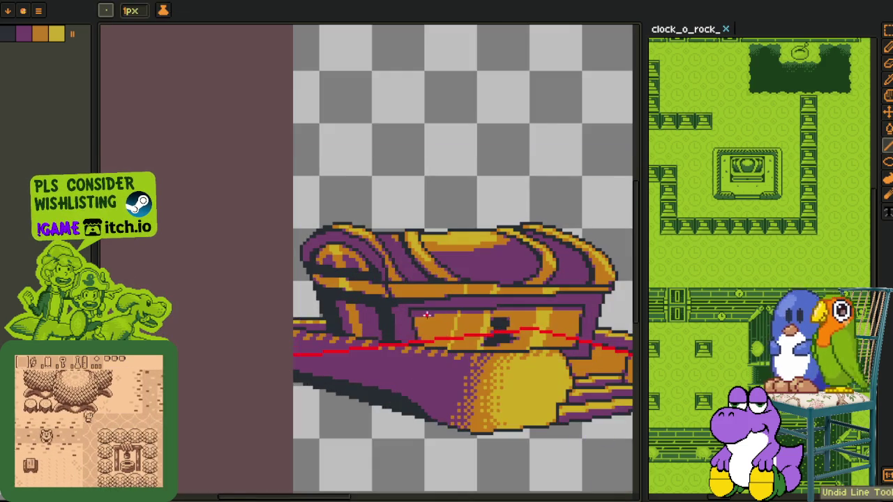
scroll(419, 313, down, 1)
scroll(418, 314, down, 1)
scroll(376, 317, down, 1)
key(i)
scroll(432, 314, up, 2)
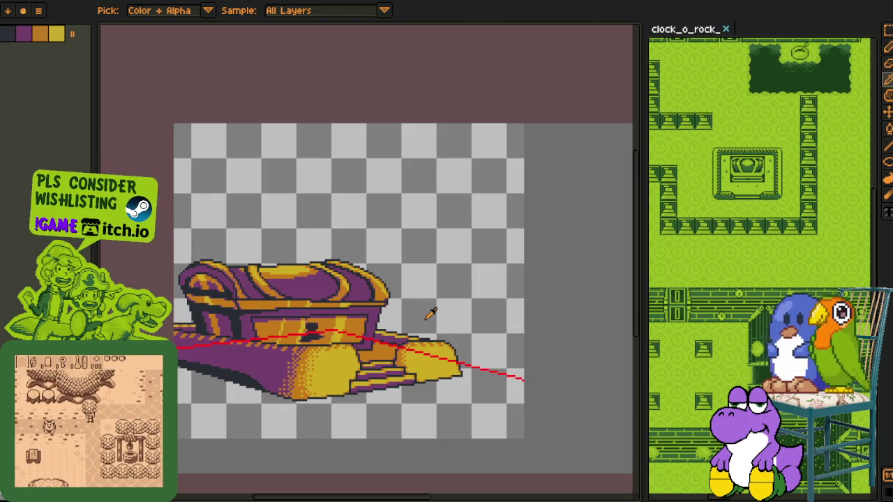
Rectangle-select the lower chest and pedestal, adjusting the top edge and extending it left.
key(m)
scroll(319, 279, down, 1)
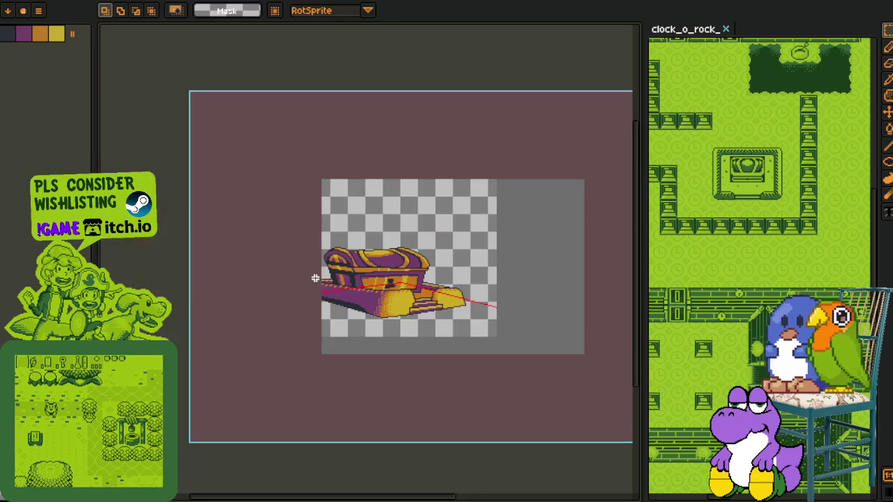
drag(241, 245, 631, 387)
click(424, 251)
drag(421, 246, 423, 251)
drag(437, 310, 436, 304)
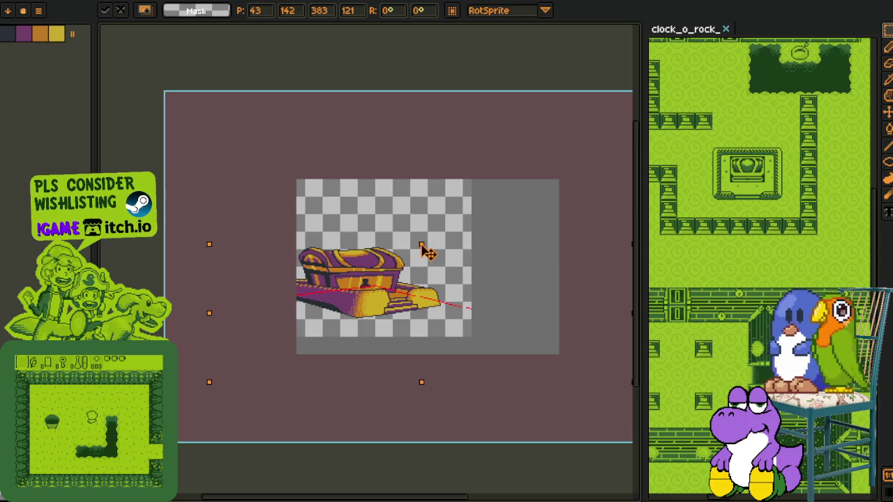
drag(421, 245, 426, 269)
drag(426, 313, 427, 305)
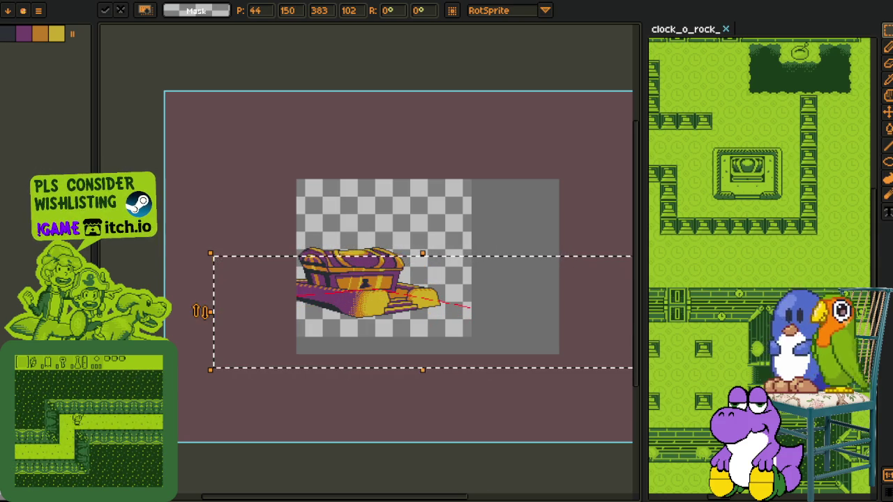
drag(205, 312, 184, 312)
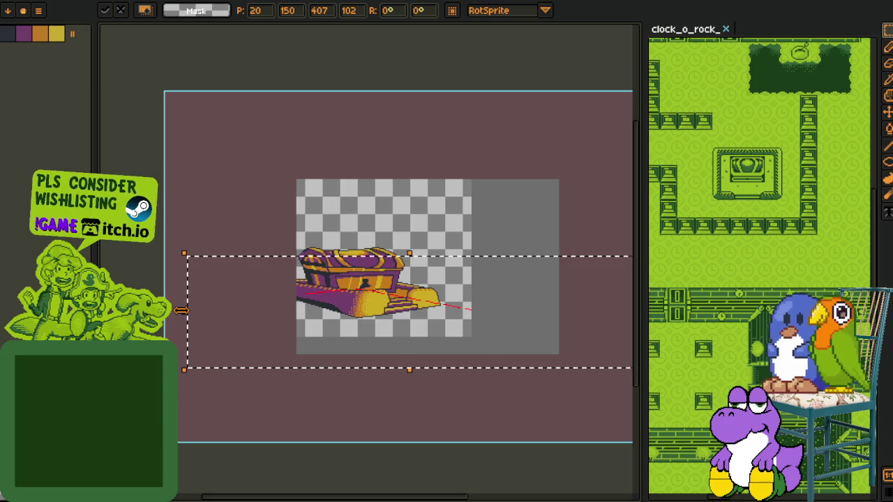
Move the selected lower chest part right and slightly up, and commit it.
mouse_move(326, 303)
mouse_down()
mouse_move(349, 301)
mouse_move(339, 301)
mouse_up()
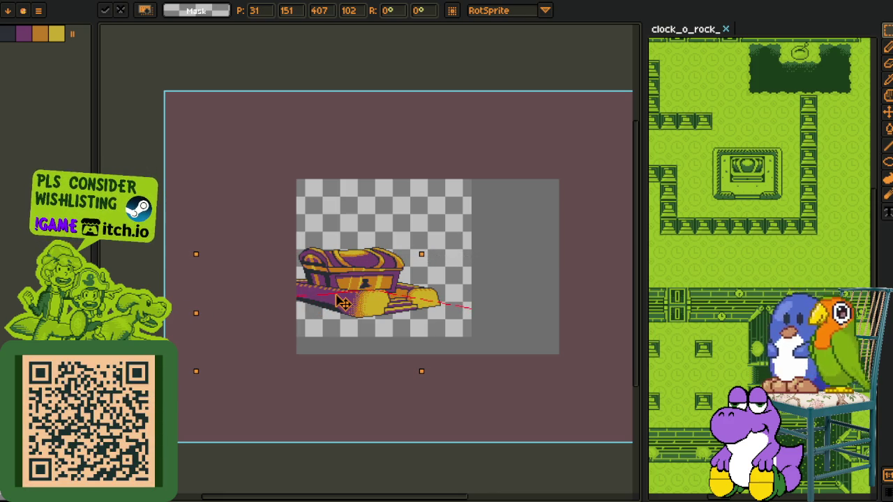
mouse_move(342, 301)
mouse_down()
mouse_move(410, 279)
mouse_move(440, 293)
mouse_move(428, 294)
mouse_up()
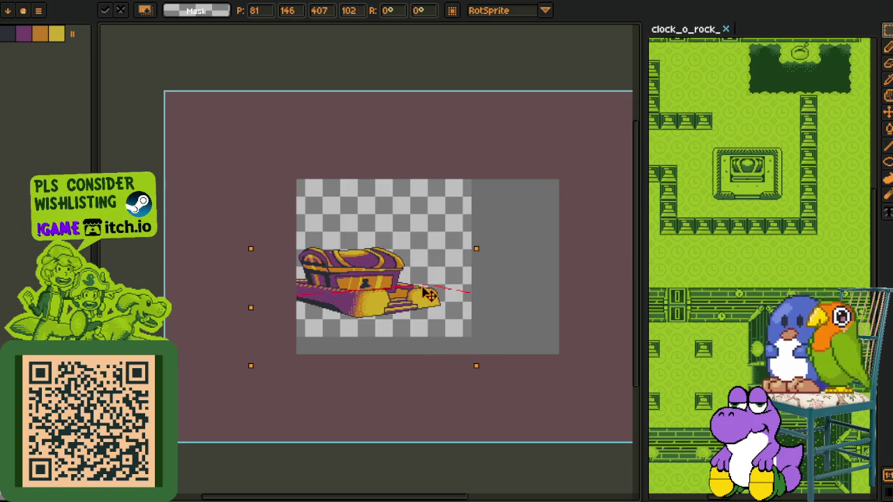
key(Return)
key(Tab)
key(Tab)
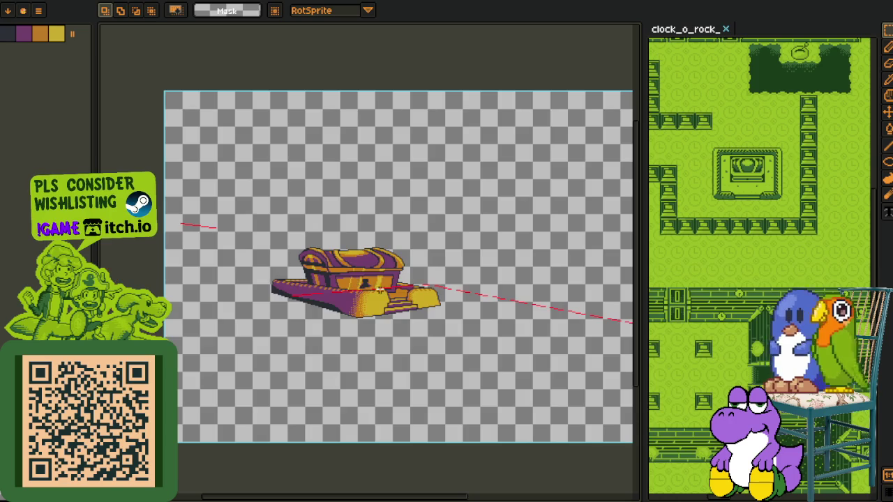
scroll(441, 293, up, 3)
Trace the red guide with a black horizon line.
drag(144, 155, 299, 281)
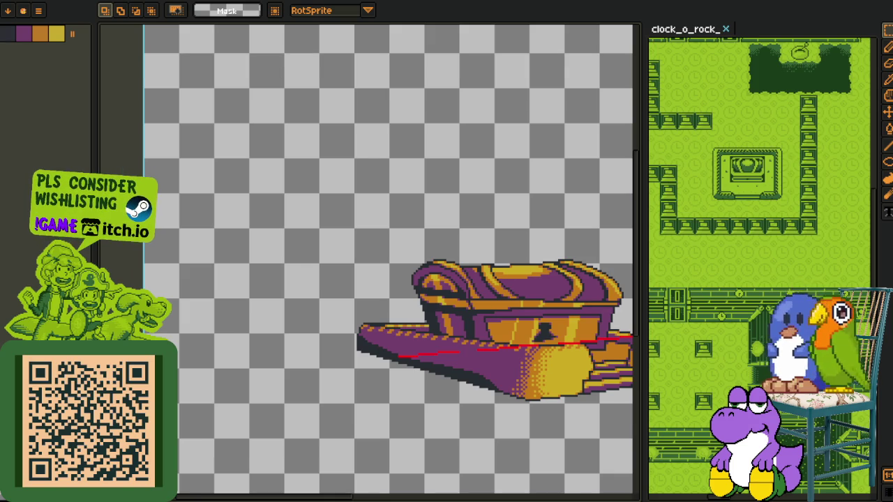
scroll(307, 337, down, 2)
scroll(307, 337, down, 2)
scroll(308, 337, up, 3)
scroll(307, 337, up, 1)
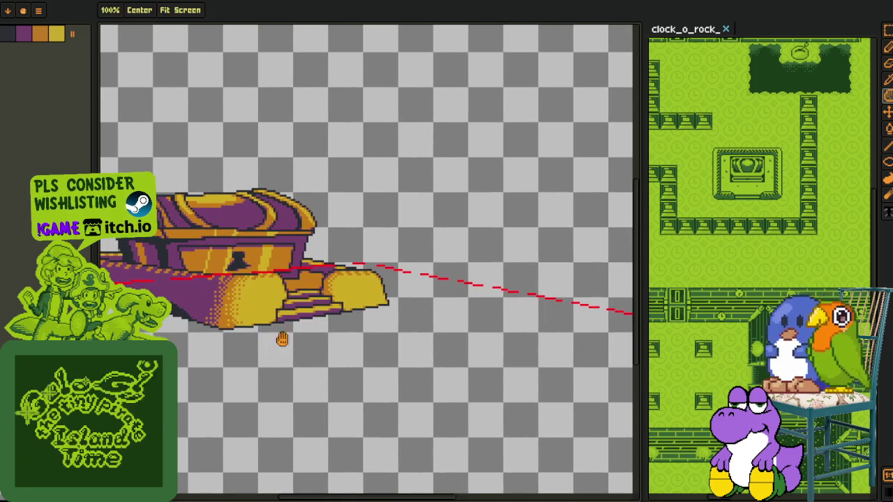
key(o)
key(b)
scroll(279, 306, up, 1)
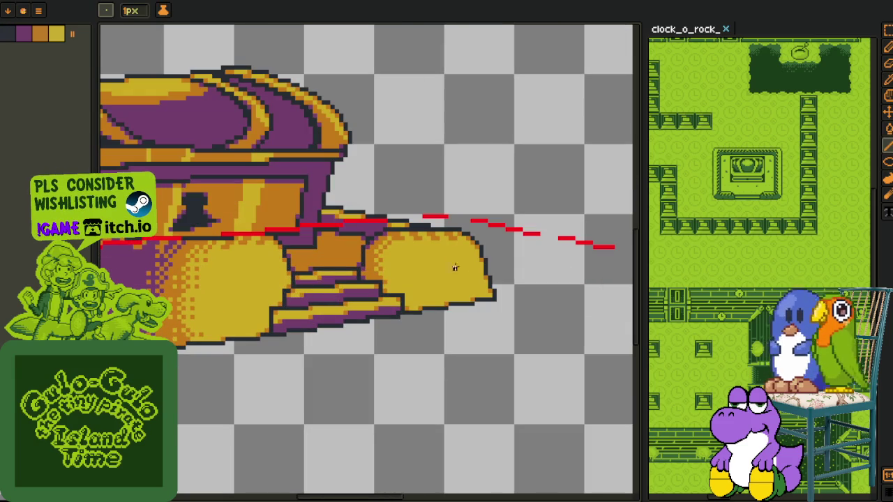
shift+click(441, 216)
scroll(441, 216, left, 5)
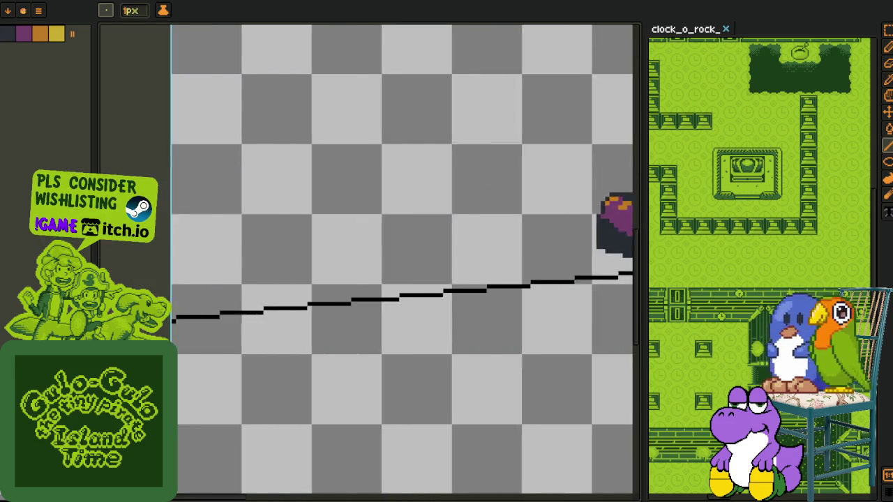
scroll(360, 286, down, 5)
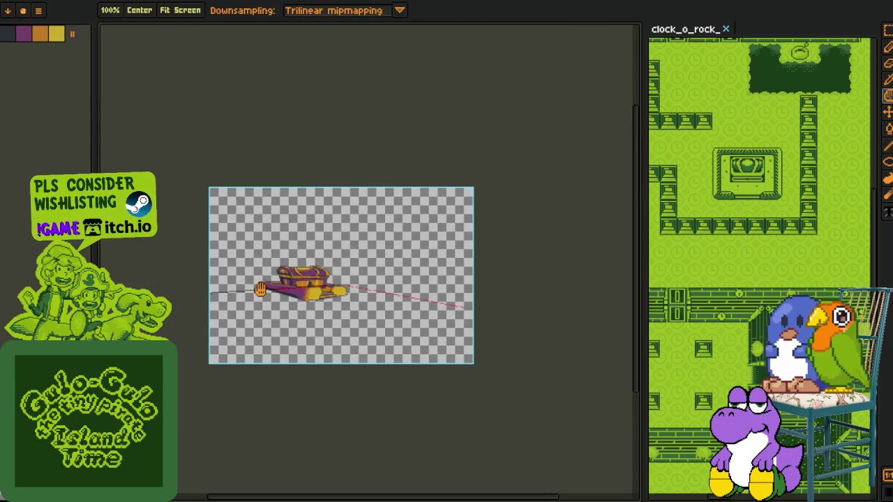
scroll(359, 285, up, 3)
scroll(359, 286, down, 1)
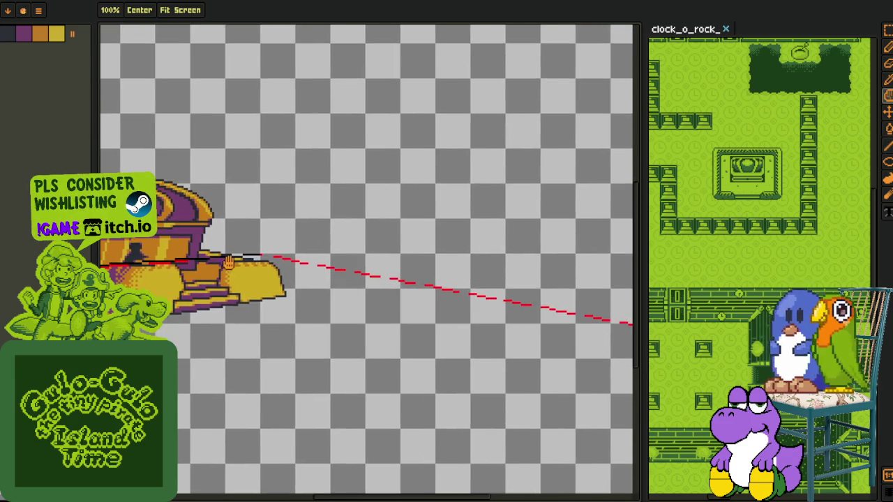
scroll(255, 256, up, 2)
drag(248, 250, 616, 459)
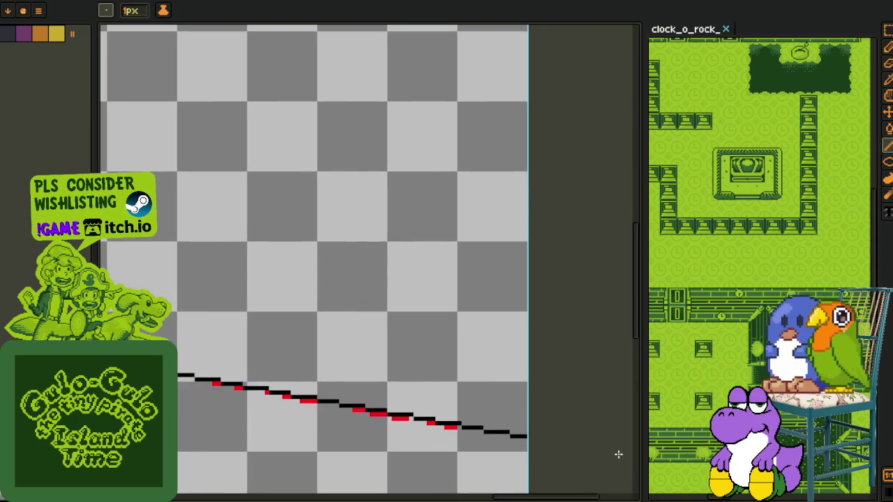
drag(616, 459, 616, 459)
Remove the leftover red guide pixels with Replace Color.
key(i)
scroll(382, 425, up, 1)
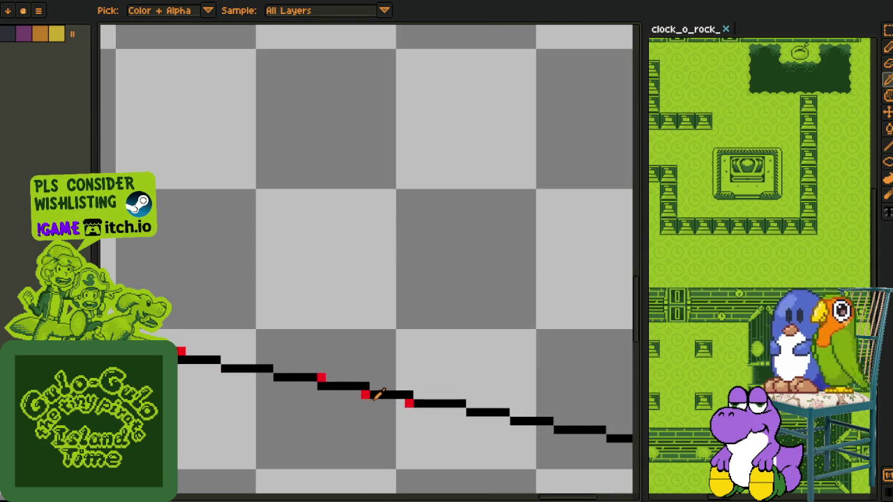
key(shift+r)
click(356, 394)
scroll(355, 394, down, 2)
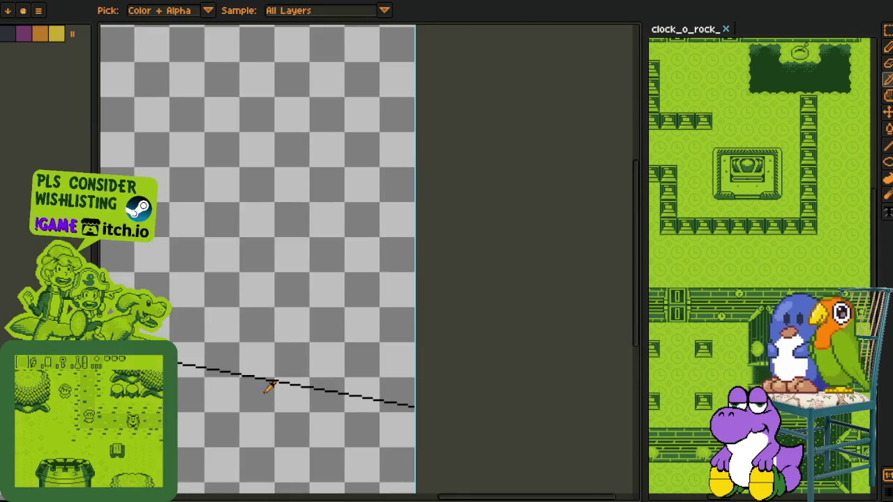
scroll(580, 329, up, 1)
scroll(579, 329, left, 5)
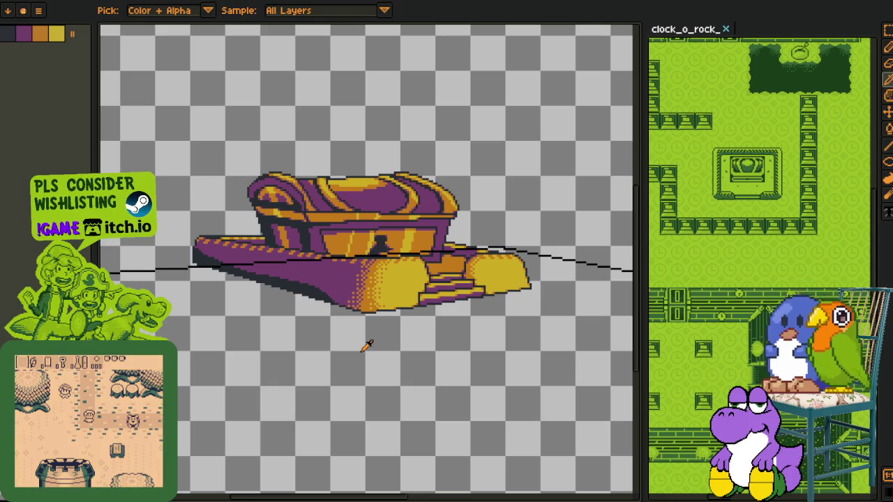
Move the room lines layer below chest_pedestal_4 in the layer stack.
key(Tab)
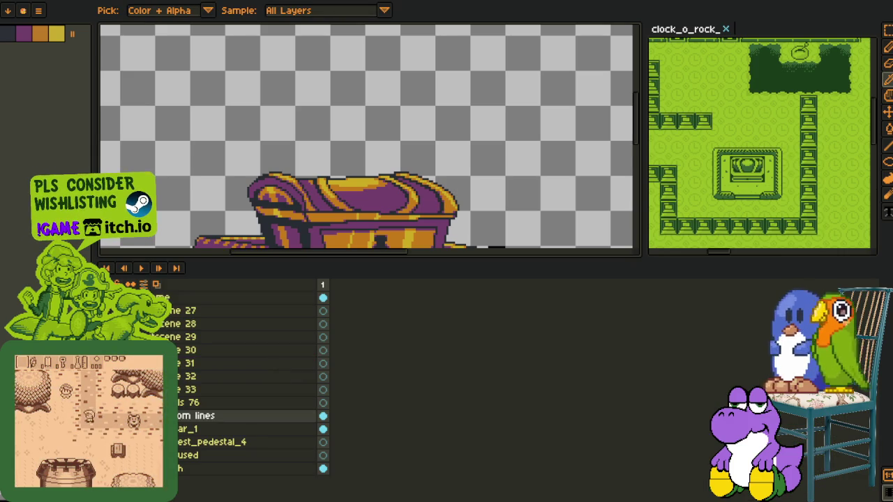
scroll(370, 139, down, 1)
key(Tab)
scroll(370, 139, down, 2)
scroll(369, 139, up, 2)
key(Tab)
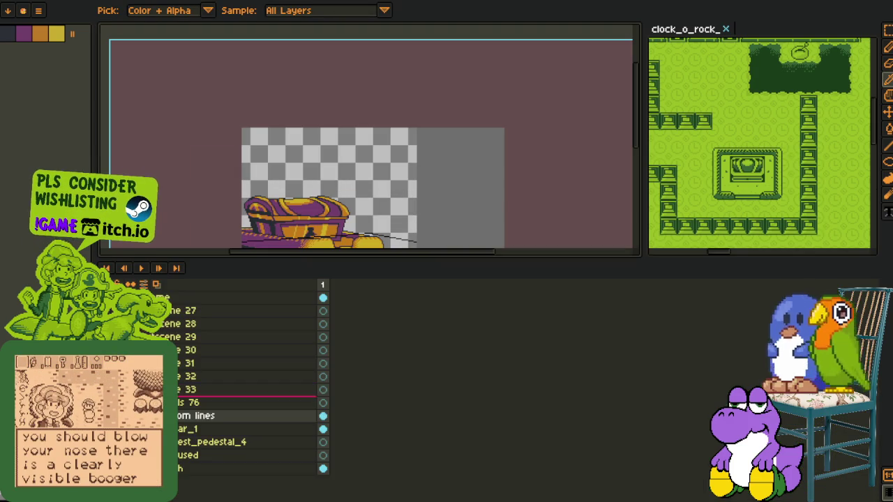
drag(265, 396, 265, 448)
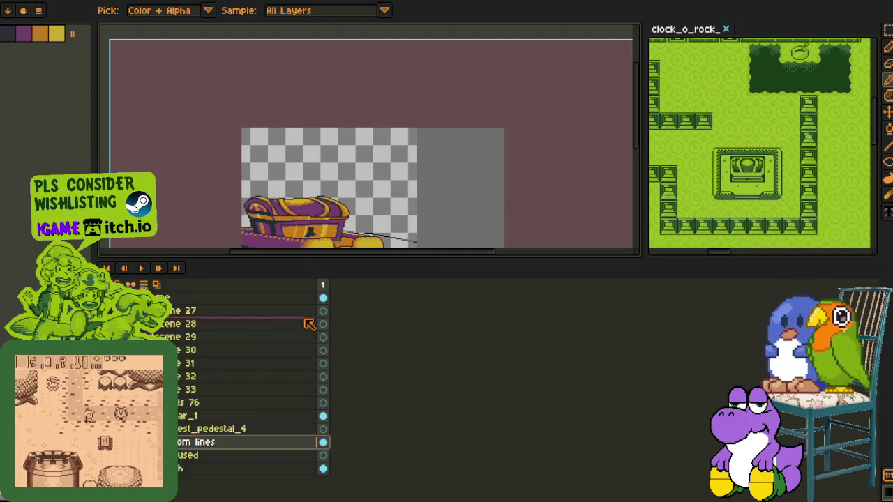
key(Tab)
scroll(391, 262, up, 2)
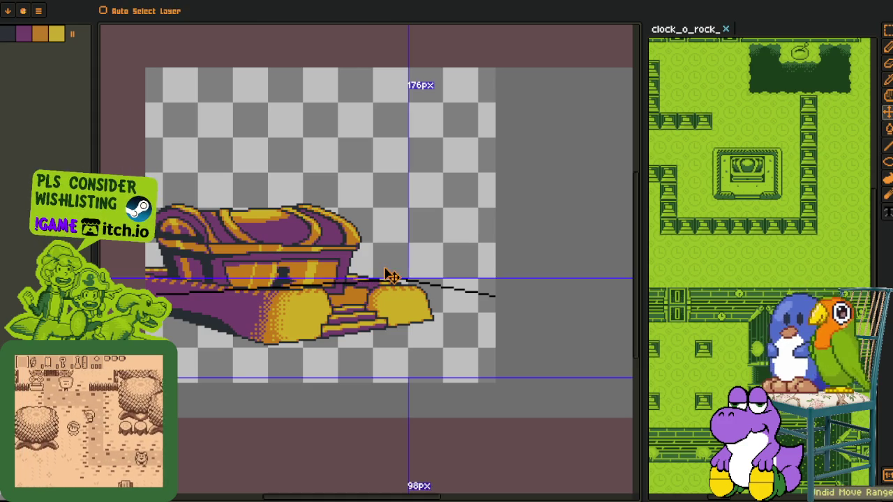
key(Tab)
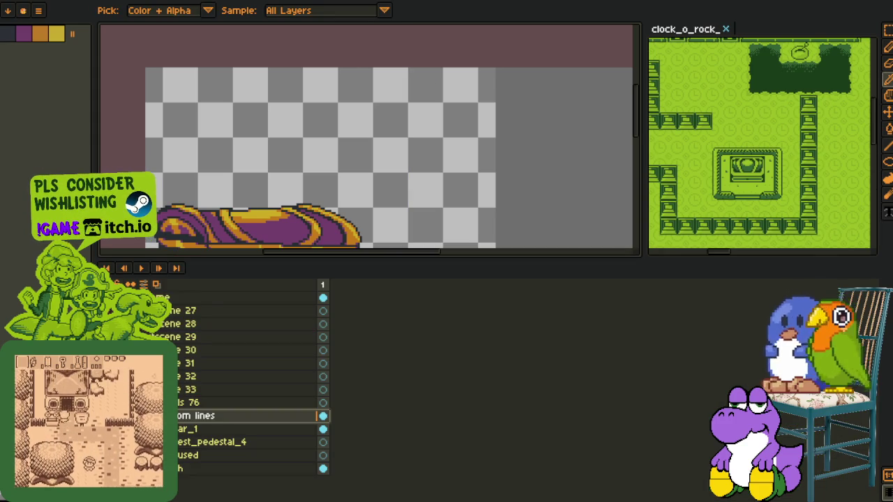
key(Tab)
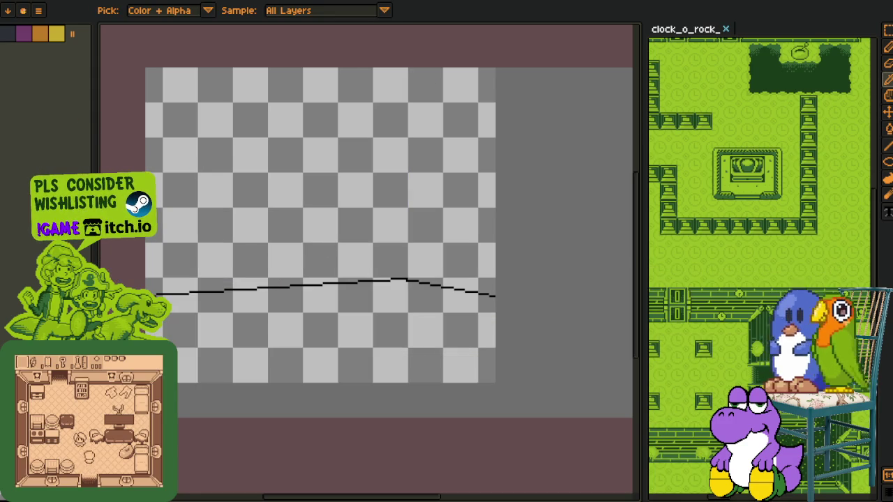
Flood-fill the wall area above the horizon line with purple.
click(310, 133)
key(g)
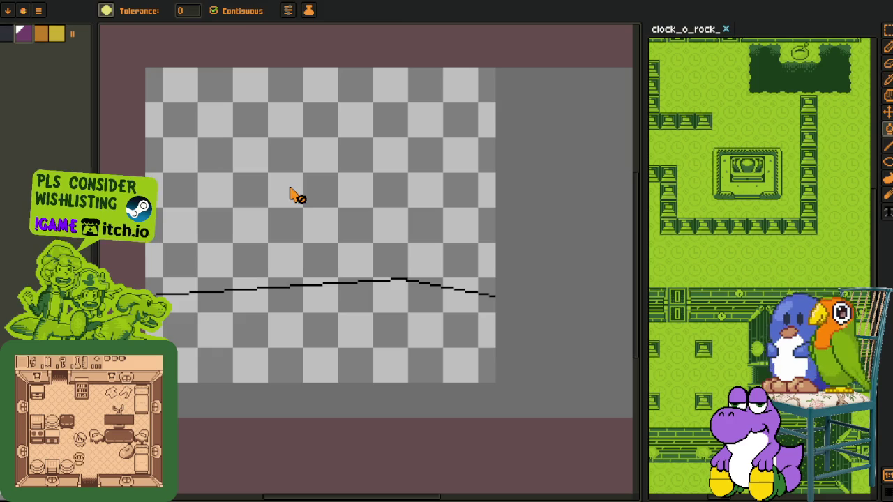
key(Tab)
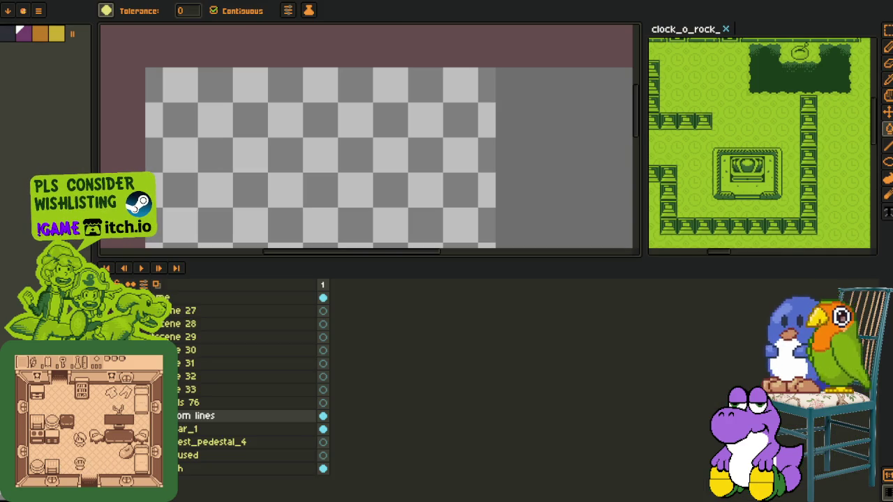
key(Tab)
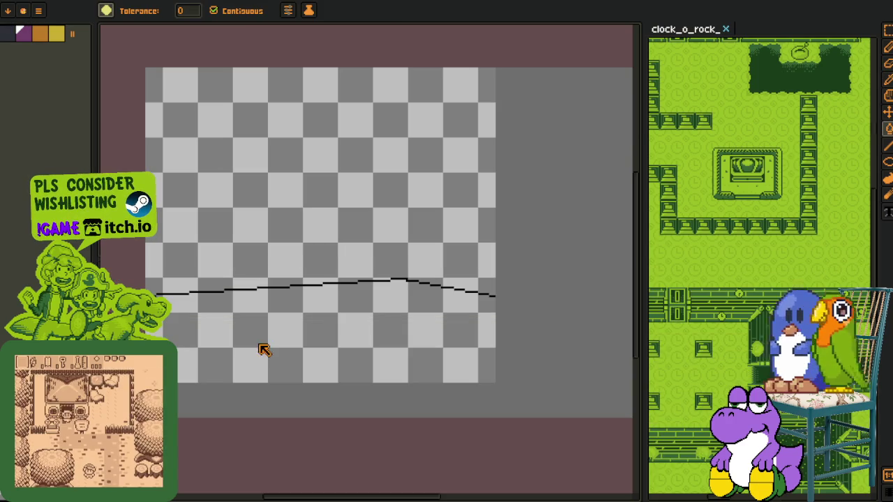
click(338, 207)
Flood-fill the floor below the horizon line with yellow.
key(i)
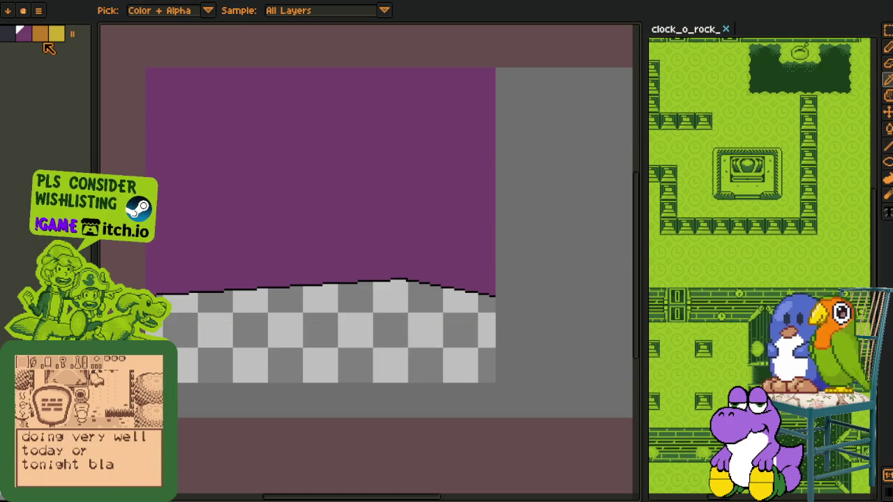
click(57, 36)
key(g)
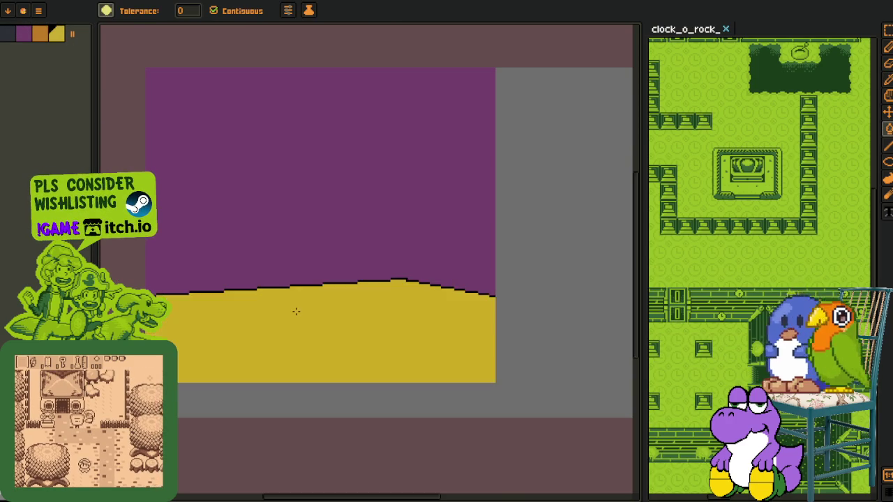
click(301, 302)
scroll(320, 368, down, 3)
Send the room layer behind the chest and character, then select the whole room background.
key(i)
key(Tab)
scroll(300, 388, up, 2)
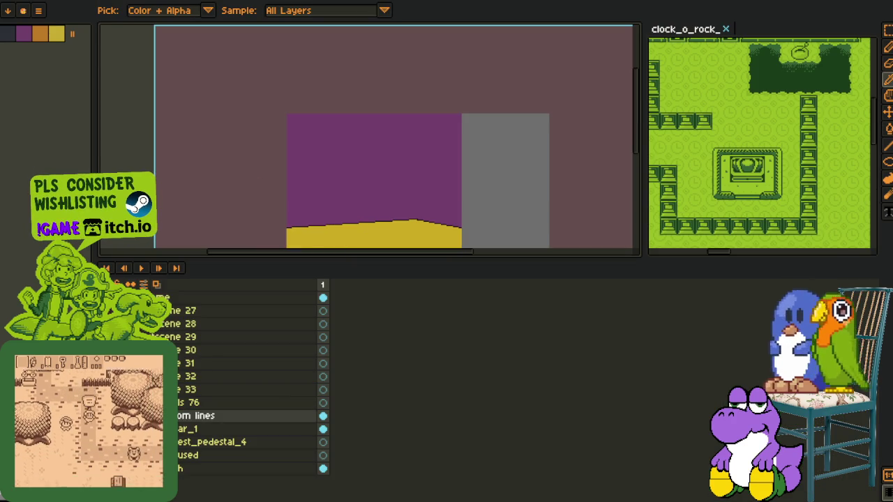
drag(202, 415, 202, 442)
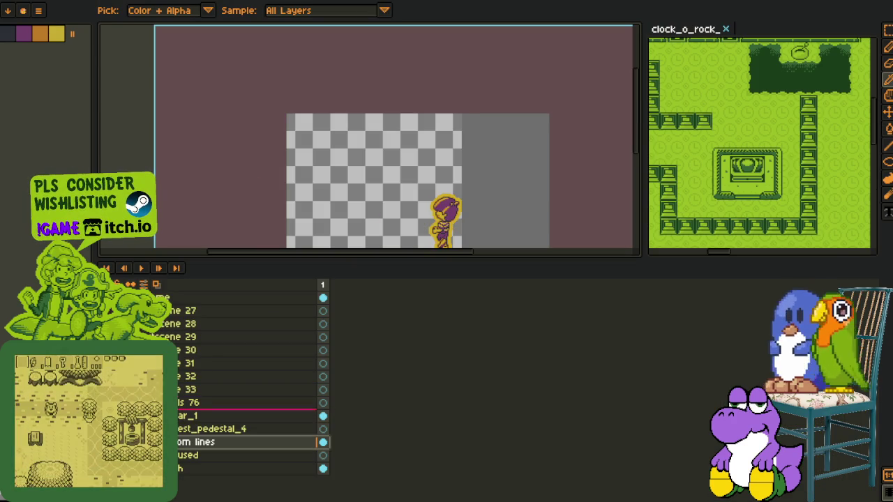
key(Tab)
drag(367, 247, 378, 241)
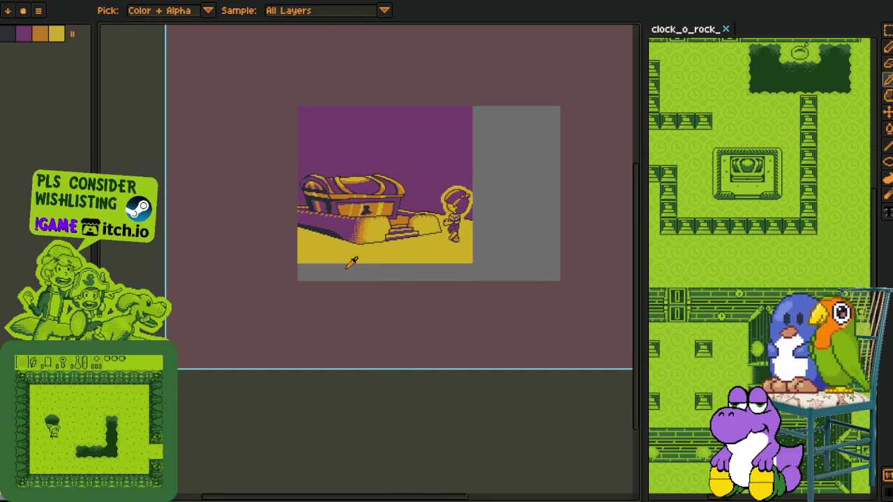
key(m)
drag(239, 109, 632, 363)
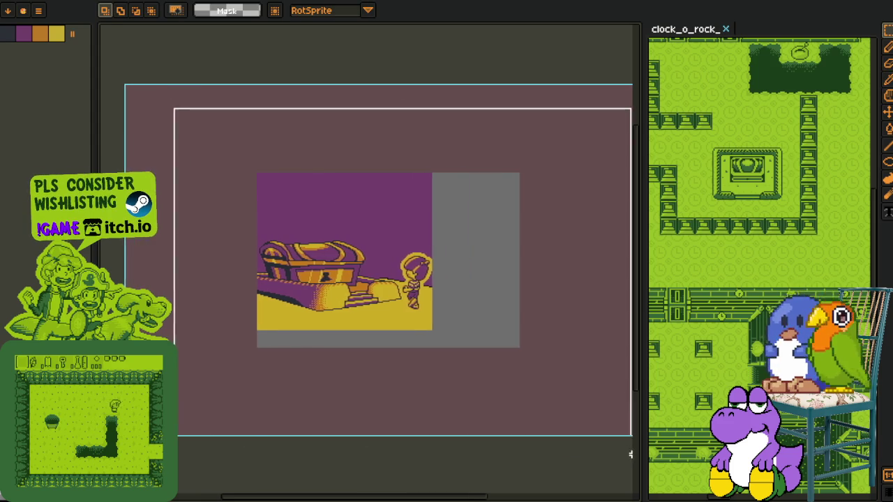
Nudge the selected room background up and left and apply the move.
key(Tab)
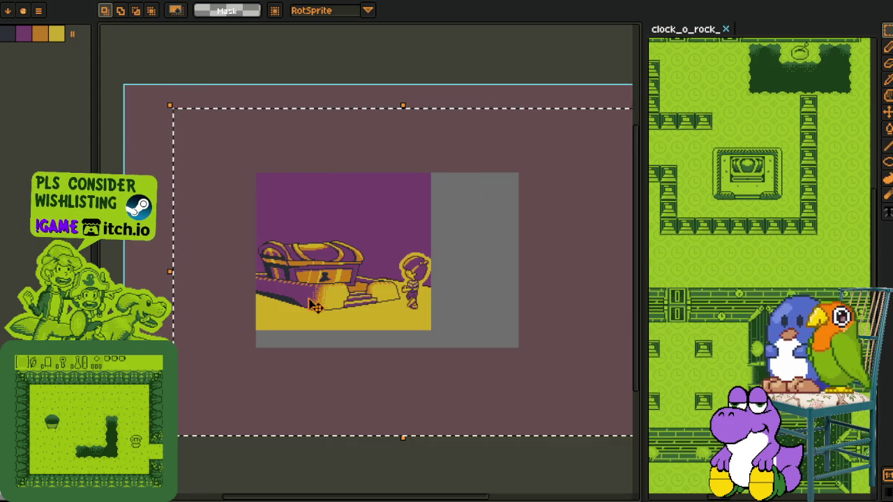
key(Tab)
mouse_move(387, 330)
mouse_down()
mouse_move(371, 314)
mouse_move(380, 322)
mouse_up()
key(Return)
key(Tab)
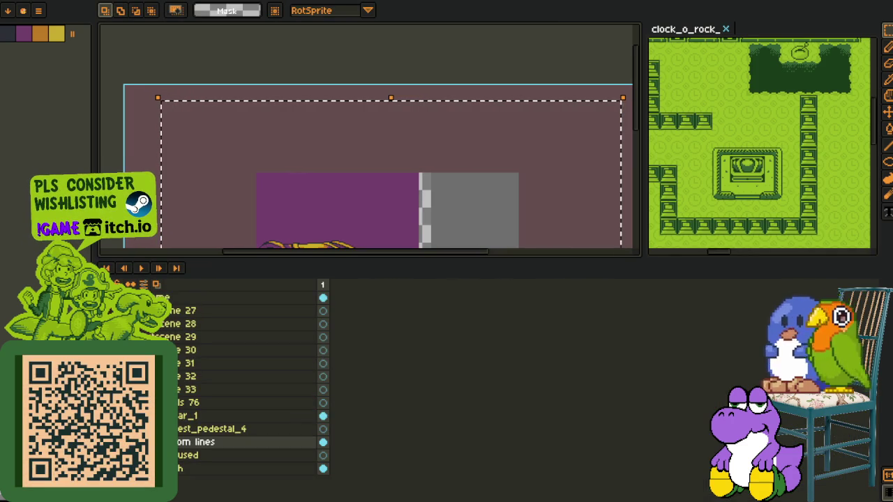
key(Tab)
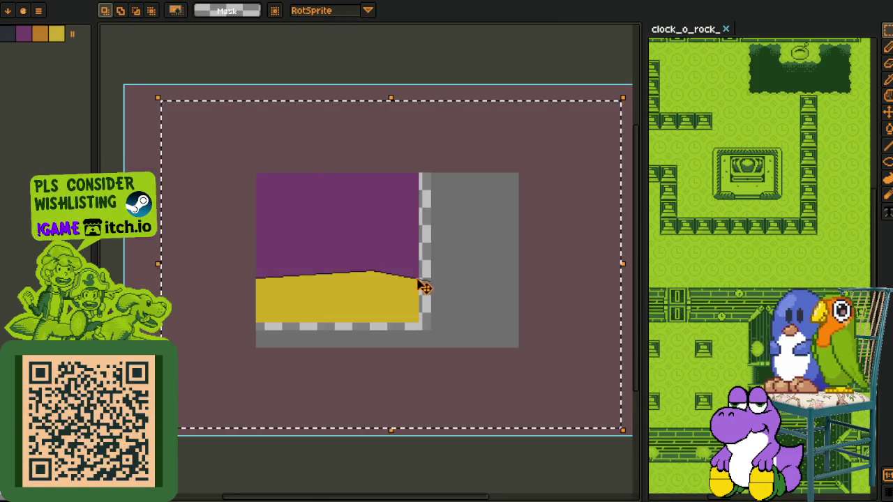
Fill the empty bottom strip grey and right strip purple, then deselect.
scroll(425, 285, up, 3)
click(442, 342)
alt+click(420, 227)
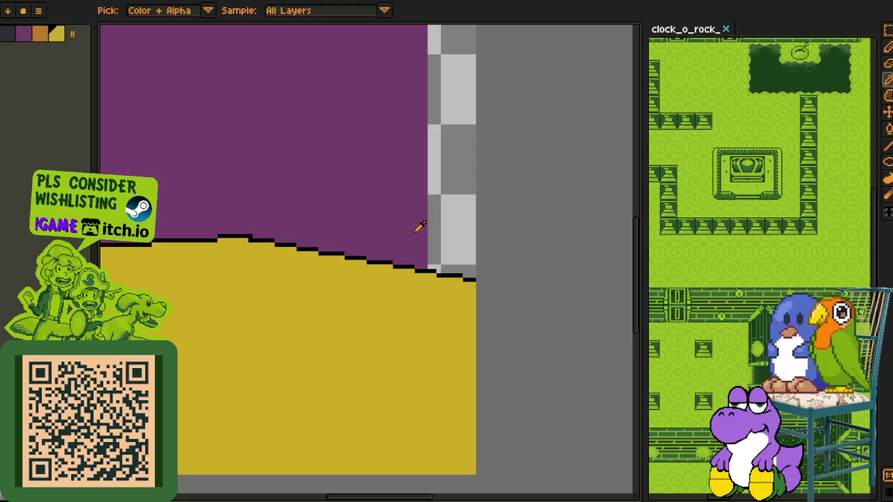
click(442, 227)
scroll(489, 279, down, 3)
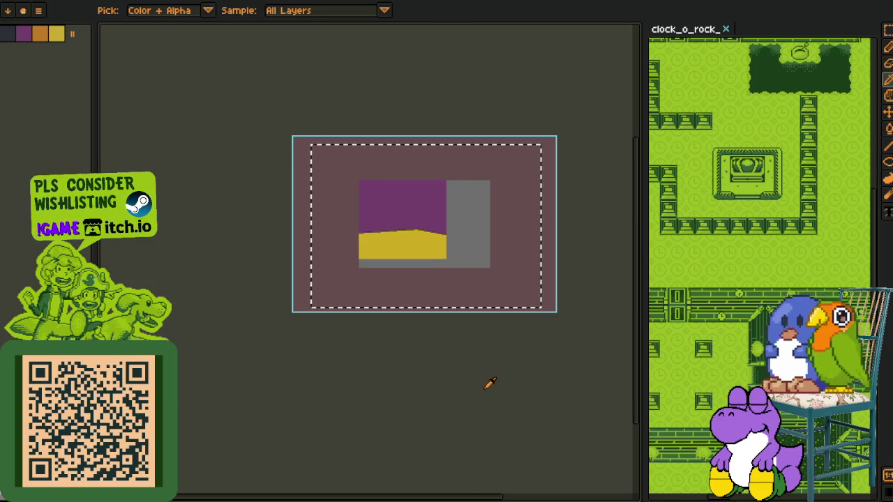
key(m)
key(ctrl+d)
scroll(434, 345, up, 3)
scroll(434, 344, up, 2)
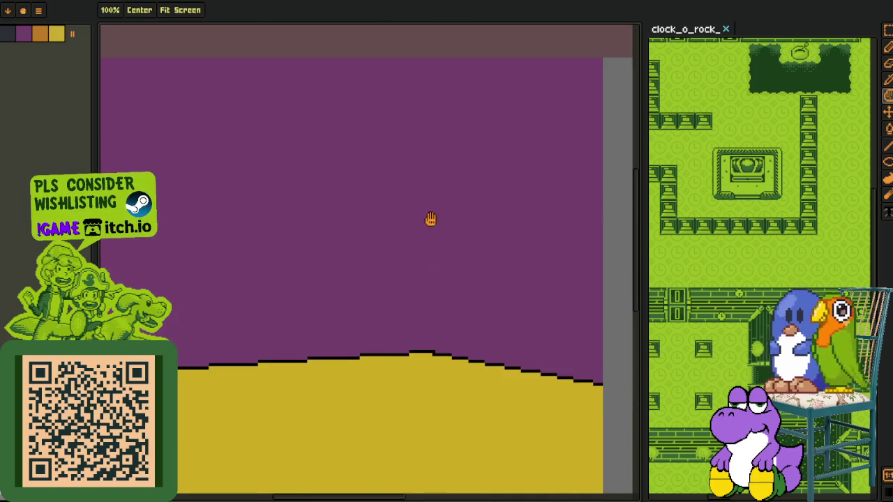
key(i)
key(l)
drag(423, 355, 419, 28)
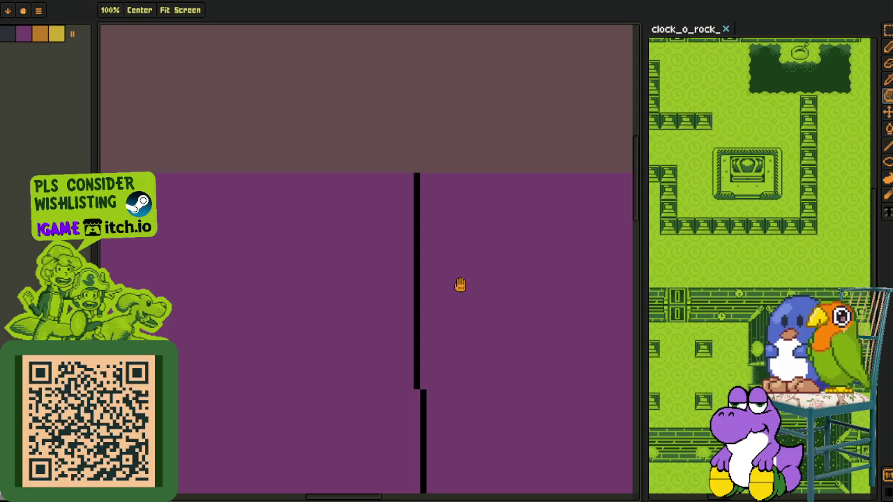
key(i)
scroll(439, 88, down, 2)
scroll(430, 107, up, 2)
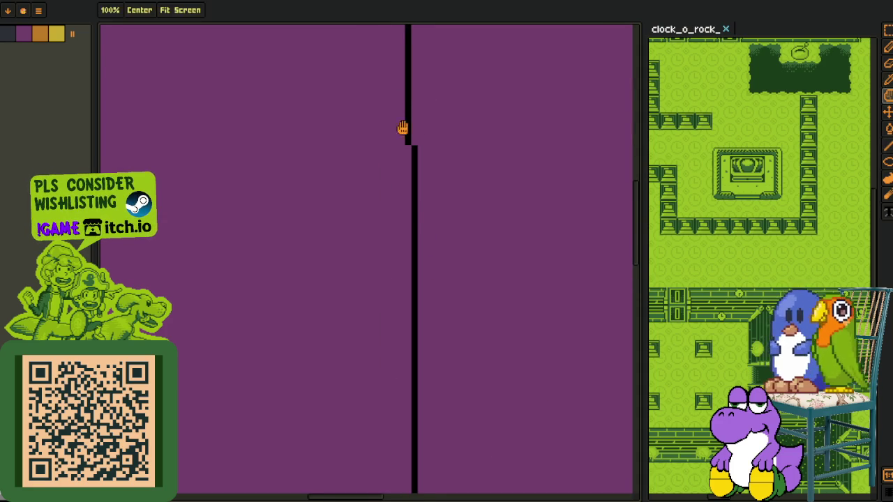
drag(400, 99, 417, 223)
key(r)
drag(427, 268, 435, 54)
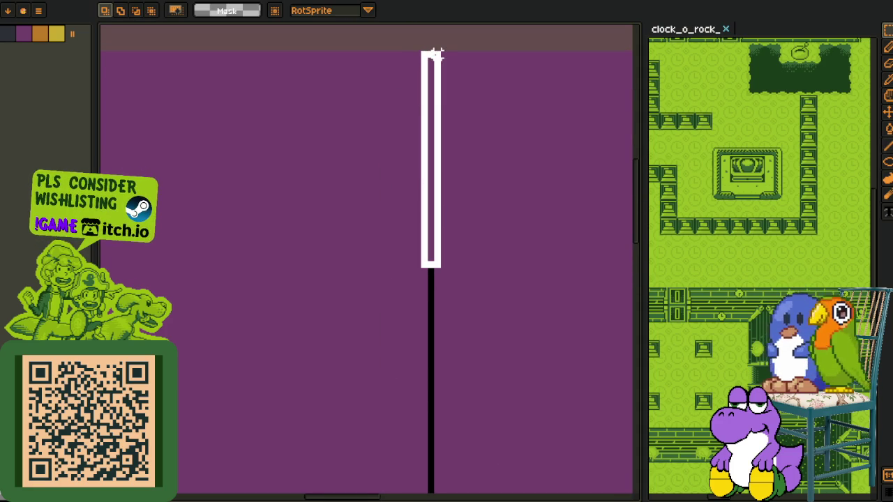
key(Right)
key(Return)
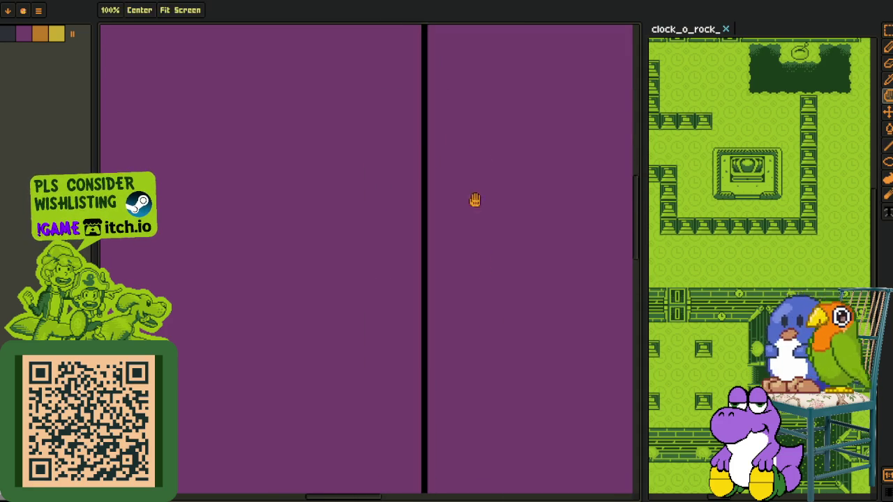
scroll(435, 387, down, 2)
scroll(408, 393, up, 1)
scroll(394, 421, up, 1)
key(b)
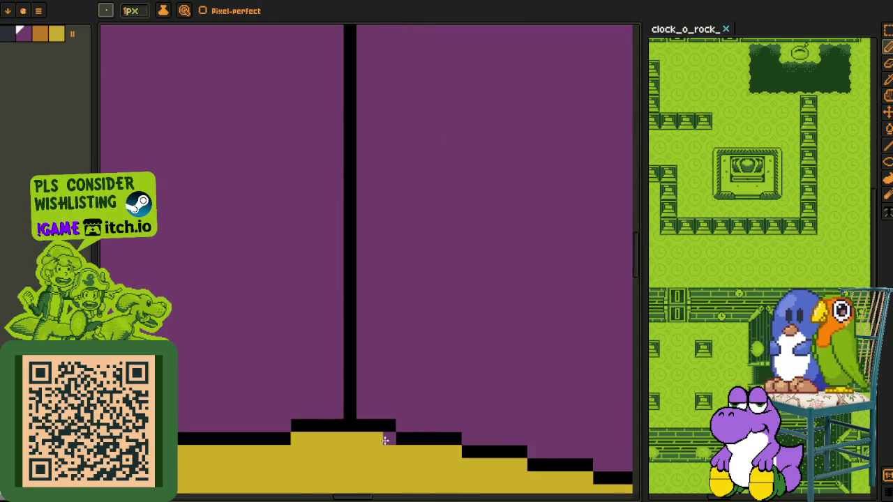
scroll(397, 418, down, 3)
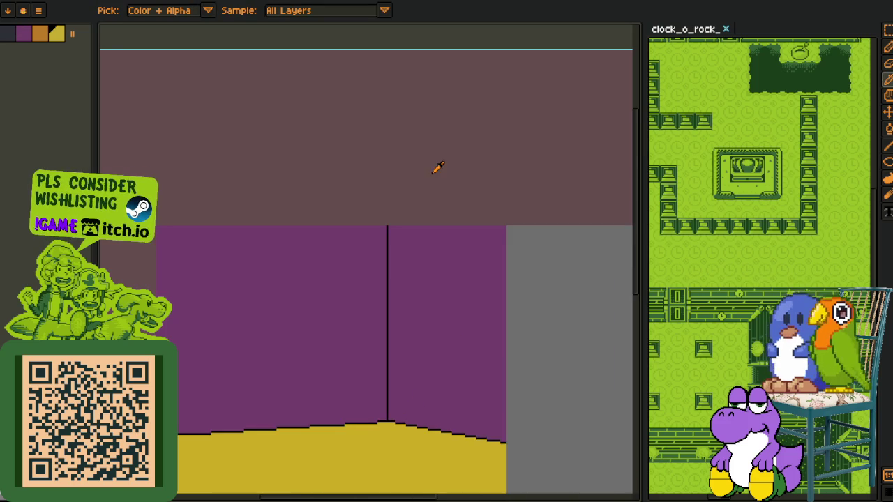
key(m)
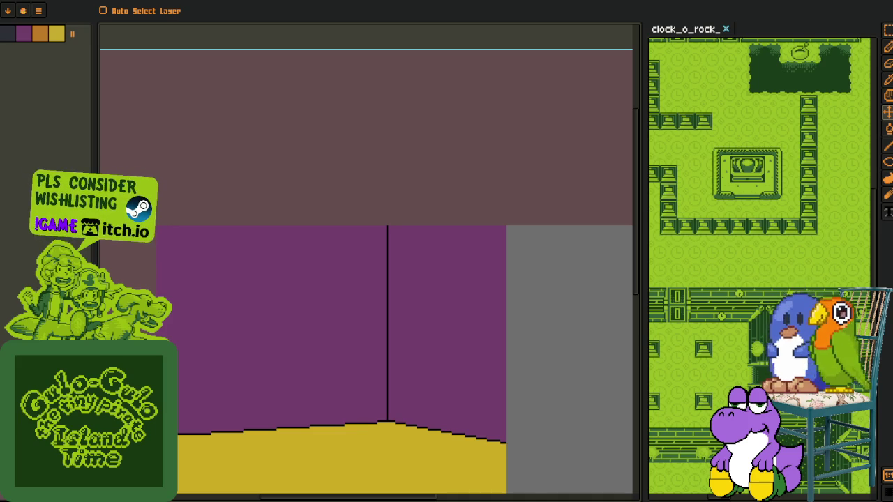
key(i)
scroll(185, 309, down, 1)
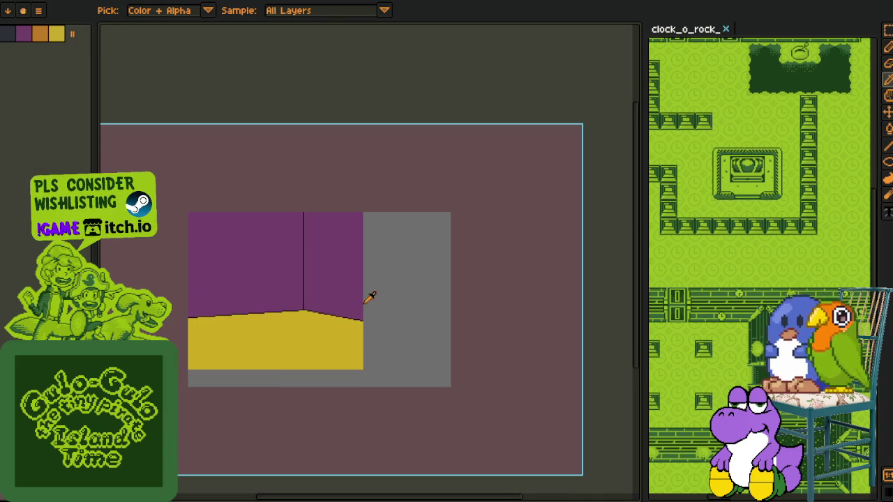
scroll(369, 322, up, 2)
scroll(285, 311, up, 2)
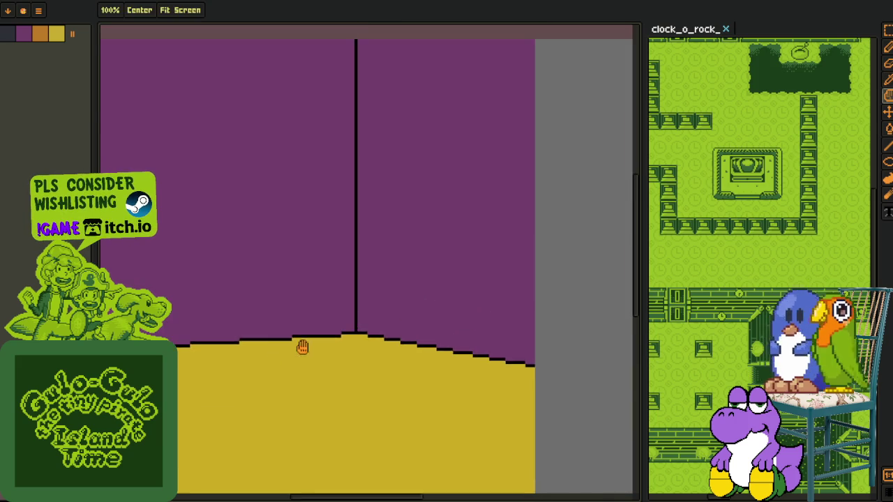
Add purple pixels at the first three step corners of the floor outline.
scroll(287, 354, up, 2)
key(b)
click(367, 351)
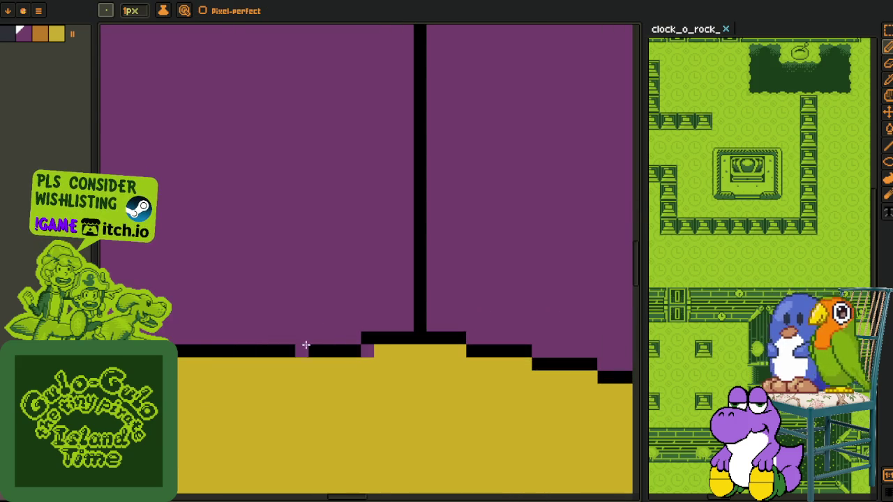
scroll(183, 362, down, 1)
scroll(183, 361, down, 2)
scroll(442, 281, up, 3)
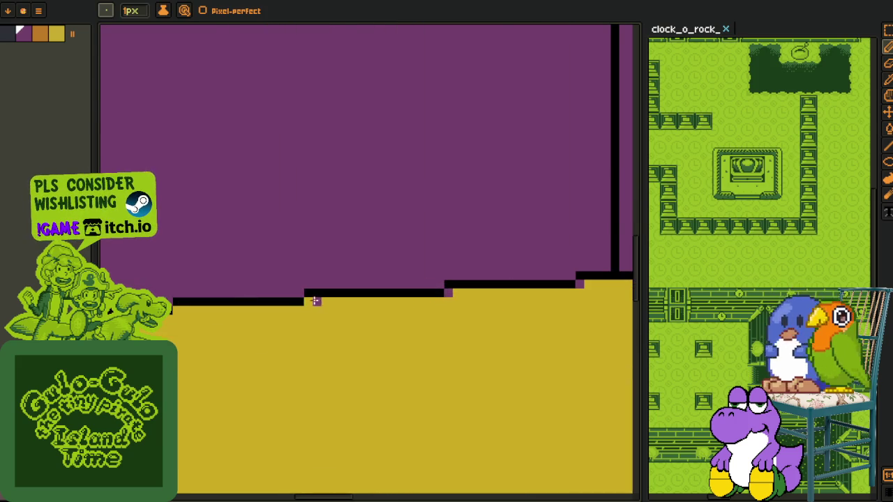
drag(170, 314, 215, 335)
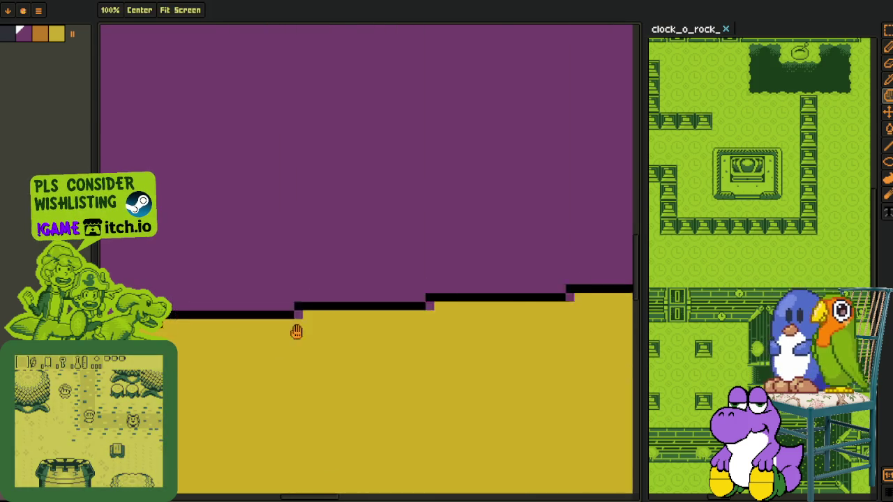
click(370, 316)
click(239, 324)
Add purple pixels at the remaining step corners toward the floor line's right end.
drag(213, 334, 424, 351)
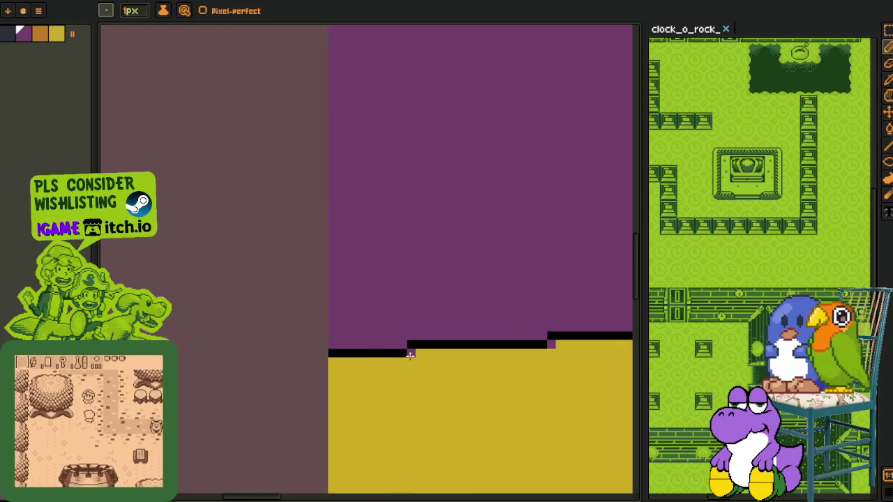
scroll(523, 358, down, 1)
scroll(355, 301, down, 1)
scroll(355, 300, up, 3)
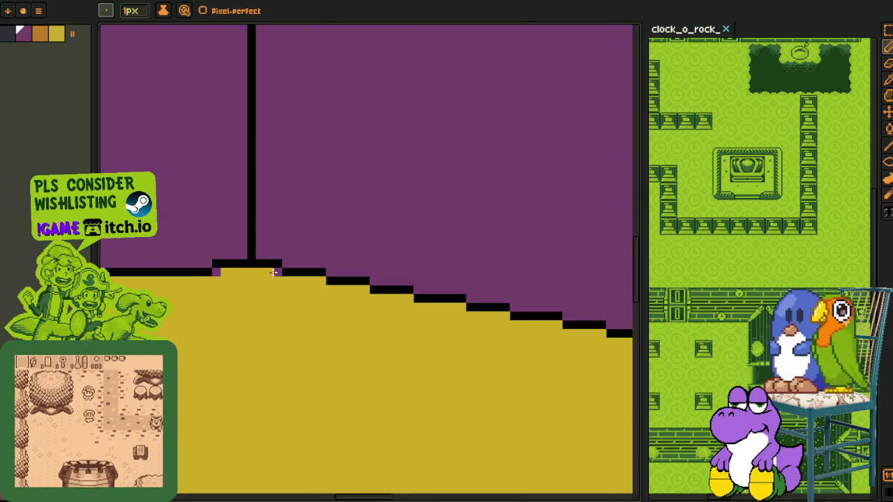
click(320, 281)
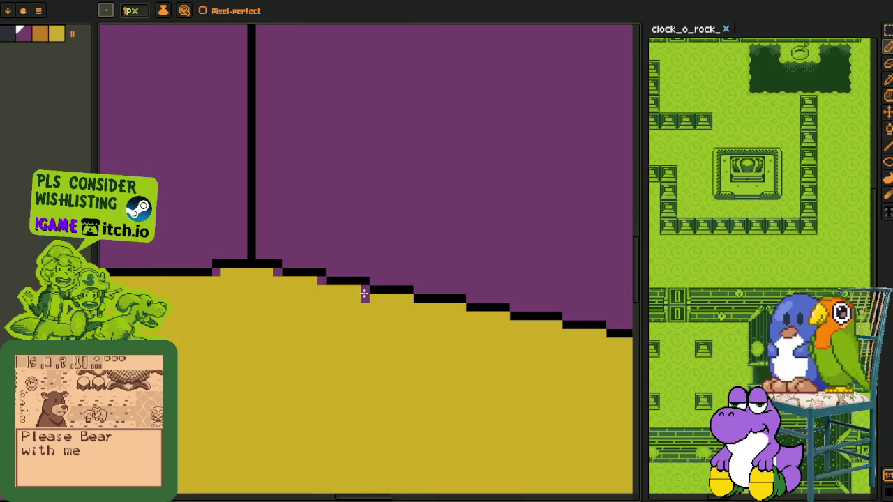
click(408, 298)
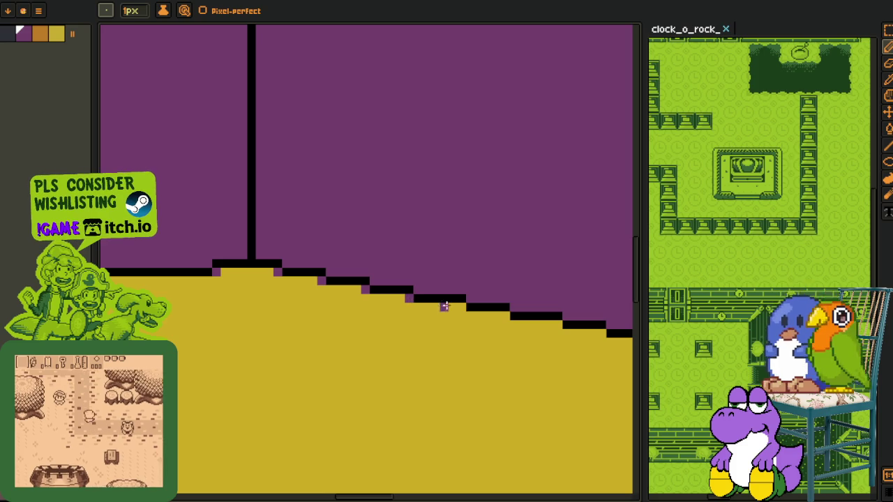
click(460, 307)
drag(518, 329, 343, 302)
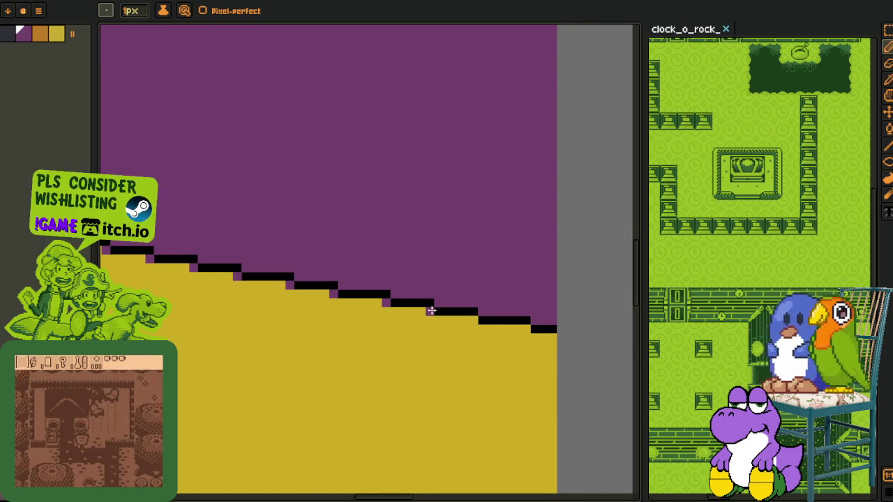
click(473, 321)
scroll(550, 325, down, 2)
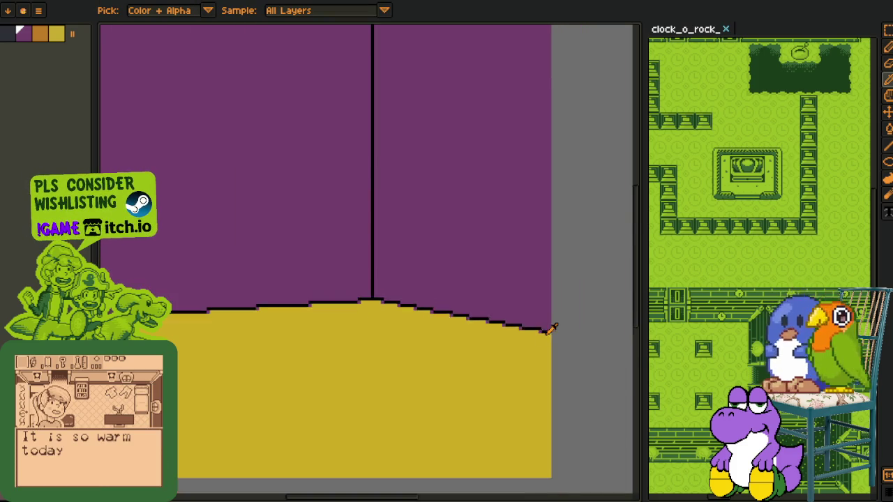
scroll(507, 434, down, 3)
key(i)
key(Tab)
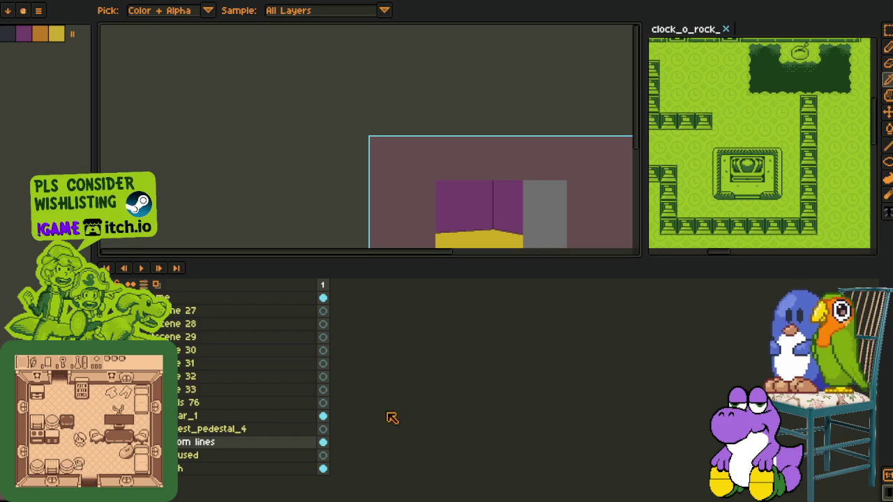
Replace black #000000 with palette colour Idx-1 in the wall-floor lines, then check the layer timeline.
key(Tab)
scroll(613, 266, up, 3)
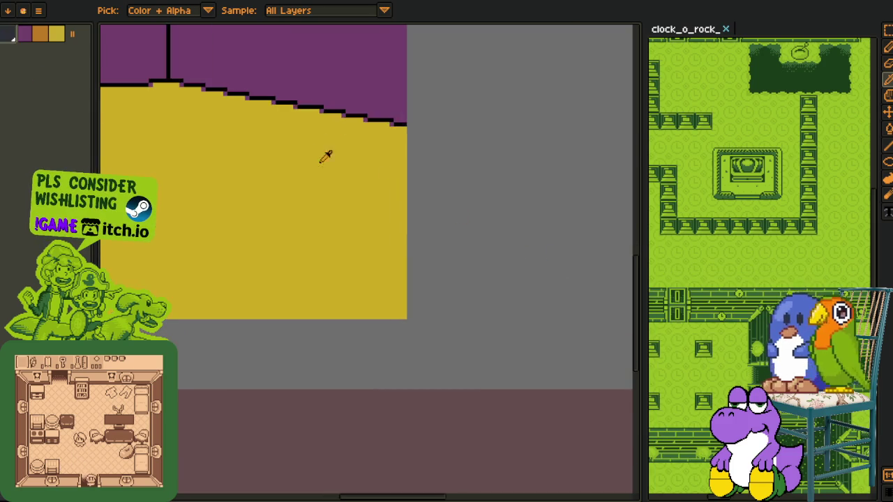
scroll(339, 160, up, 2)
key(shift+r)
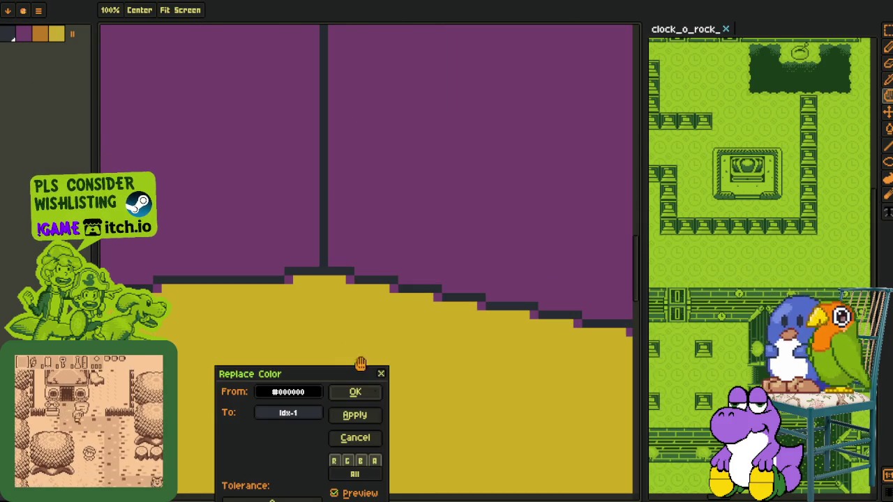
click(358, 392)
scroll(345, 334, down, 1)
scroll(519, 336, down, 2)
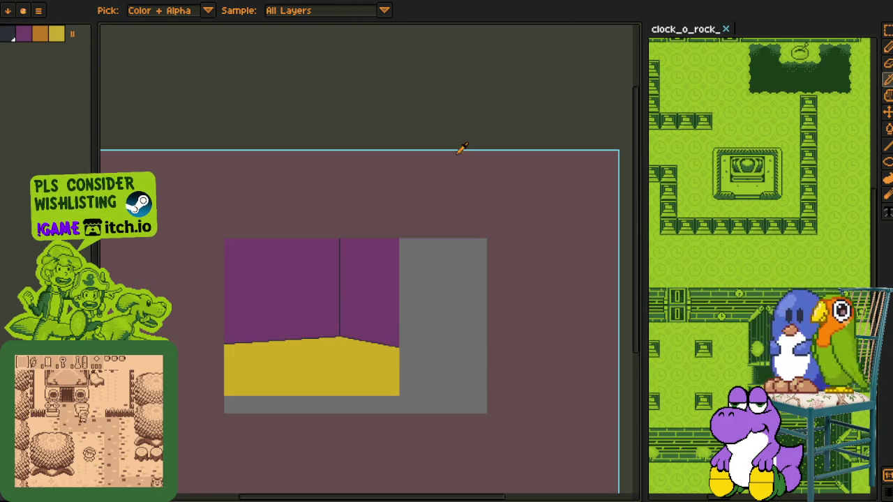
key(Tab)
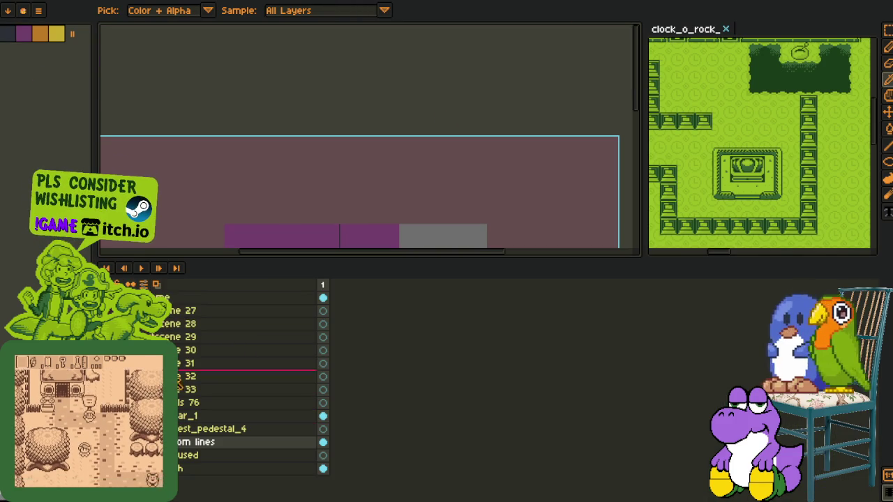
scroll(379, 160, down, 5)
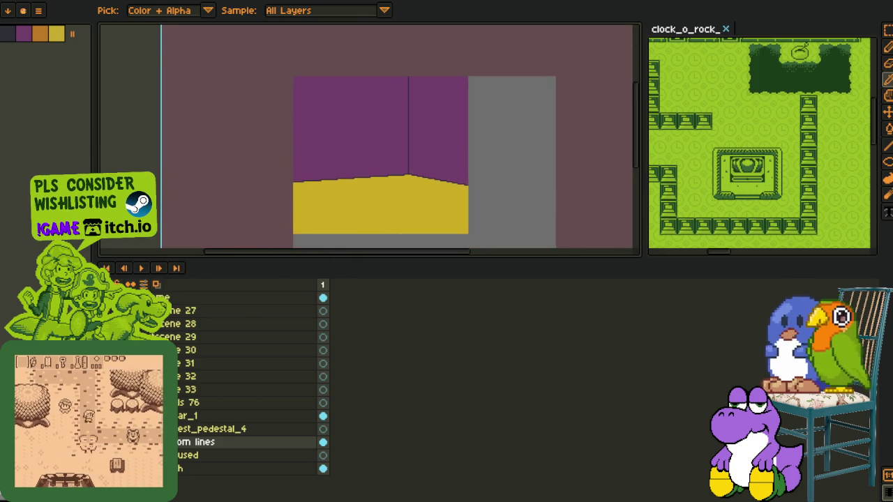
scroll(254, 151, down, 1)
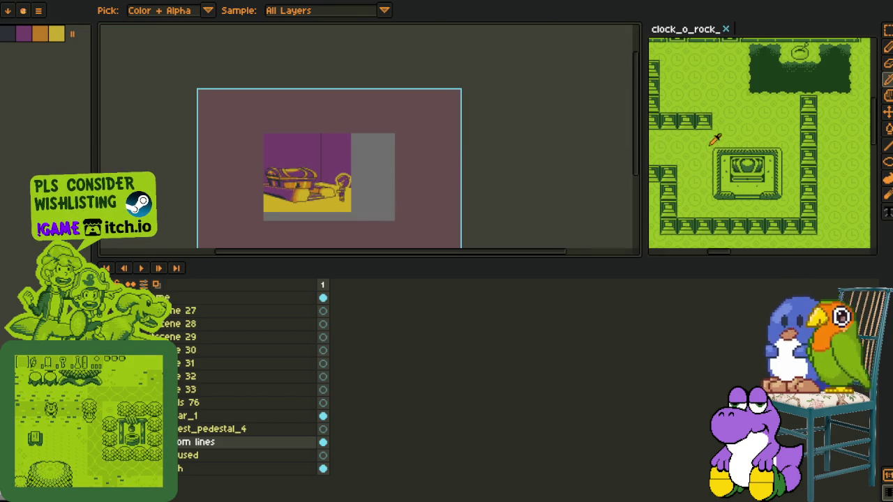
key(Tab)
scroll(684, 140, down, 2)
Zoom out on the maps sheet to browse its purple-and-yellow scene panels and text blocks.
scroll(706, 230, down, 1)
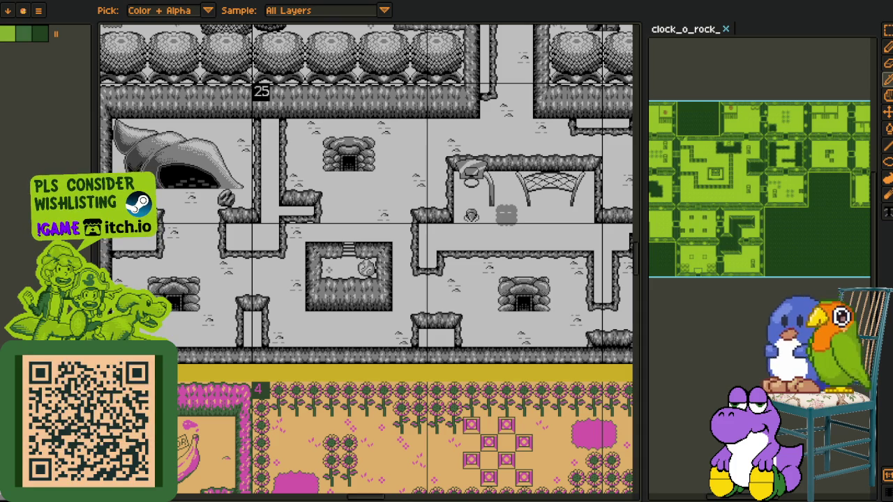
scroll(317, 281, down, 3)
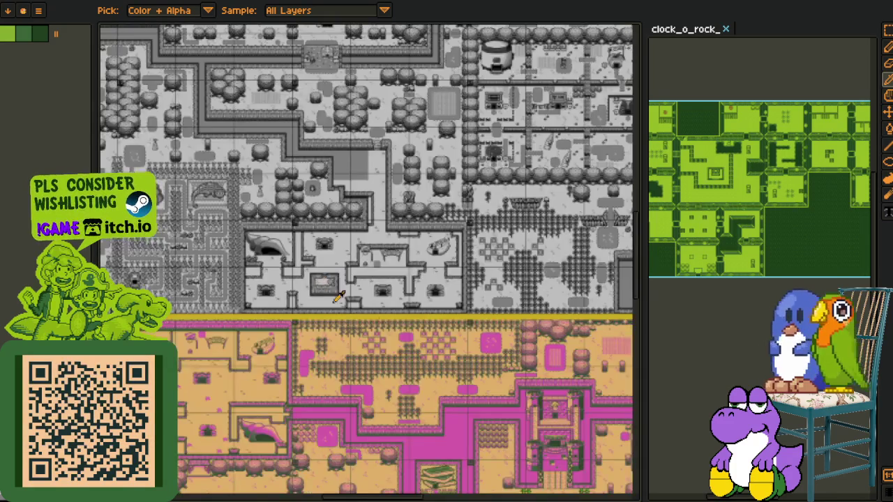
scroll(235, 241, down, 2)
scroll(288, 192, up, 1)
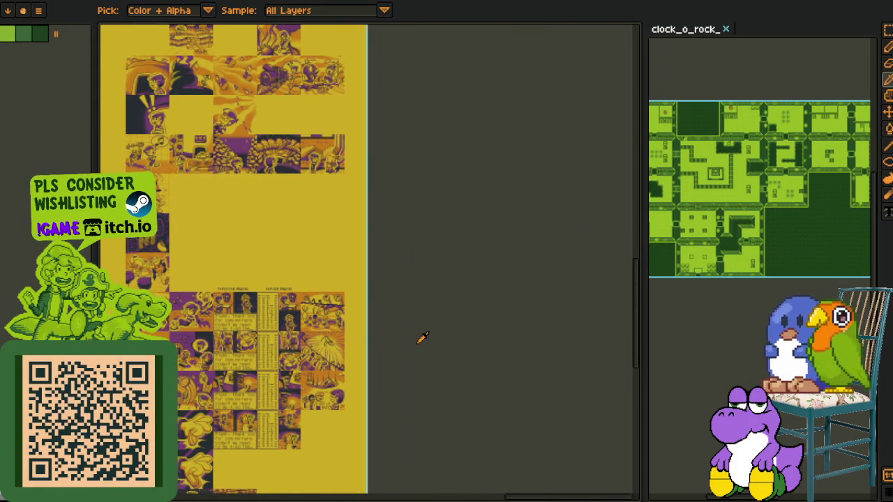
drag(423, 338, 519, 265)
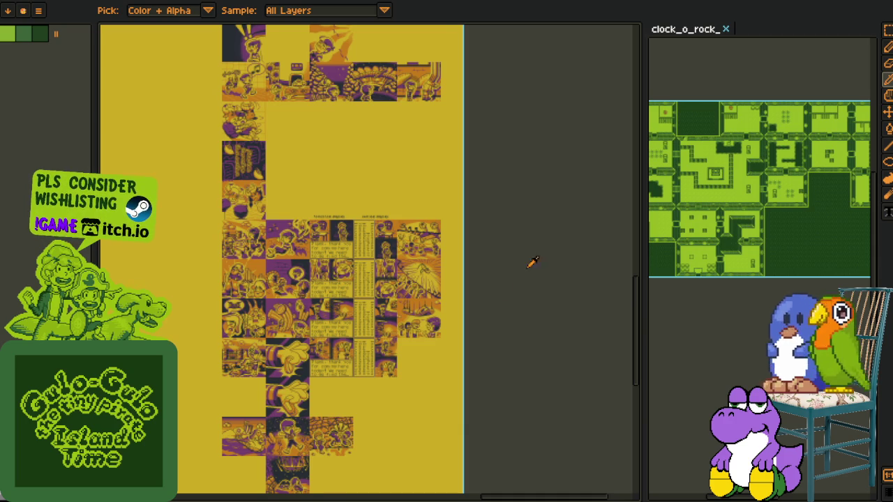
scroll(530, 256, down, 3)
scroll(537, 248, left, 3)
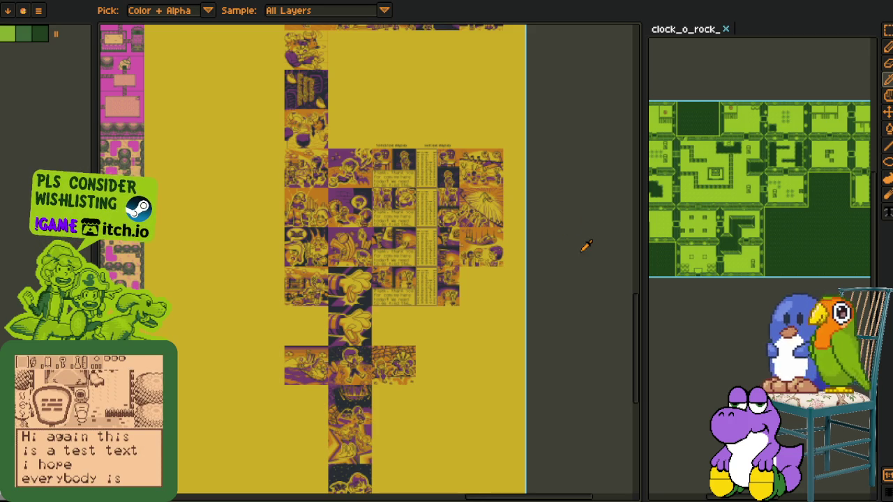
scroll(559, 228, up, 1)
scroll(558, 244, up, 1)
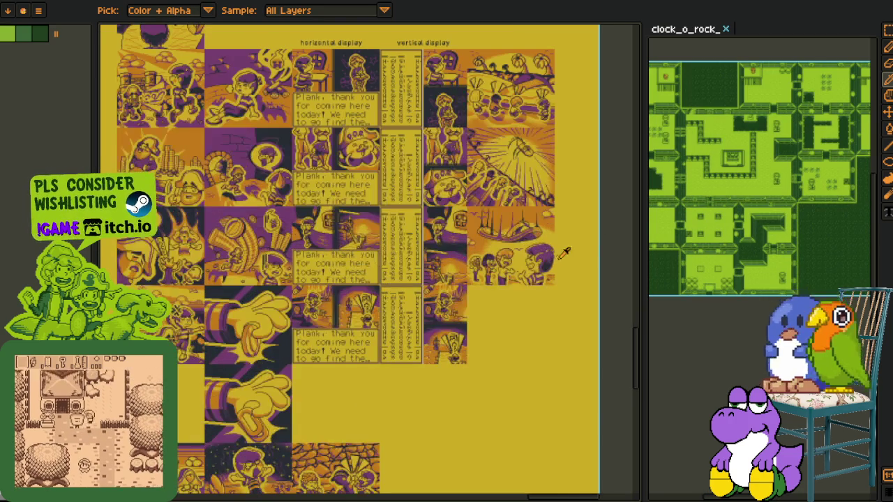
drag(350, 301, 371, 200)
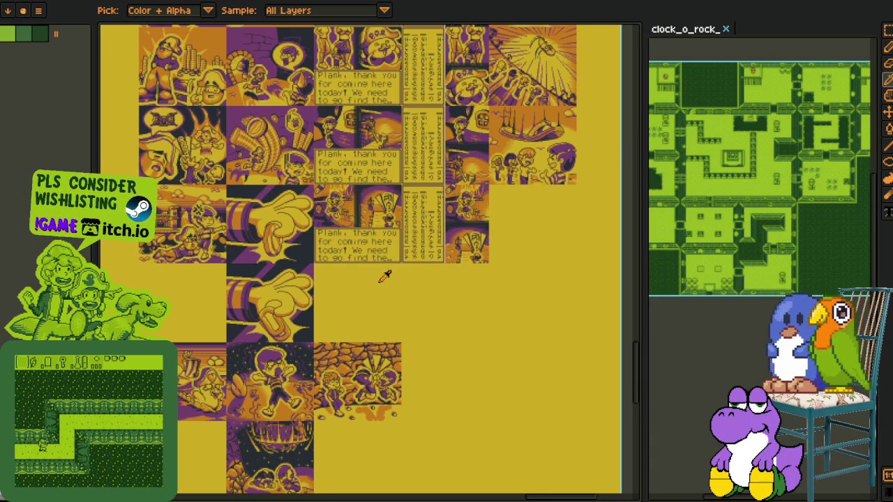
scroll(439, 300, right, 2)
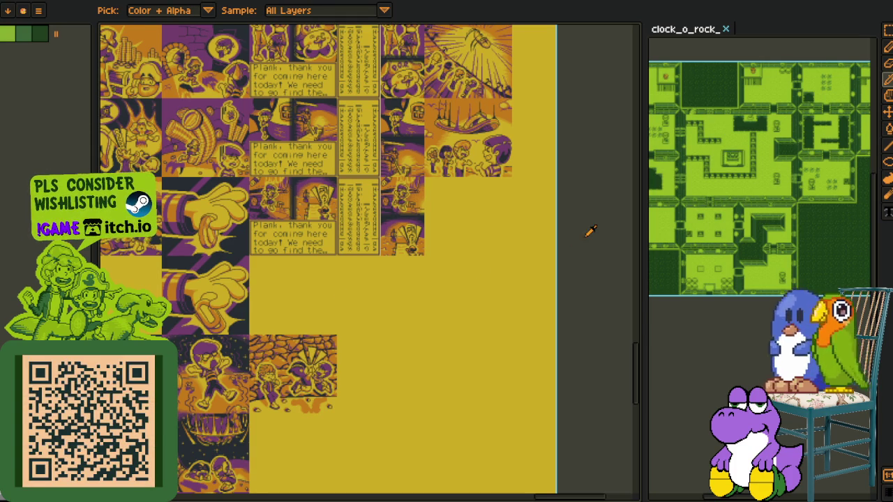
drag(759, 188, 705, 145)
scroll(601, 204, up, 1)
scroll(601, 204, up, 1)
scroll(601, 203, up, 1)
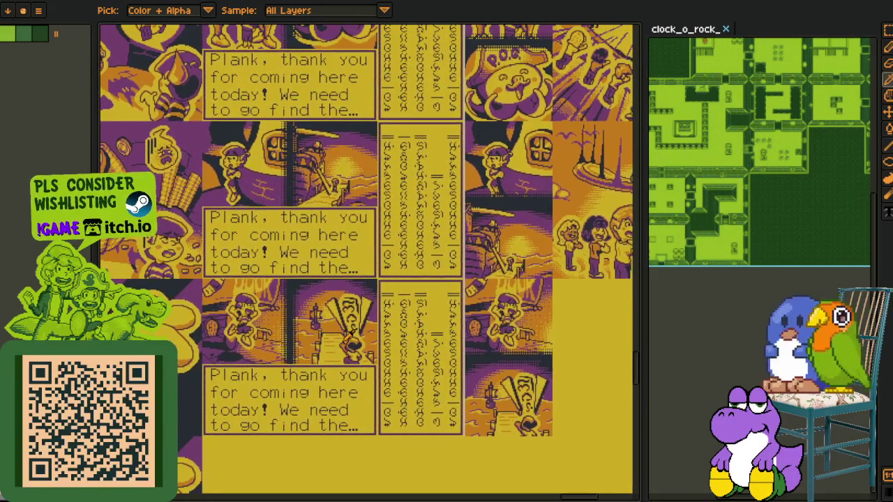
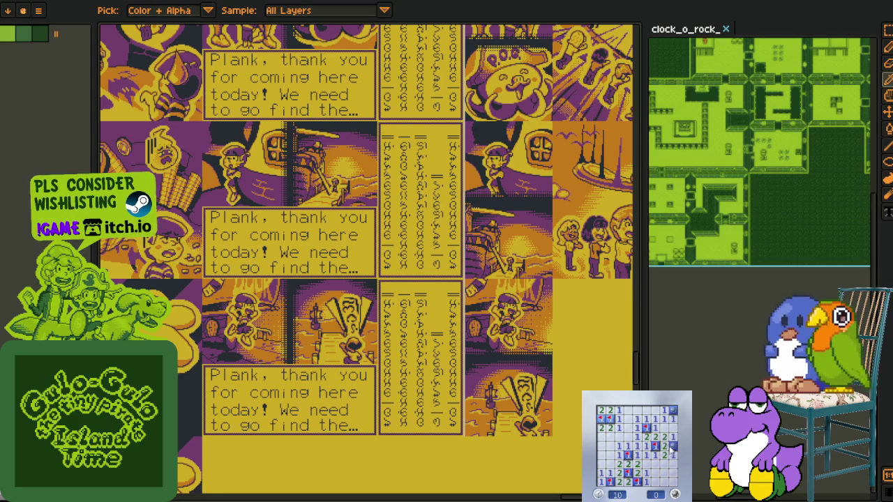
Scroll through the comic reference sheet and flip between it and the chest scene.
scroll(536, 318, down, 3)
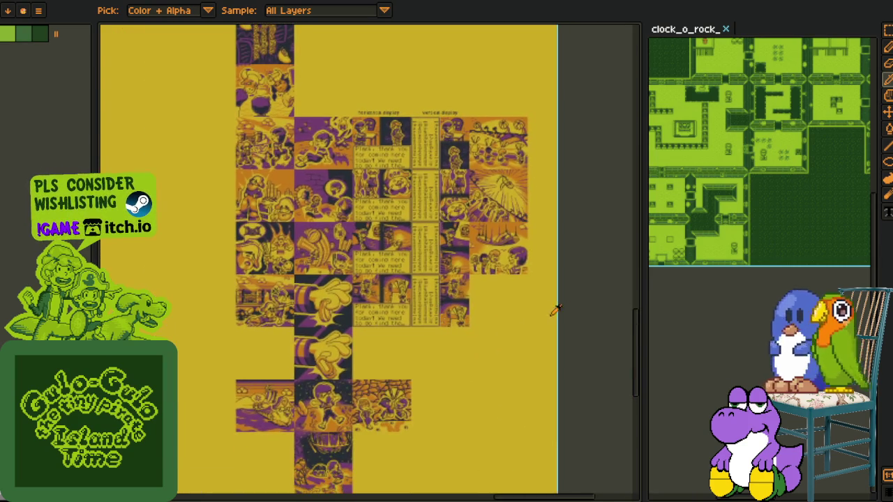
scroll(412, 341, up, 1)
scroll(456, 282, down, 1)
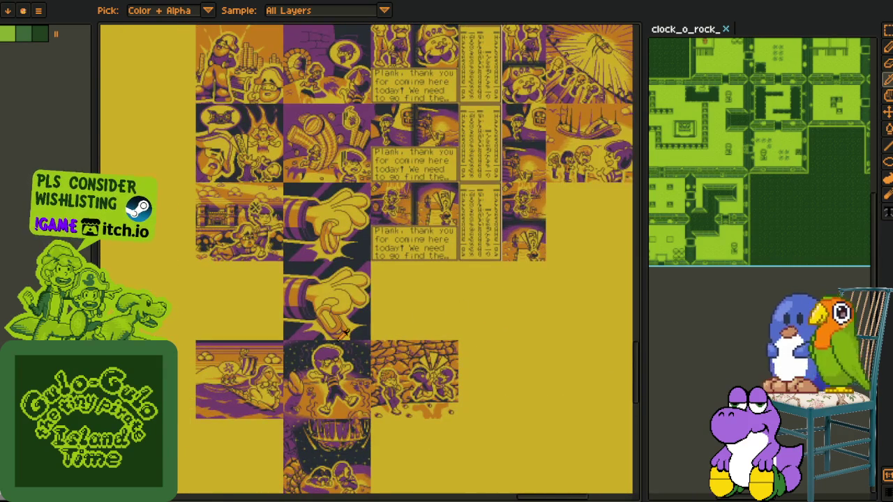
scroll(360, 276, down, 3)
scroll(342, 209, down, 3)
key(ctrl+tab)
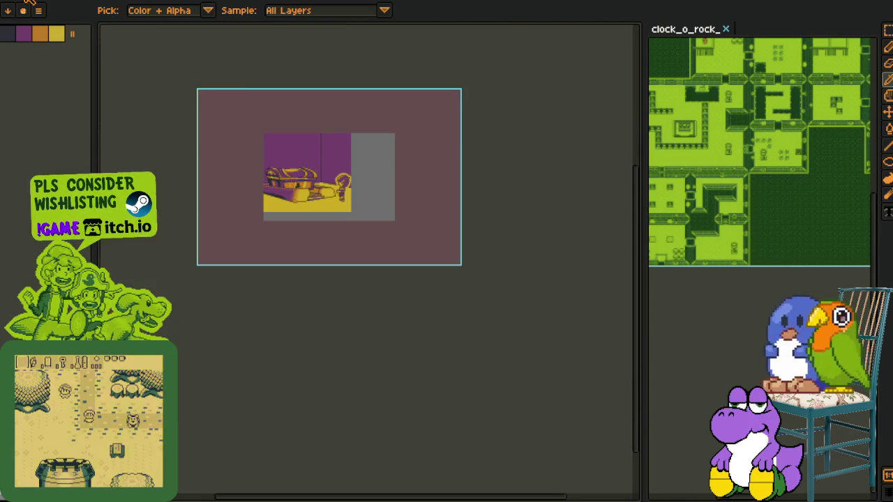
key(ctrl+tab)
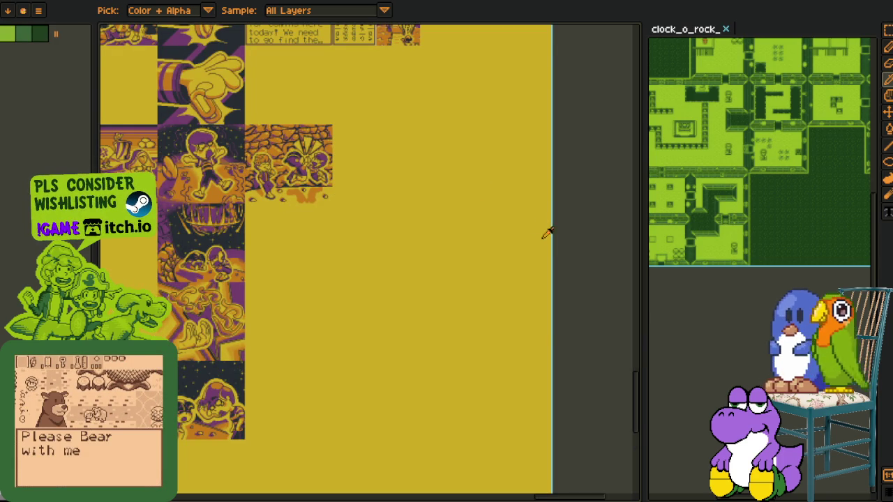
Pan across the comic reference sheet, comparing it against the chest scene.
drag(563, 170, 562, 263)
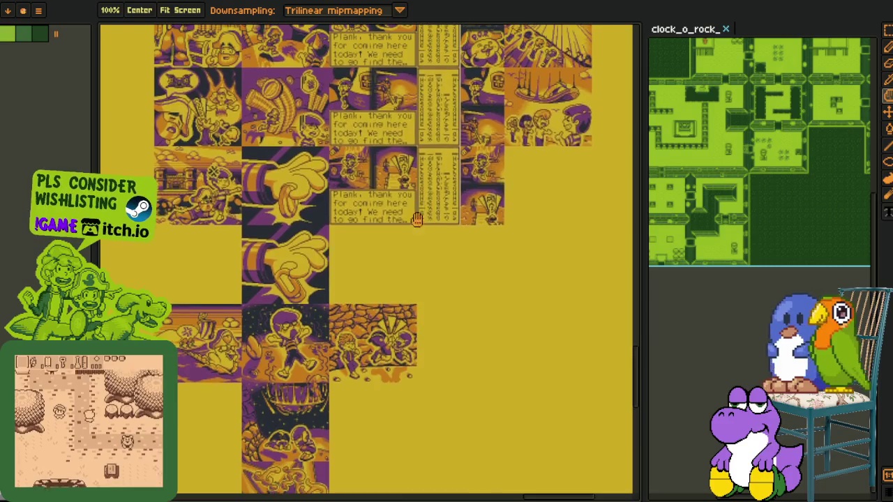
key(ctrl+tab)
key(i)
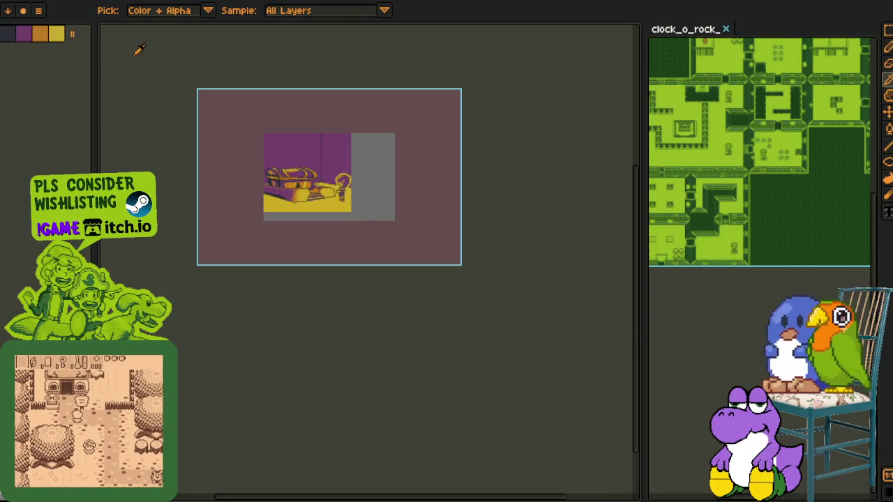
key(ctrl+Tab)
key(h)
drag(308, 224, 395, 120)
key(i)
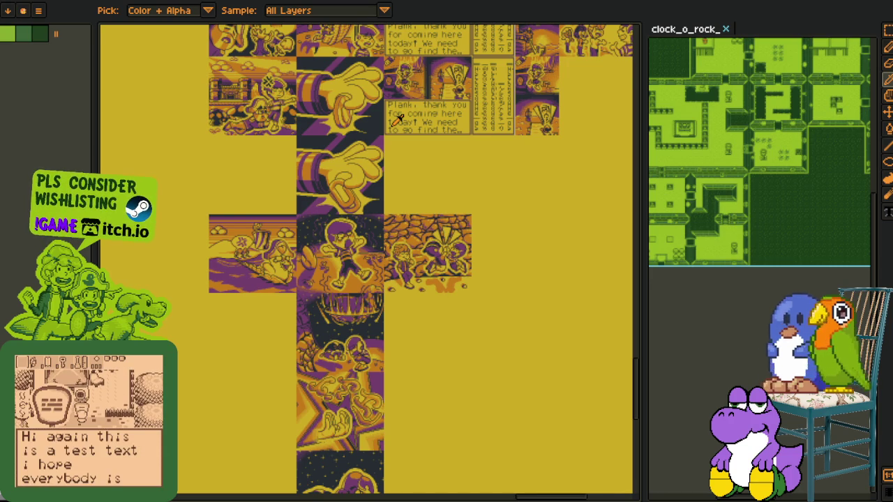
Bring the lower comic tiles into view and drag the 'working areas' tab to the right panel.
key(p)
drag(421, 119, 398, 272)
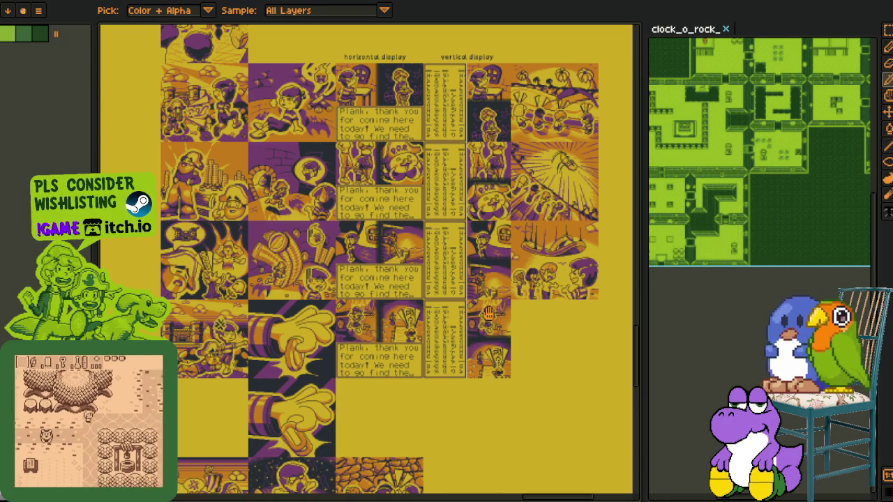
scroll(523, 249, down, 2)
scroll(522, 249, right, 4)
drag(570, 259, 677, 32)
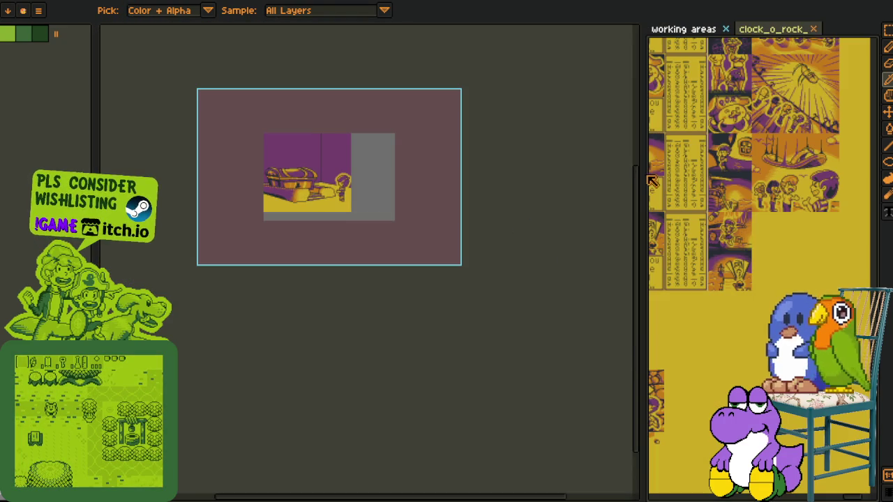
Dock the reference sheet beside the scene and zoom onto the brick arch and skull bubble tile.
drag(643, 175, 371, 188)
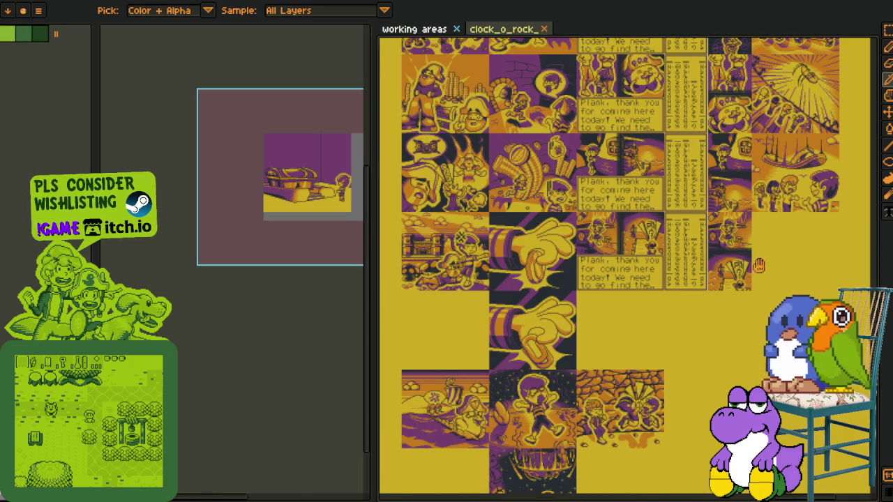
scroll(766, 259, down, 2)
scroll(592, 247, up, 1)
scroll(585, 237, up, 1)
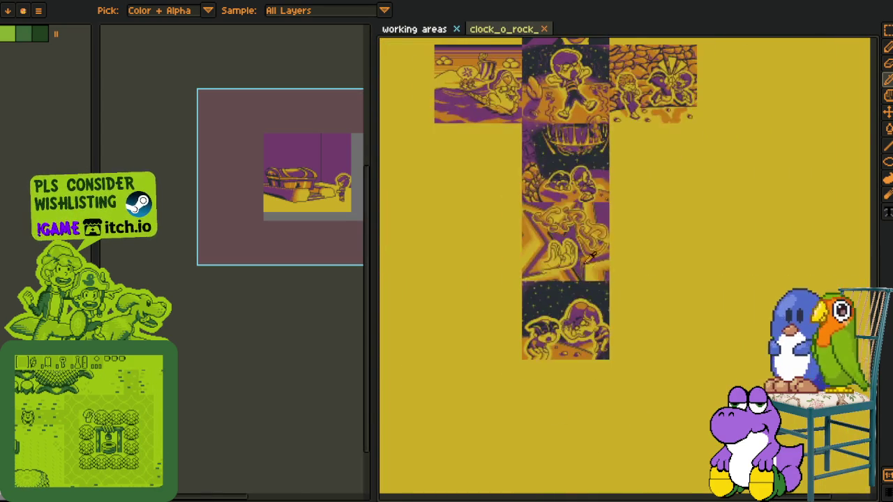
scroll(533, 283, up, 1)
mouse_move(613, 49)
mouse_down()
mouse_move(590, 250)
mouse_move(648, 239)
mouse_move(692, 455)
mouse_up()
scroll(323, 159, up, 2)
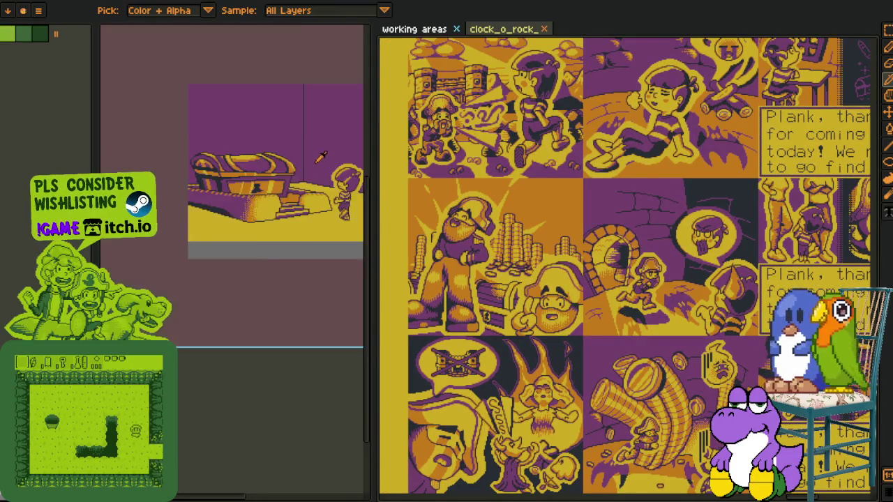
scroll(323, 159, up, 1)
scroll(710, 208, up, 2)
scroll(687, 258, up, 1)
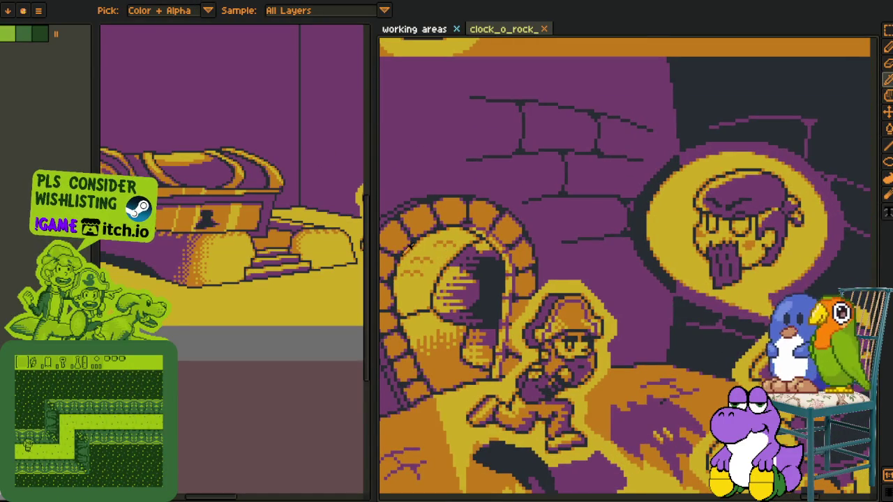
Widen the left view and reframe the scene so the chest and character show fully.
drag(370, 257, 514, 257)
key(space)
scroll(382, 250, down, 2)
drag(484, 496, 484, 266)
drag(354, 223, 353, 166)
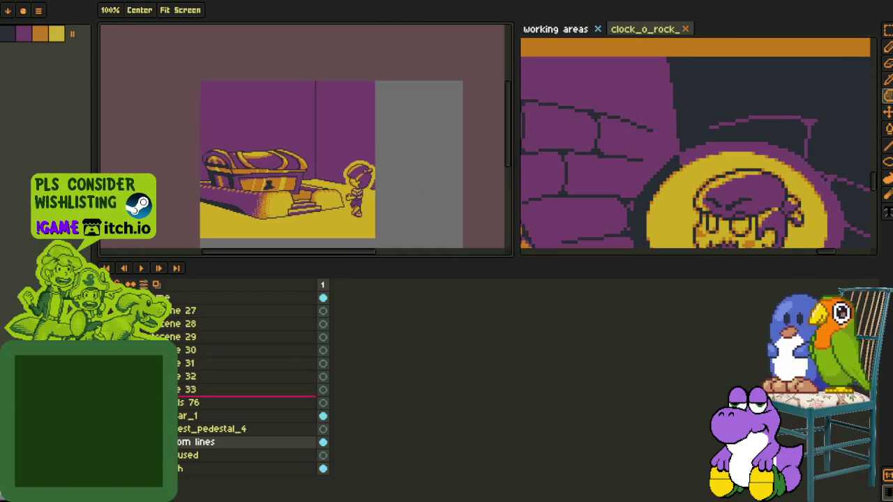
Add a new empty layer and frame the top of the back wall with a shorter timeline.
right_click(207, 442)
click(329, 431)
key(Tab)
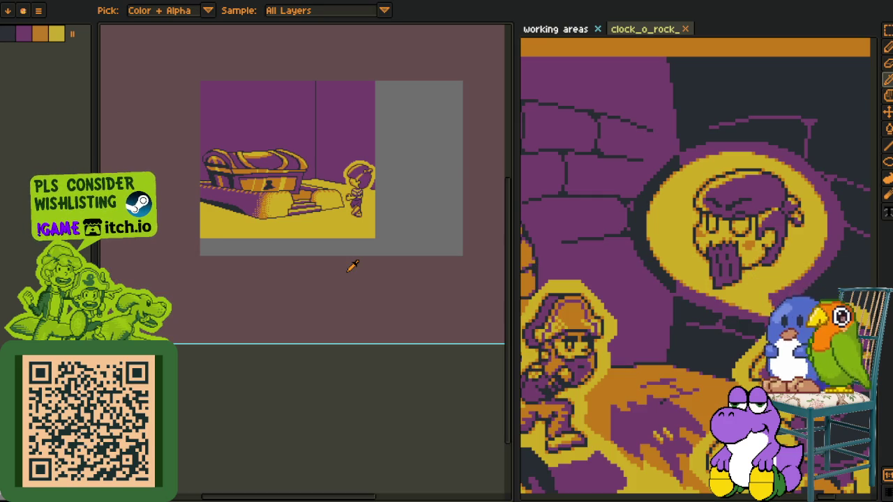
key(i)
scroll(329, 133, up, 3)
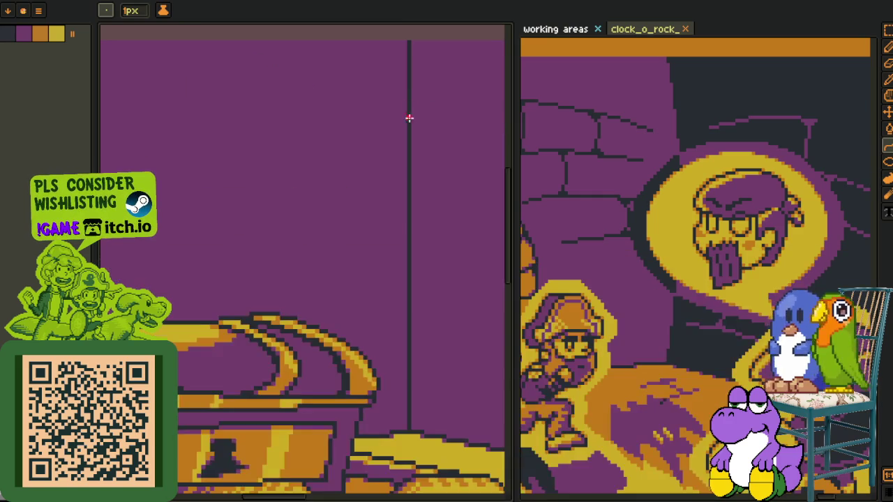
drag(398, 471, 326, 279)
key(Tab)
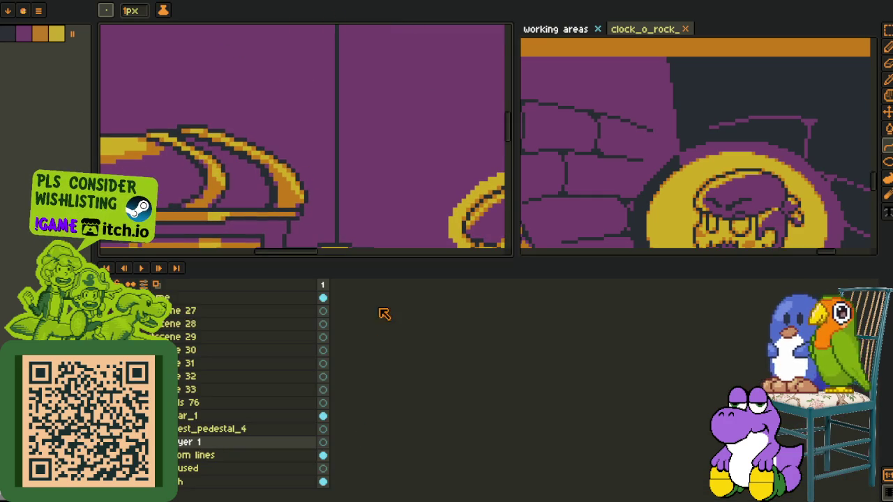
drag(386, 256, 390, 460)
scroll(314, 209, down, 2)
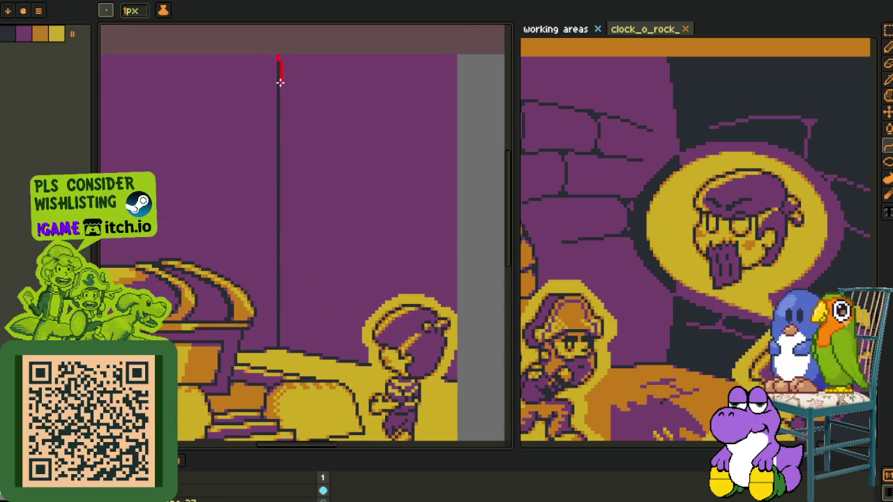
Draw a curved red line down the wall beside the black edge.
drag(293, 246, 278, 345)
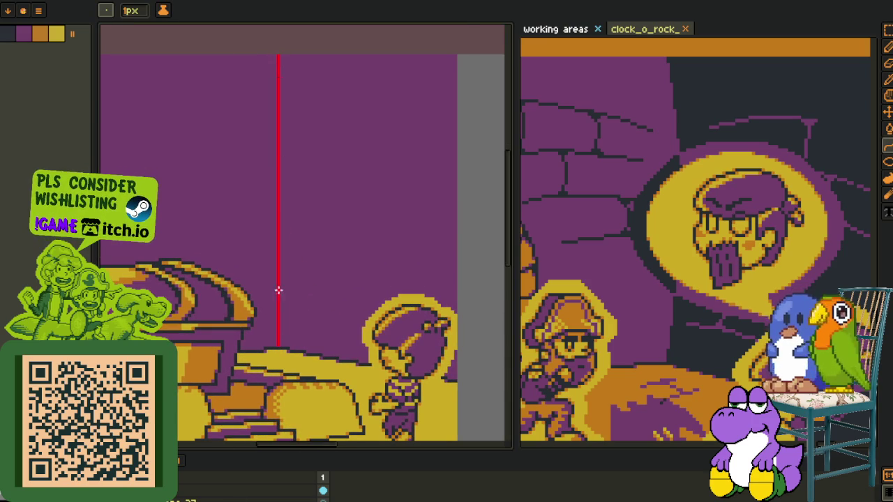
click(308, 110)
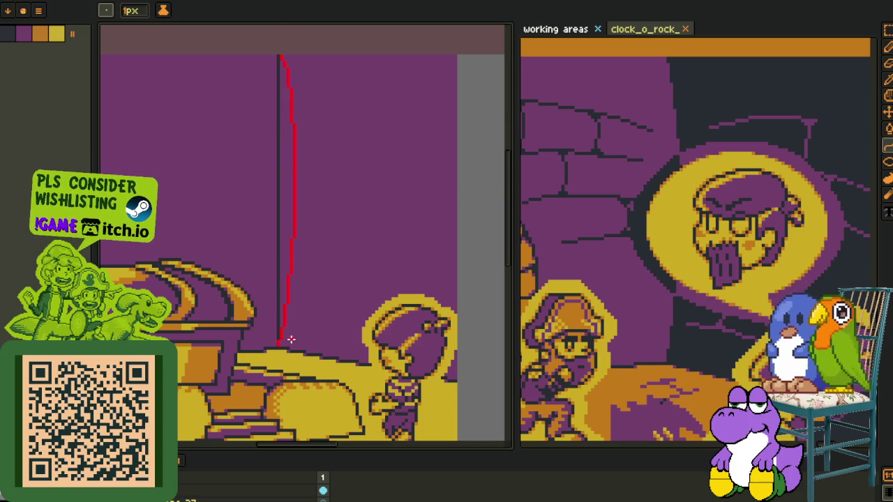
key(o)
scroll(281, 293, up, 2)
Fill the gap with wall purple and replace the red line with the dark outline colour.
key(b)
click(286, 293)
key(o)
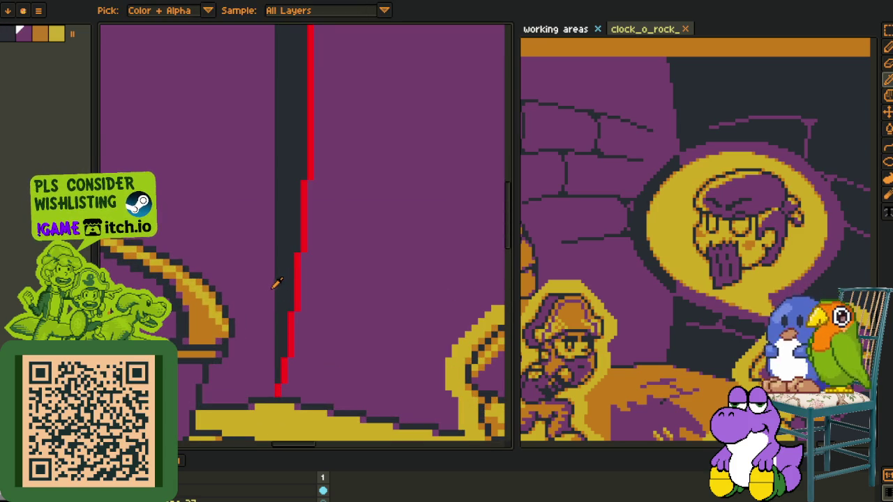
key(b)
click(283, 280)
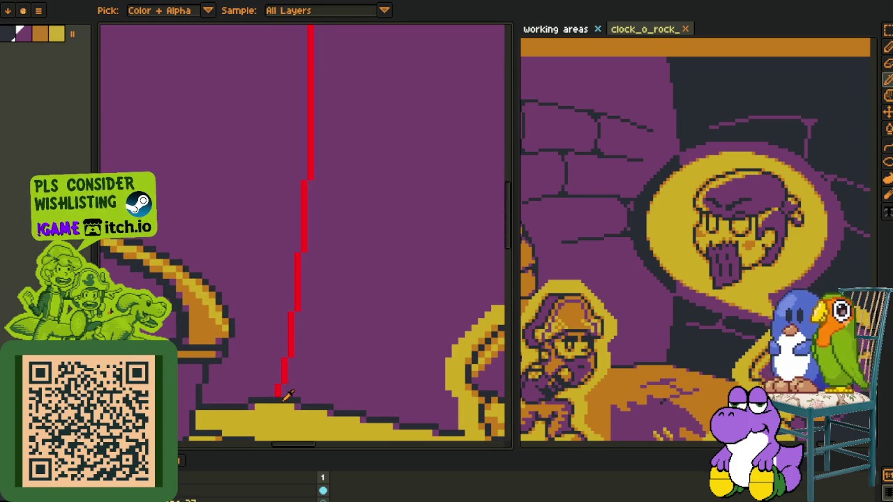
alt+click(279, 383)
key(shift+r)
click(338, 395)
Bring the whole scene back into view and make the layers timeline taller.
scroll(347, 306, down, 2)
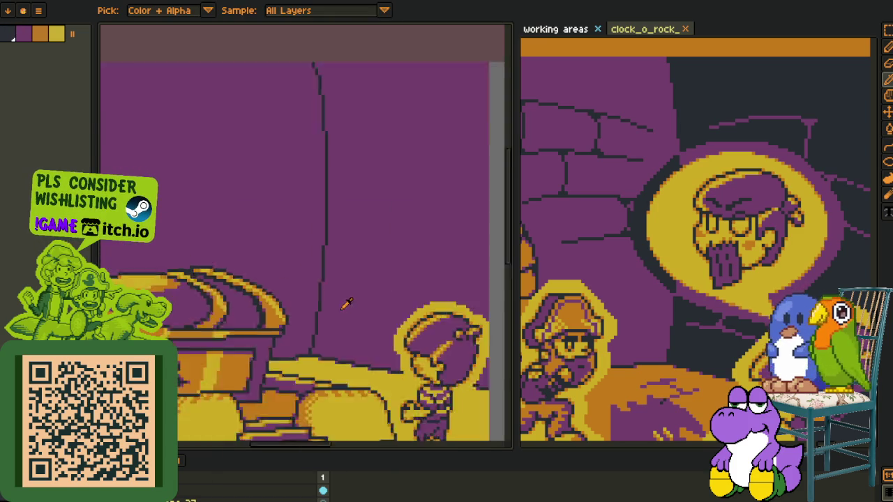
scroll(352, 210, down, 2)
drag(348, 110, 305, 98)
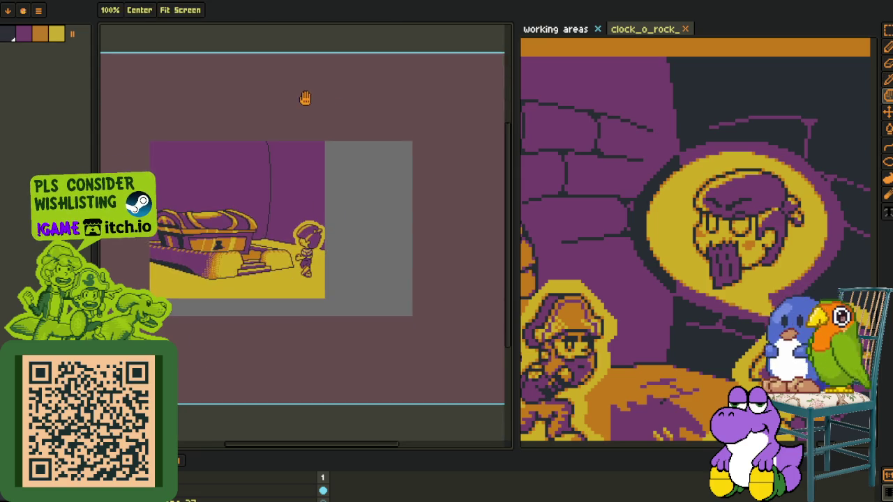
scroll(316, 269, down, 2)
scroll(258, 366, up, 2)
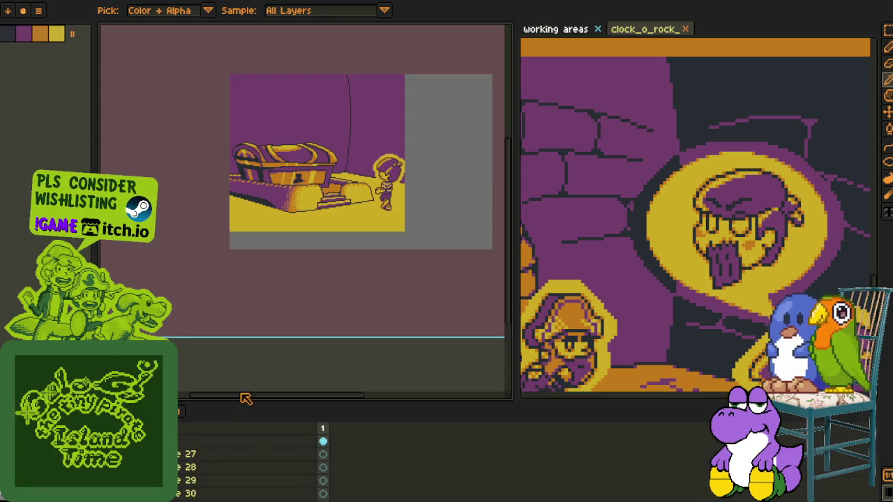
drag(221, 447, 247, 388)
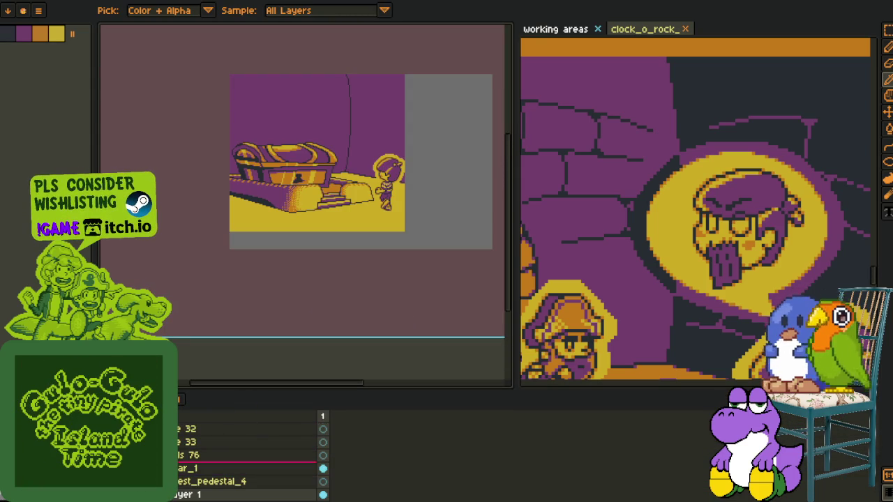
Draw a red stroke across the wall above the character, redoing the first attempt.
right_click(180, 491)
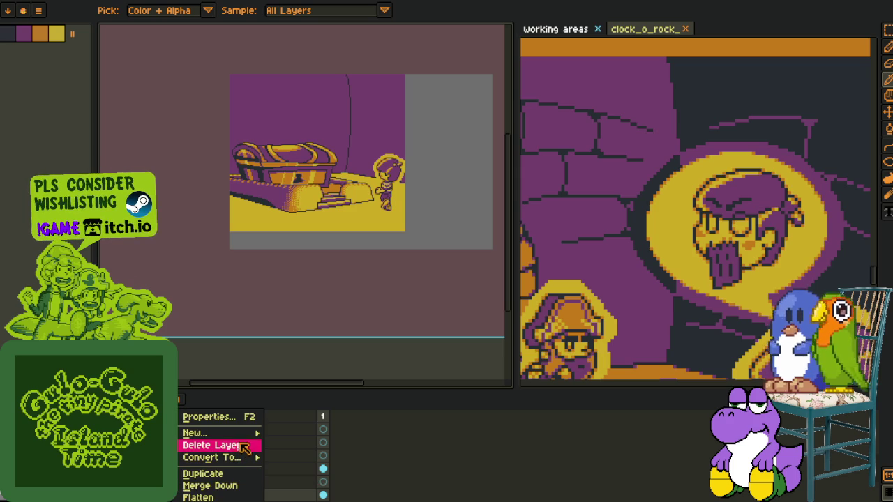
key(Escape)
key(Tab)
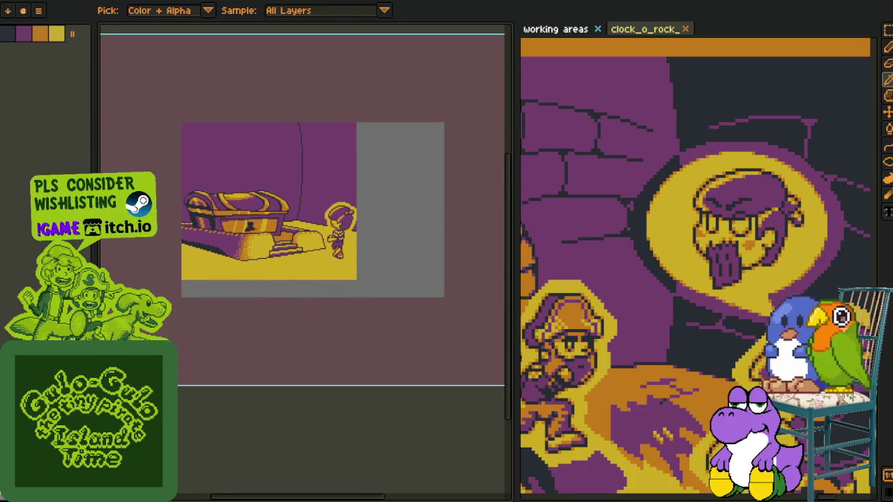
scroll(325, 217, up, 5)
scroll(236, 259, up, 1)
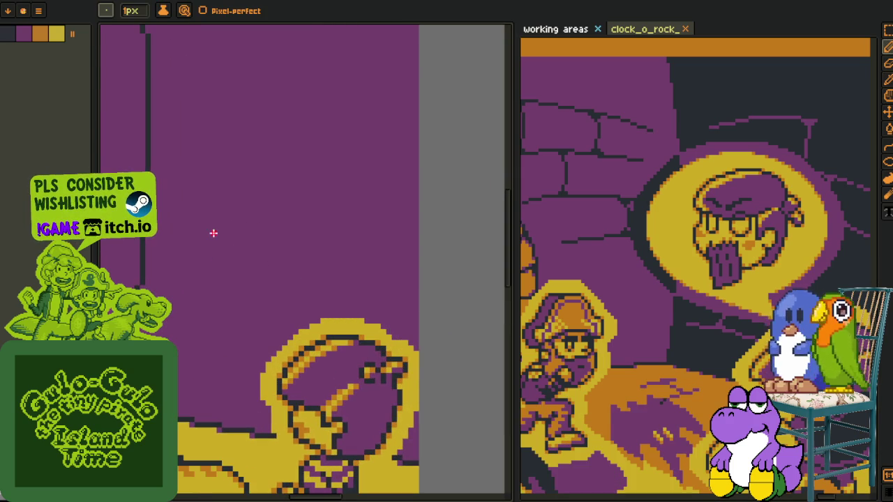
drag(174, 228, 401, 301)
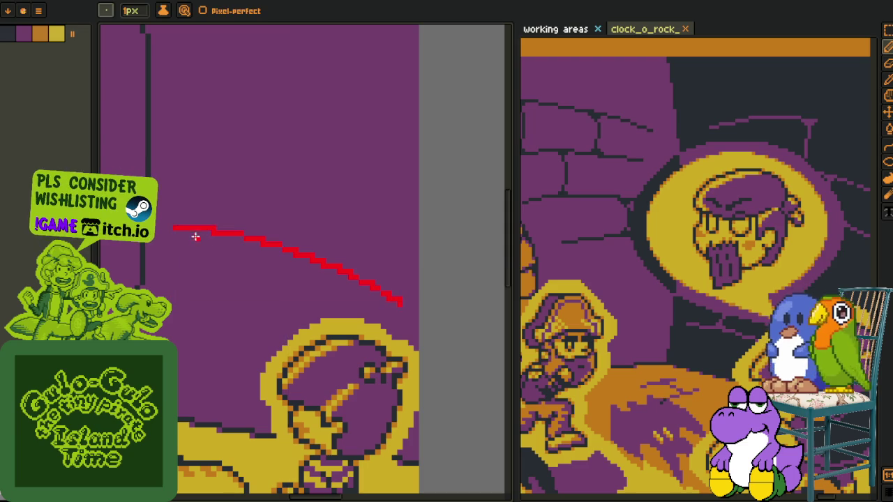
key(ctrl+z)
drag(175, 245, 388, 296)
scroll(211, 228, up, 2)
scroll(213, 251, down, 1)
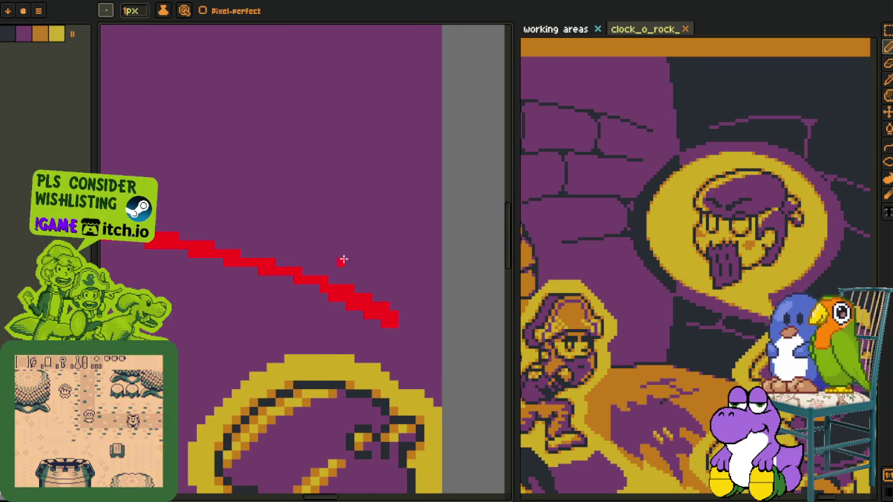
scroll(289, 256, down, 2)
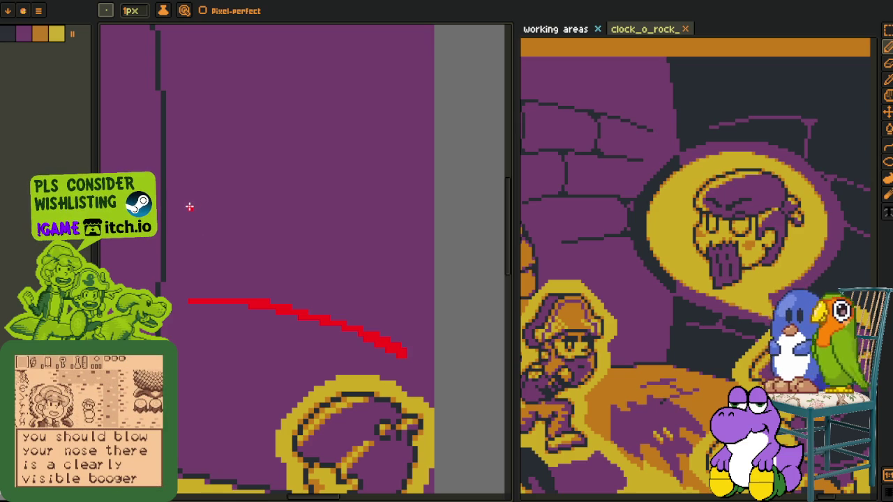
Sketch an upper red line above the lower one, raising its middle and extending its right end.
drag(189, 205, 356, 217)
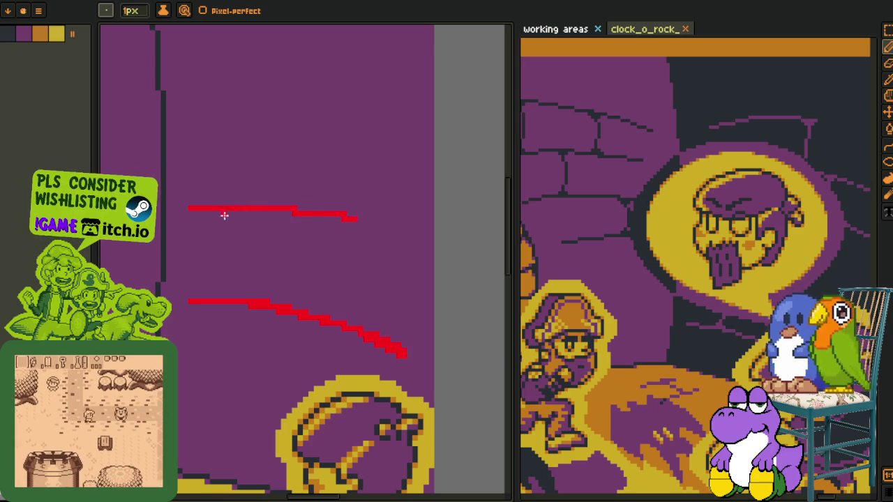
key(ctrl+z)
scroll(210, 235, up, 1)
drag(196, 193, 412, 195)
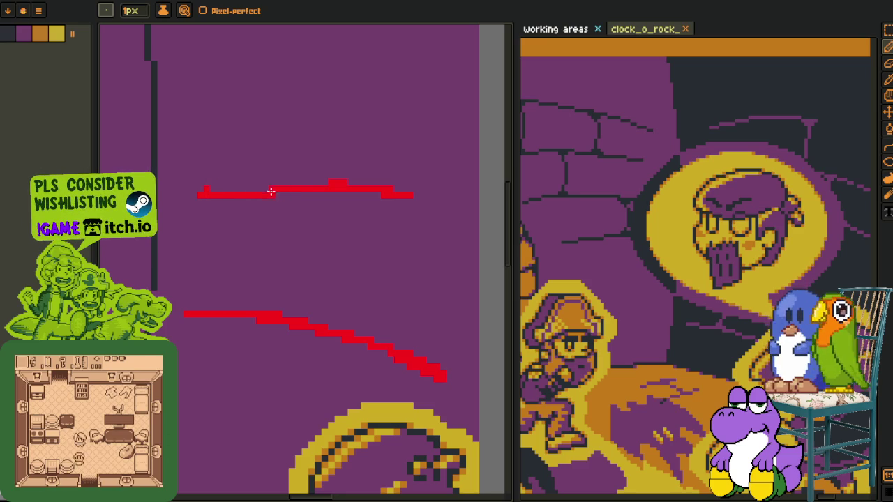
mouse_move(244, 188)
mouse_down()
mouse_move(405, 191)
mouse_move(380, 193)
mouse_up()
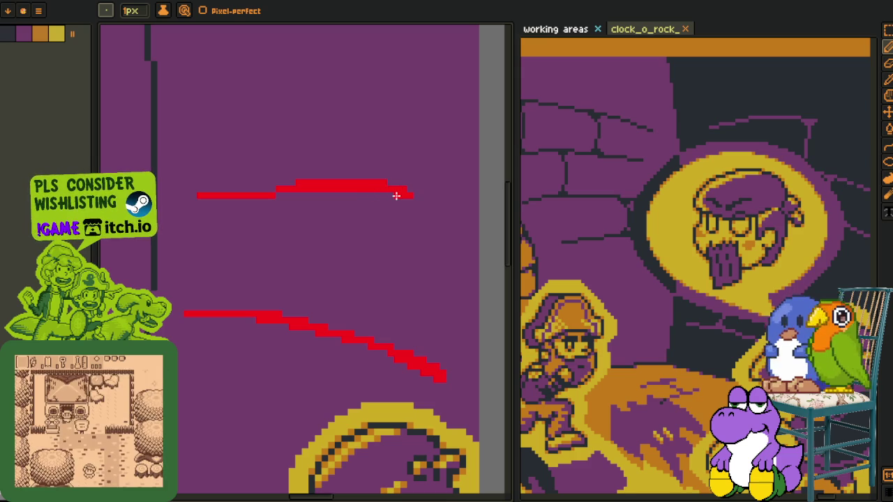
scroll(289, 194, down, 1)
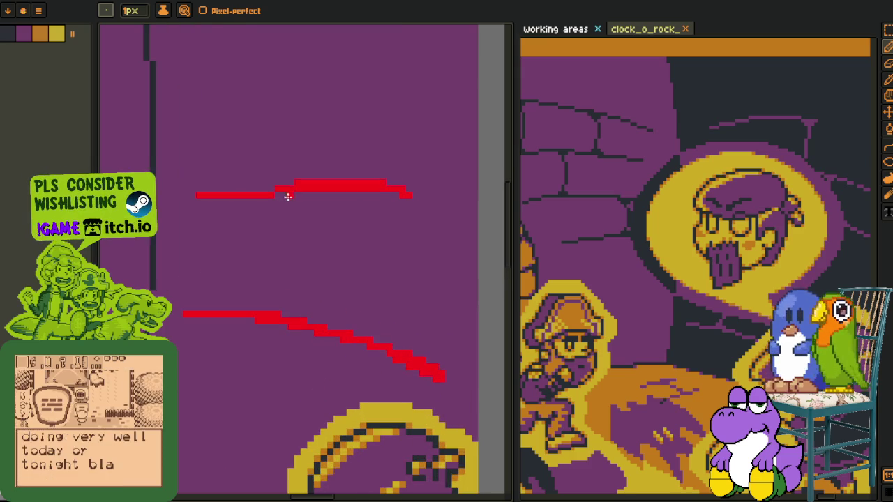
scroll(293, 195, up, 1)
drag(348, 190, 411, 202)
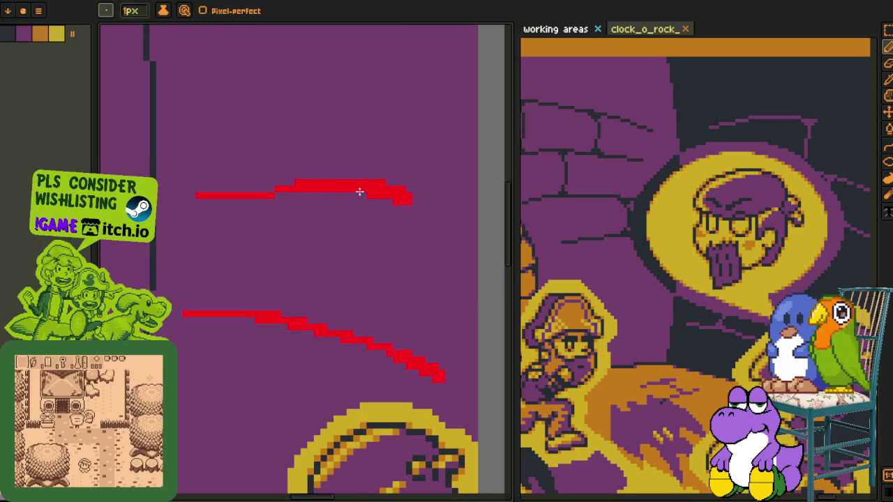
scroll(295, 209, down, 1)
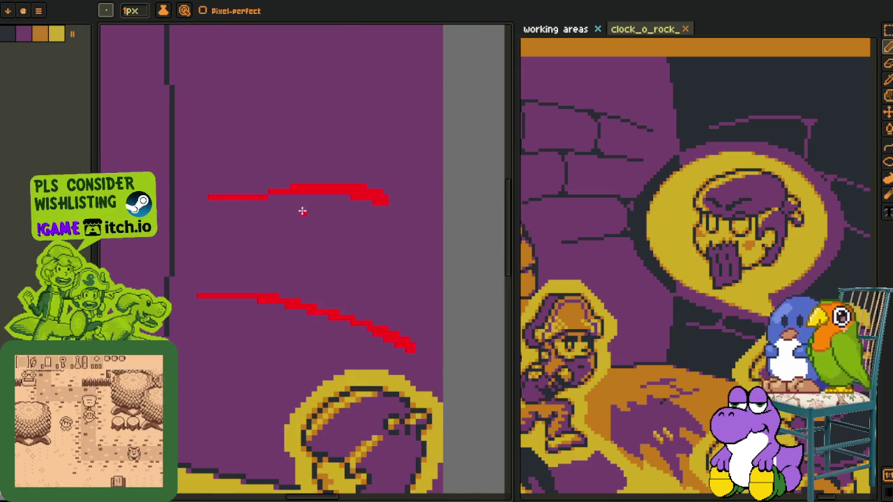
scroll(320, 212, up, 1)
scroll(345, 195, up, 1)
Join the two red lines with a vertical seam and thicken the joint where they meet.
mouse_move(361, 190)
mouse_down()
mouse_move(354, 349)
mouse_move(363, 202)
mouse_up()
key(ctrl+z)
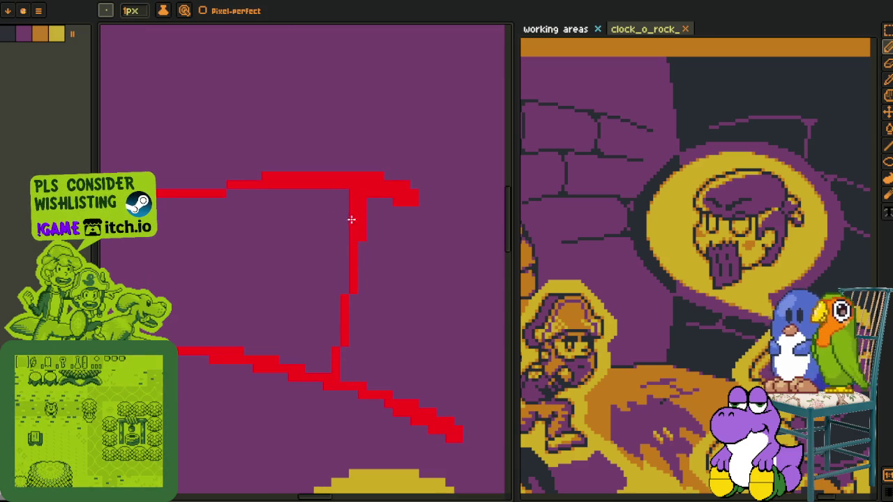
click(336, 189)
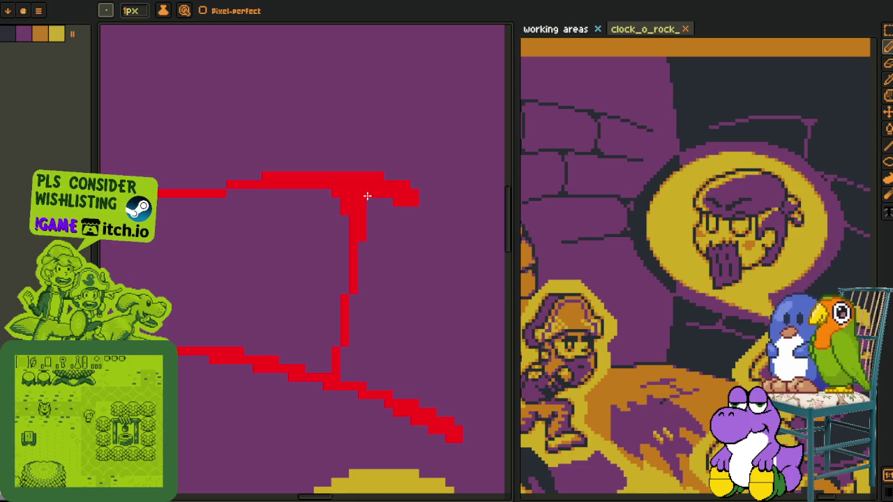
scroll(363, 279, down, 3)
scroll(362, 279, left, 1)
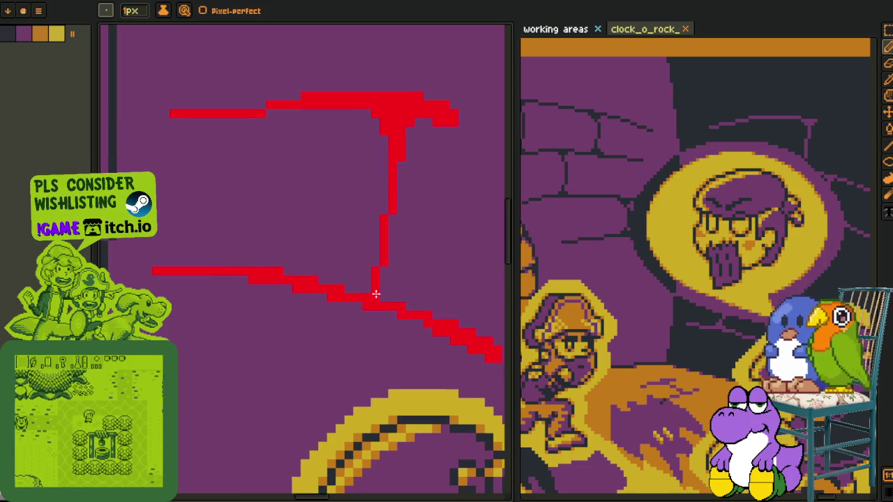
scroll(368, 289, down, 2)
scroll(367, 283, down, 1)
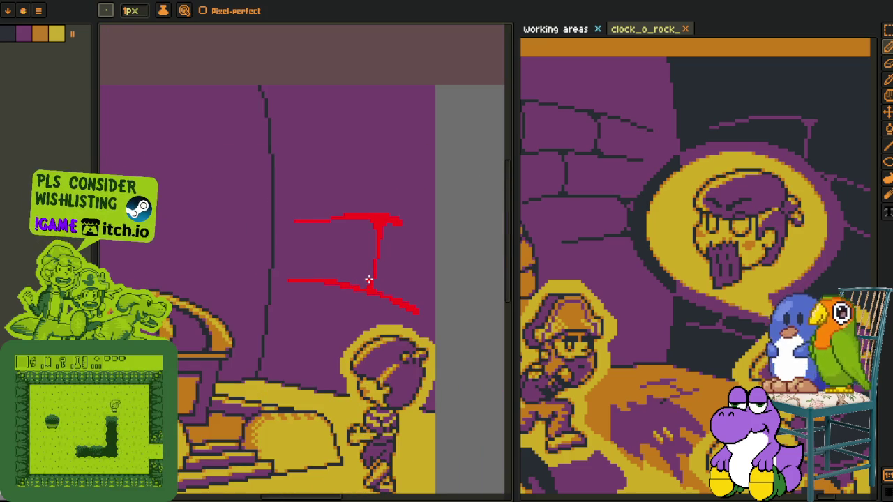
scroll(362, 213, up, 2)
scroll(363, 214, right, 1)
scroll(296, 268, up, 2)
scroll(296, 268, up, 2)
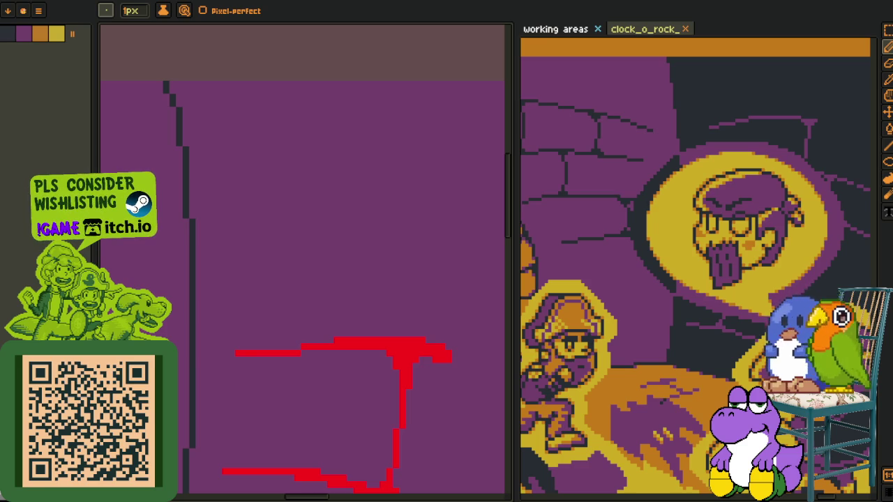
scroll(230, 146, down, 3)
Draw a new red curve higher up the wall and frame both red strokes.
key(p)
drag(265, 160, 251, 242)
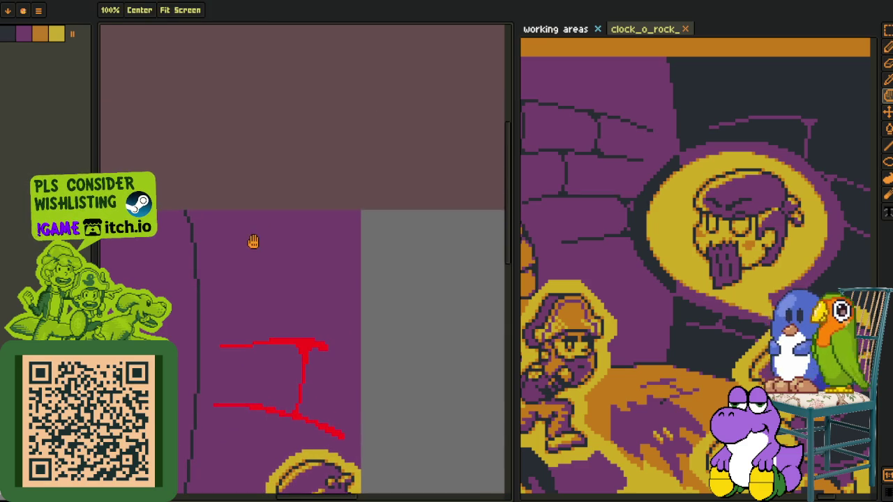
key(b)
scroll(230, 237, up, 2)
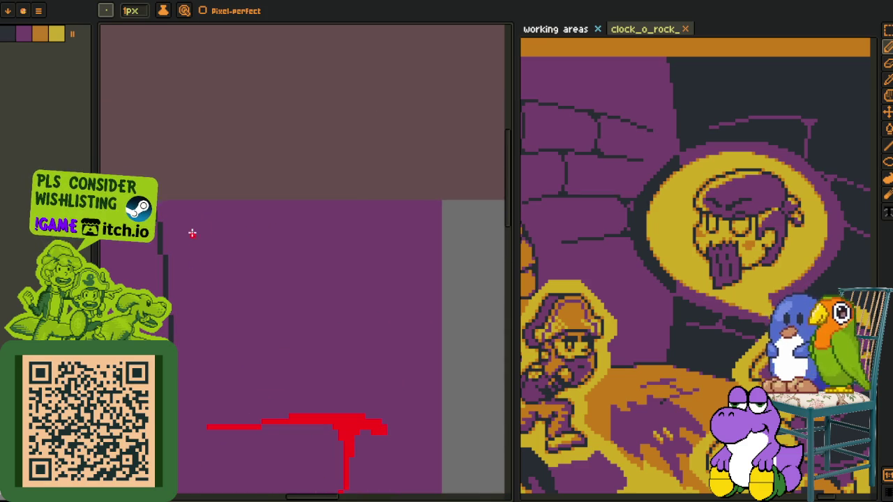
mouse_move(223, 251)
mouse_down()
mouse_move(200, 250)
mouse_move(249, 198)
mouse_up()
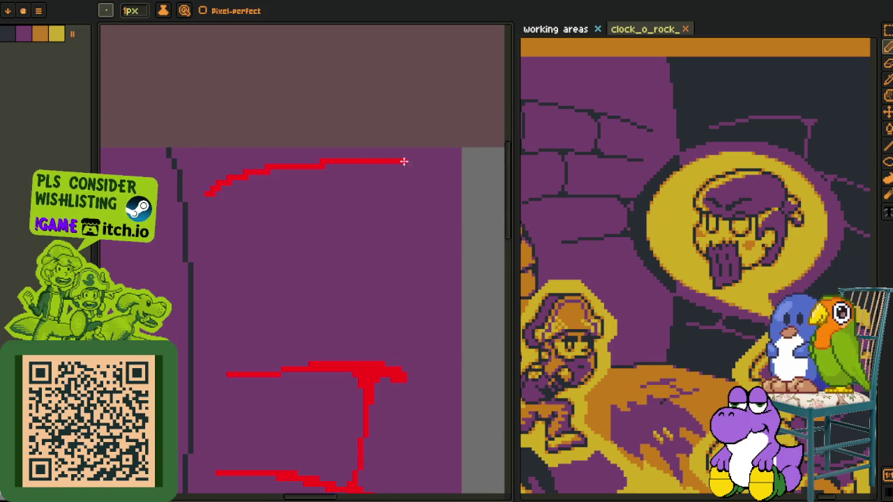
scroll(265, 178, up, 1)
scroll(194, 206, up, 2)
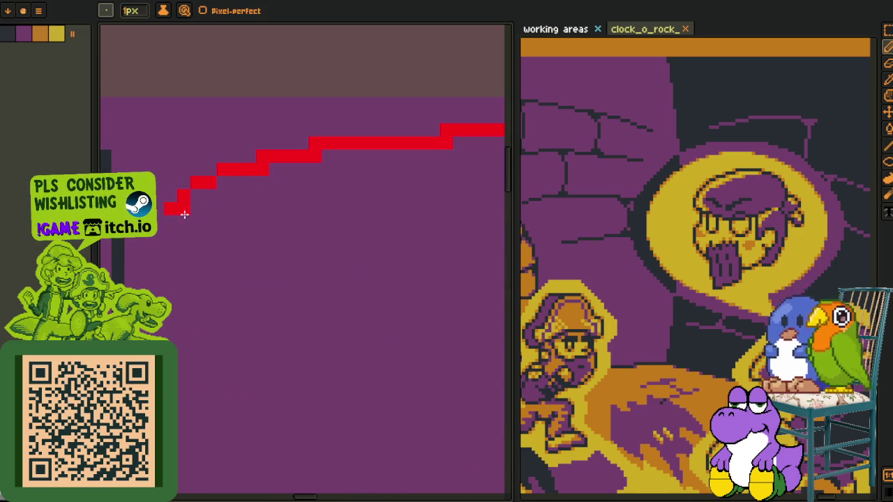
drag(464, 149, 283, 179)
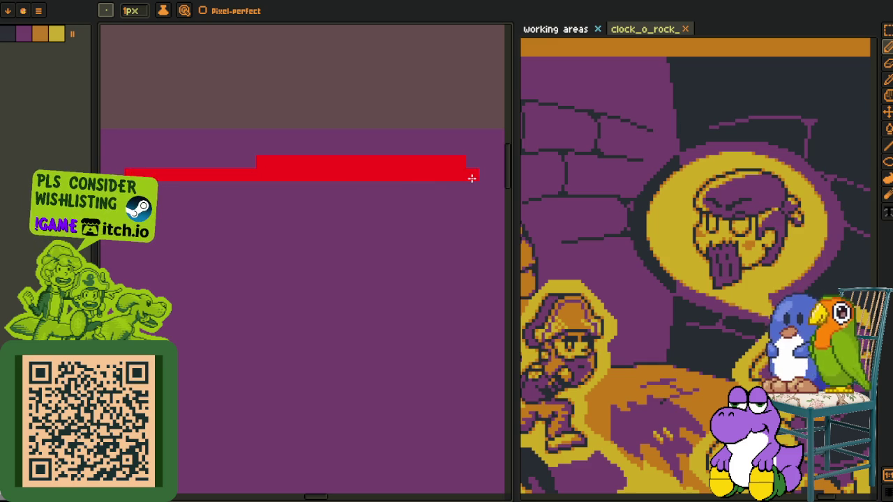
scroll(432, 183, down, 3)
mouse_move(379, 200)
mouse_down()
mouse_move(311, 209)
mouse_move(263, 249)
mouse_up()
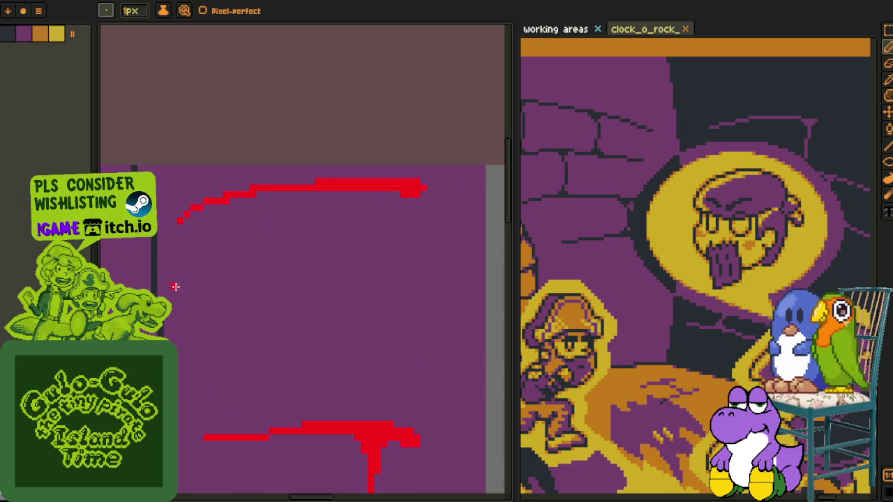
Undo the long middle stroke and draw a short red line mid-wall instead.
key(ctrl+z)
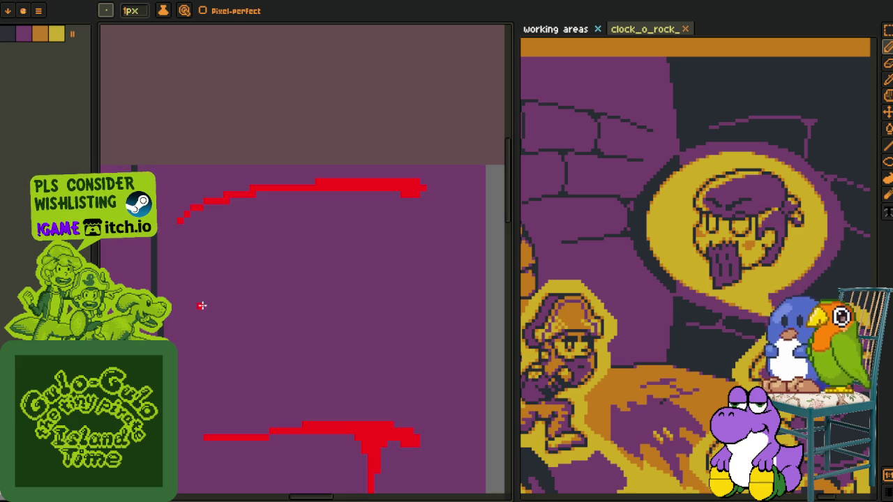
key(ctrl+z)
drag(205, 299, 269, 291)
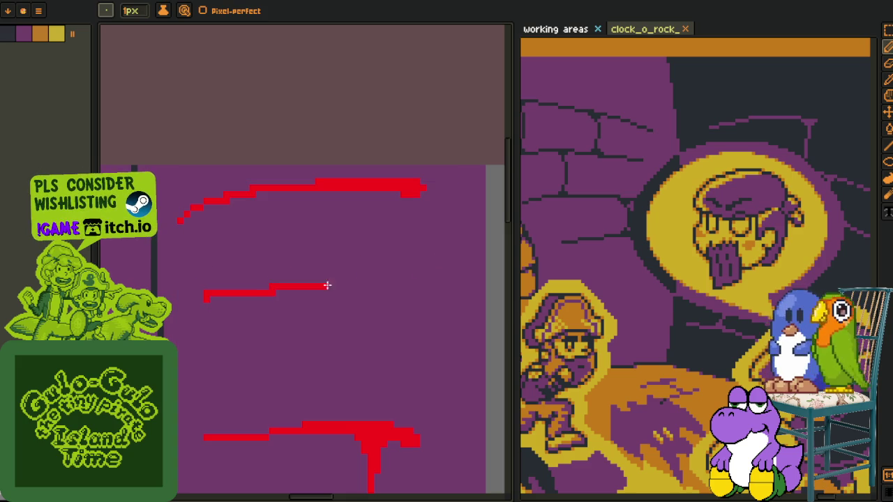
scroll(265, 280, up, 1)
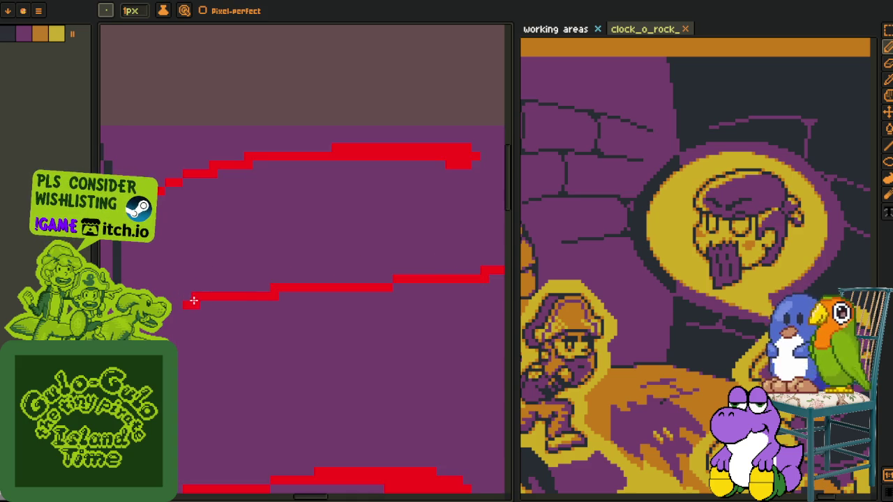
drag(313, 275, 165, 271)
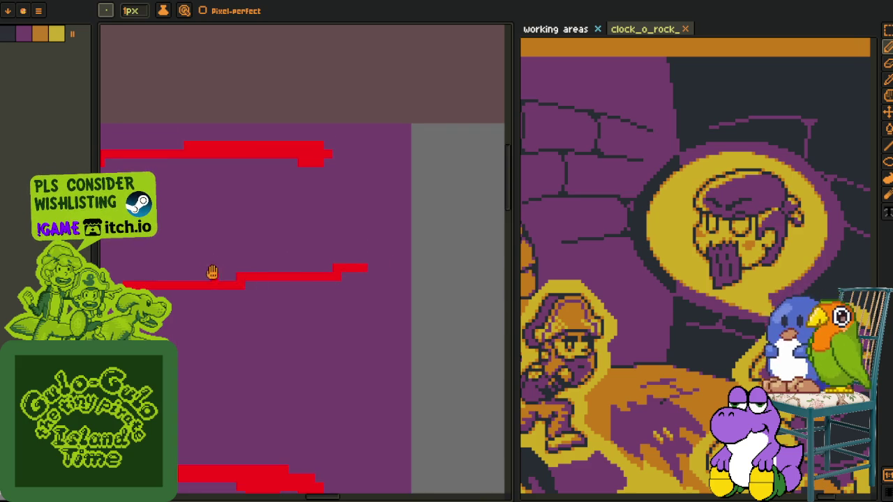
scroll(288, 200, up, 1)
scroll(239, 175, down, 2)
scroll(274, 235, up, 1)
scroll(278, 204, up, 1)
Draw vertical strokes joining the upper red lines and add a red block at the lower joint.
mouse_move(278, 203)
mouse_down()
mouse_move(348, 335)
mouse_move(352, 368)
mouse_move(321, 376)
mouse_up()
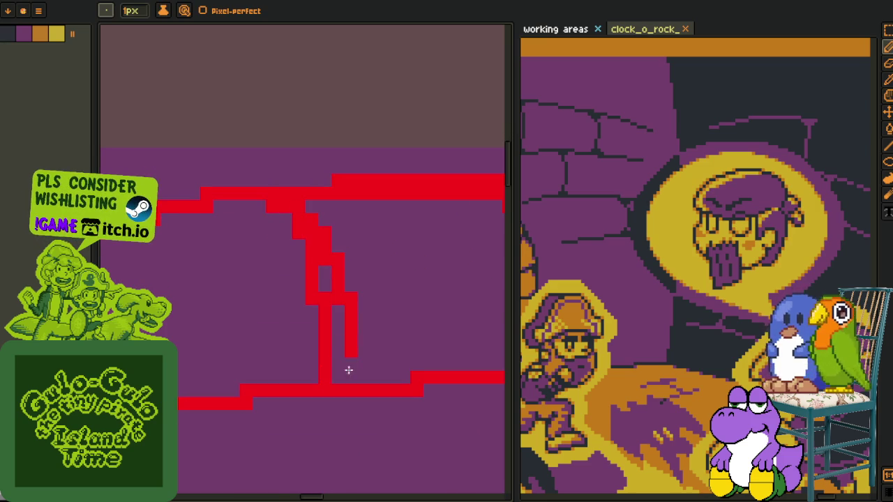
click(334, 273)
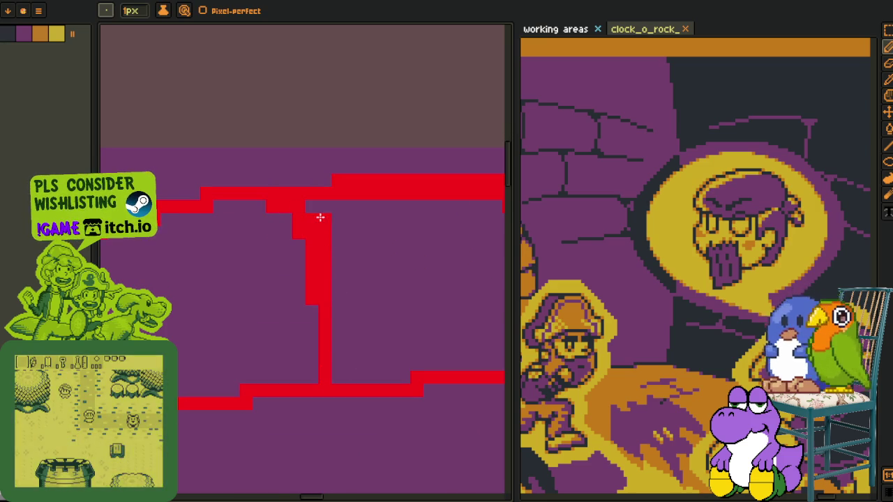
scroll(389, 295, down, 3)
scroll(388, 295, right, 3)
scroll(354, 295, down, 2)
scroll(354, 295, right, 2)
scroll(328, 259, down, 2)
scroll(249, 245, down, 2)
scroll(313, 225, up, 1)
scroll(359, 237, up, 1)
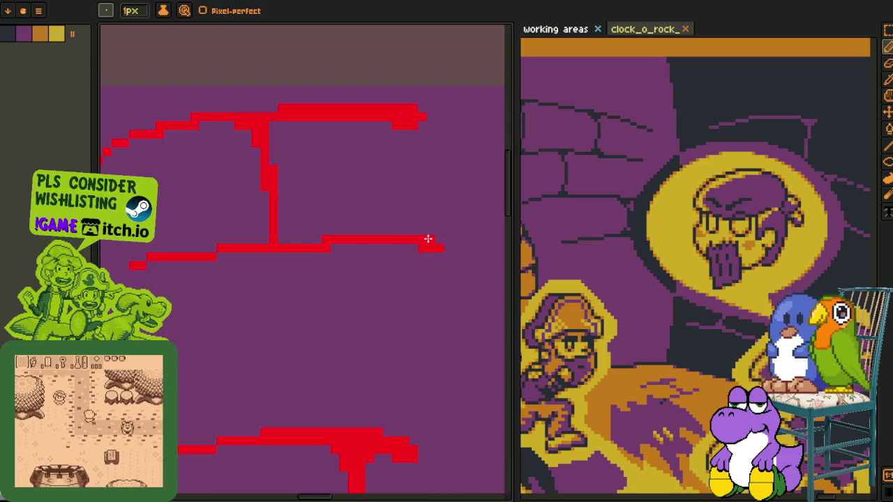
Square off the right end of the red line and check the zigzag up close.
click(429, 248)
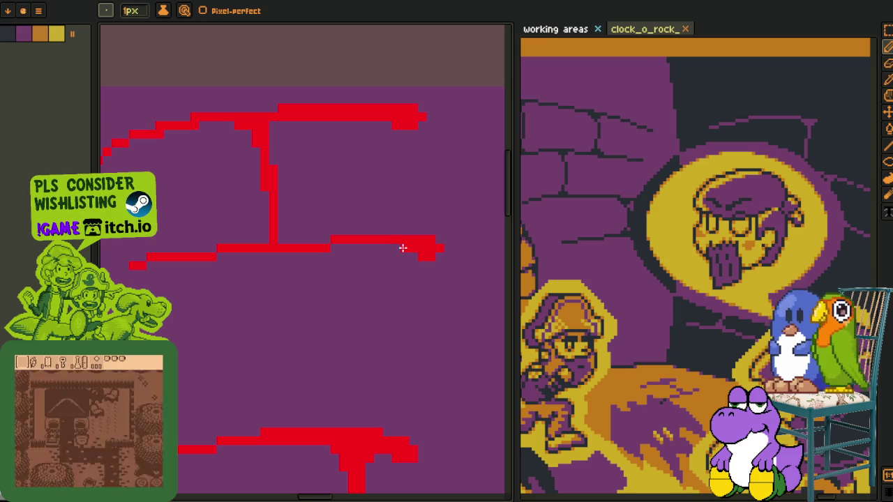
scroll(402, 247, down, 2)
scroll(345, 209, up, 2)
scroll(388, 187, down, 2)
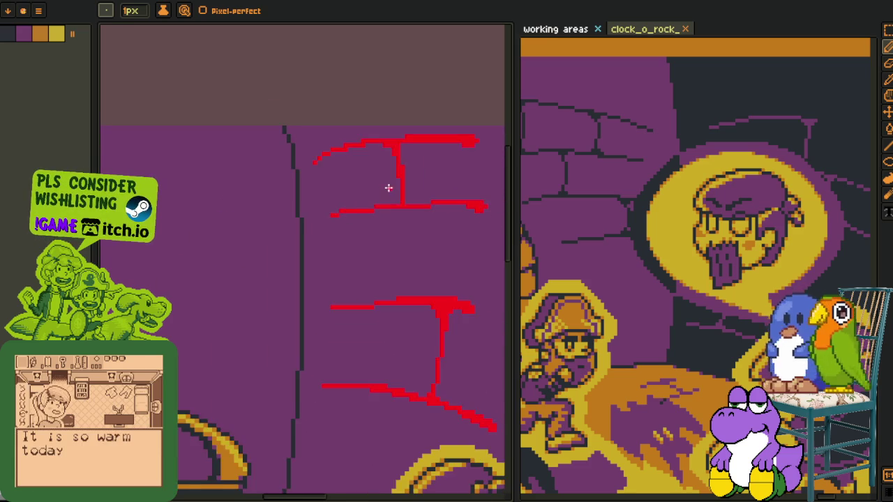
scroll(297, 185, down, 2)
scroll(299, 183, up, 2)
scroll(304, 182, up, 1)
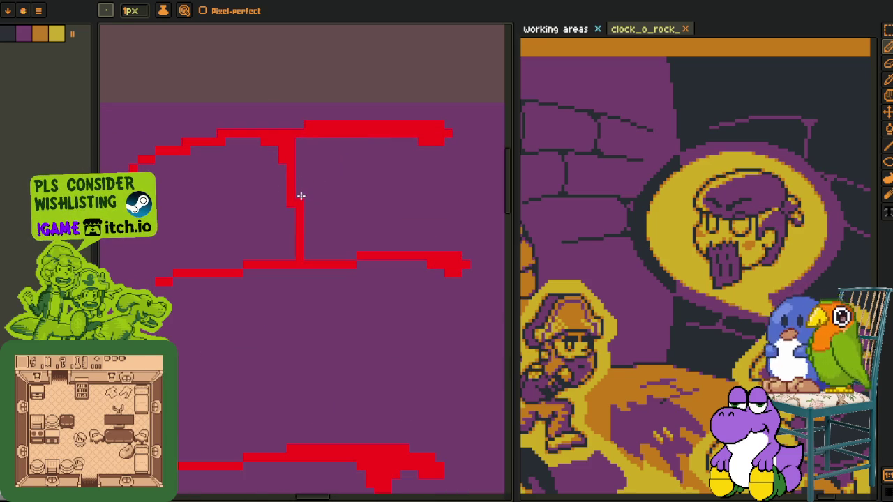
scroll(299, 143, down, 3)
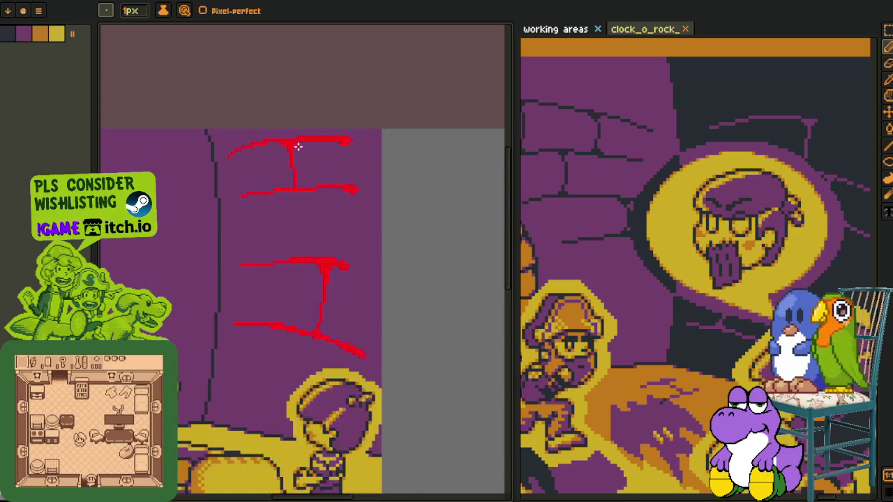
key(o)
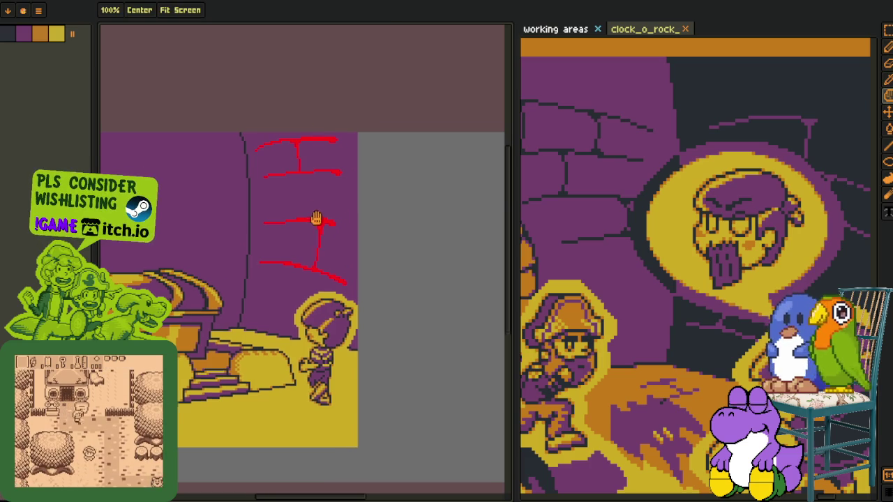
scroll(332, 195, up, 1)
scroll(292, 202, up, 2)
scroll(276, 196, up, 1)
scroll(237, 213, down, 2)
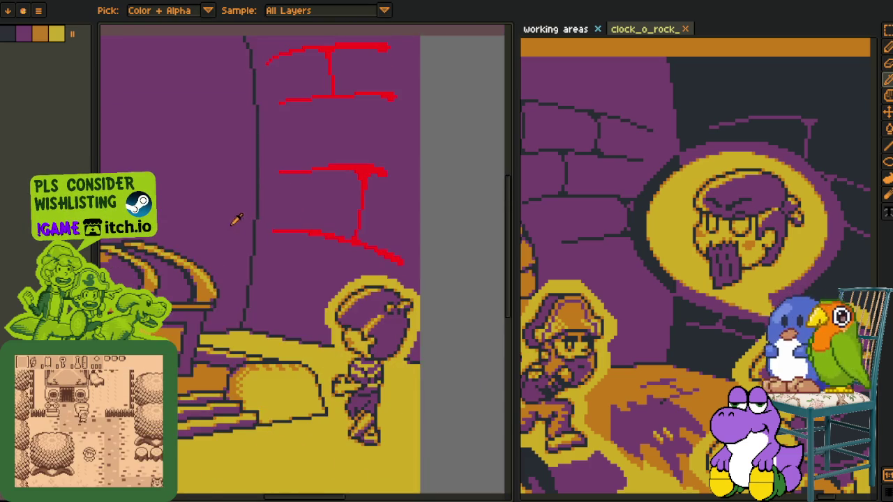
Replace the red #FF0000 sketch lines on the wall with purple #753F6D.
scroll(258, 244, up, 2)
scroll(259, 240, down, 2)
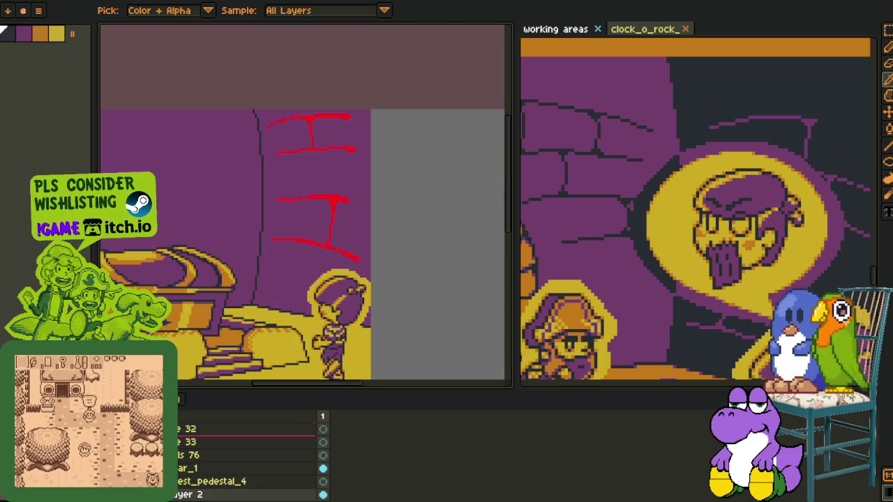
scroll(245, 454, up, 1)
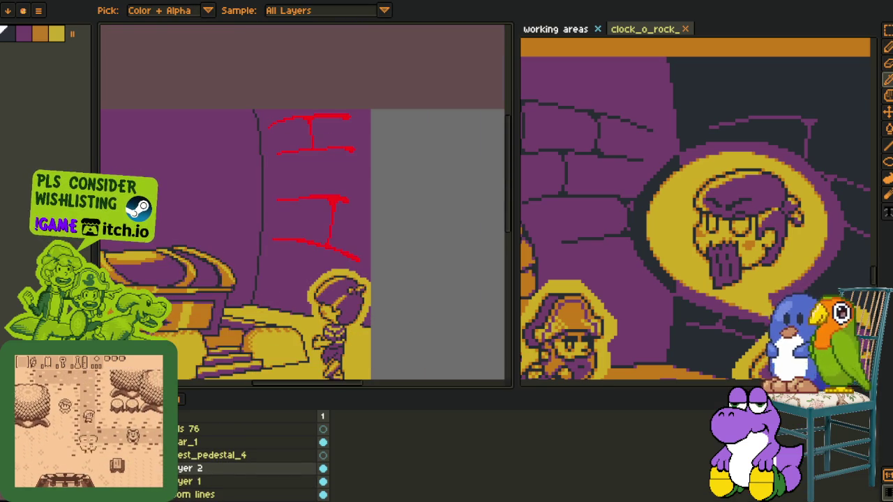
scroll(291, 255, up, 2)
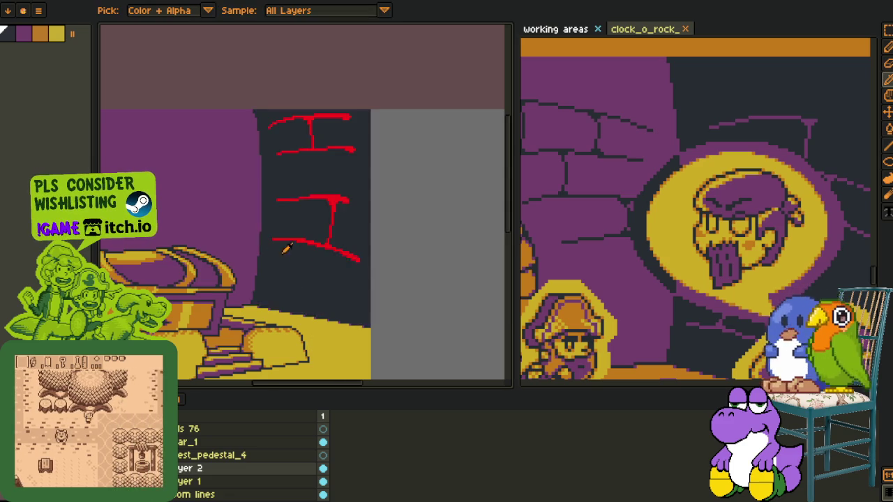
scroll(235, 229, up, 1)
scroll(416, 223, up, 1)
key(shift+r)
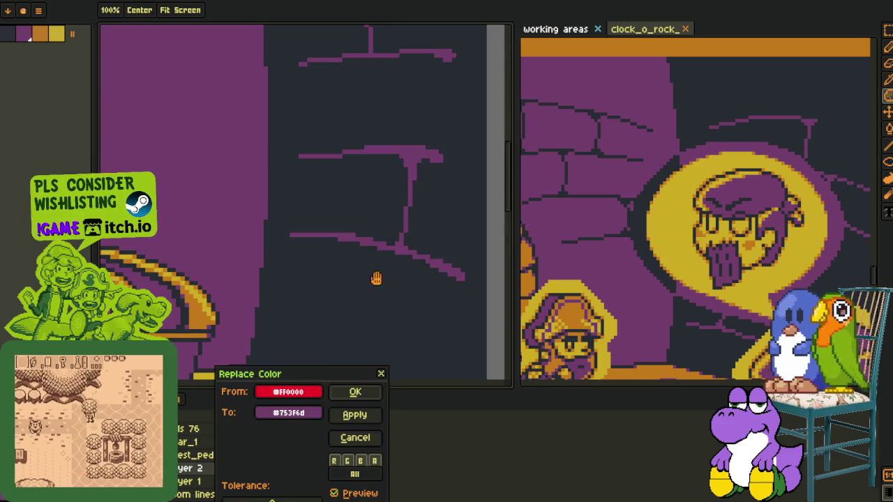
click(354, 394)
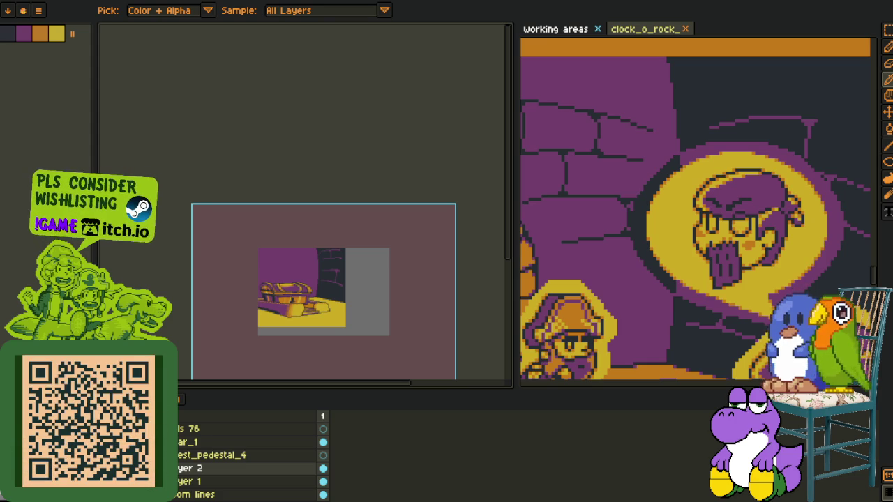
With the 1px pencil, add purple pixels along the pedestal's dark outline and its corner.
scroll(335, 293, up, 5)
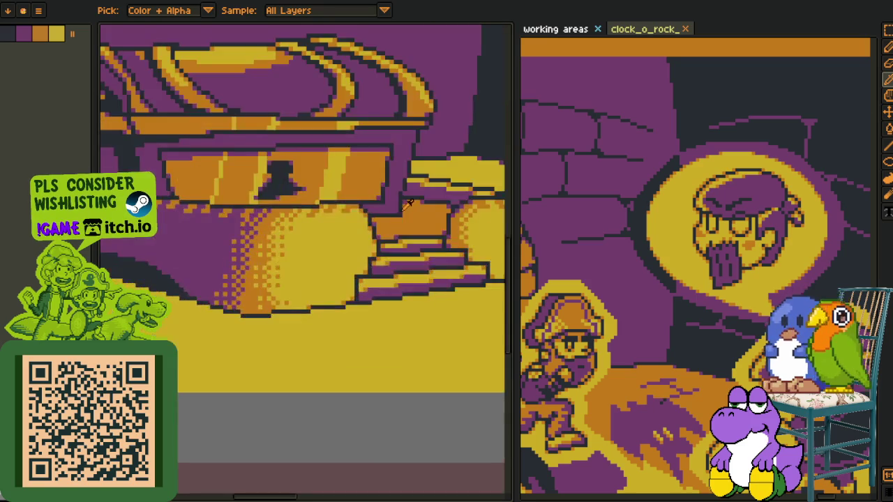
scroll(258, 302, down, 5)
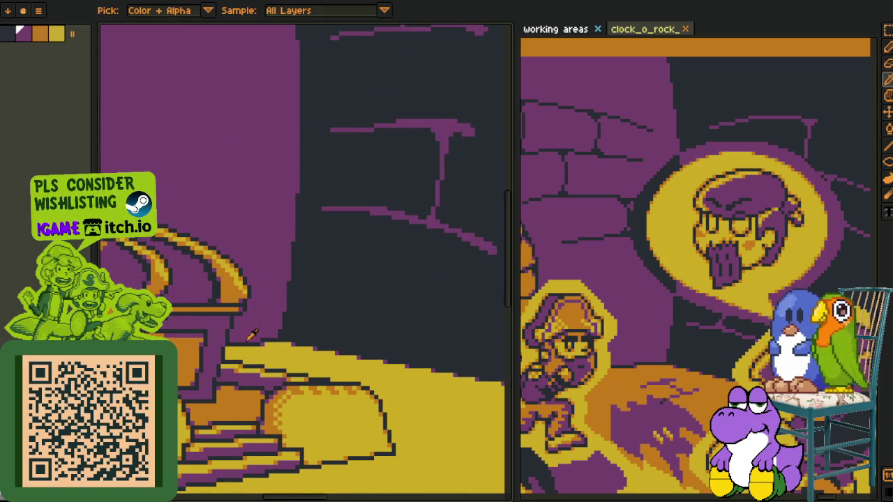
key(b)
scroll(223, 305, up, 3)
scroll(222, 305, up, 2)
click(179, 350)
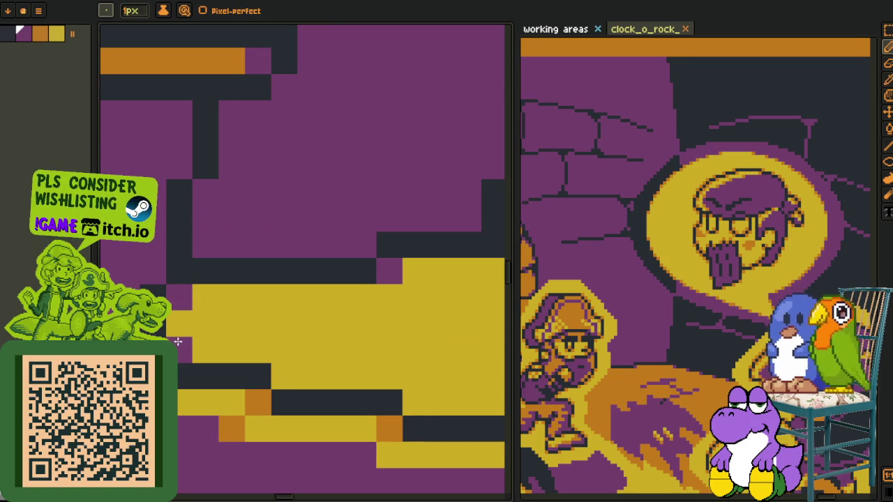
click(284, 376)
click(412, 398)
scroll(474, 377, down, 3)
scroll(475, 377, up, 1)
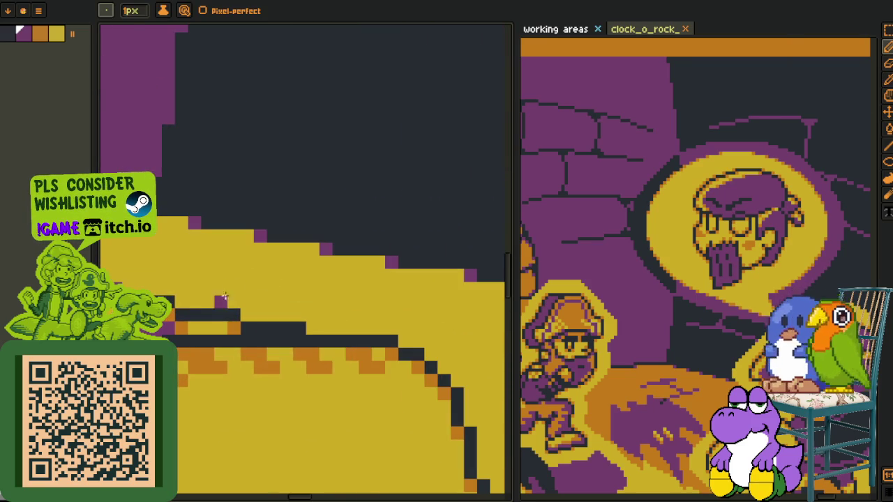
click(244, 317)
click(408, 340)
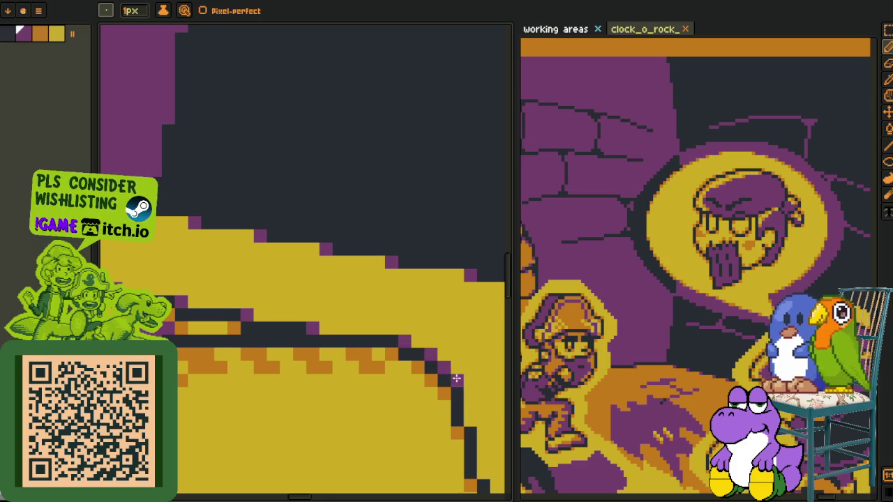
Add purple pixels on the outline's outer corners and its lower-left corner.
key(space)
drag(426, 355, 325, 228)
click(313, 254)
click(326, 307)
click(339, 345)
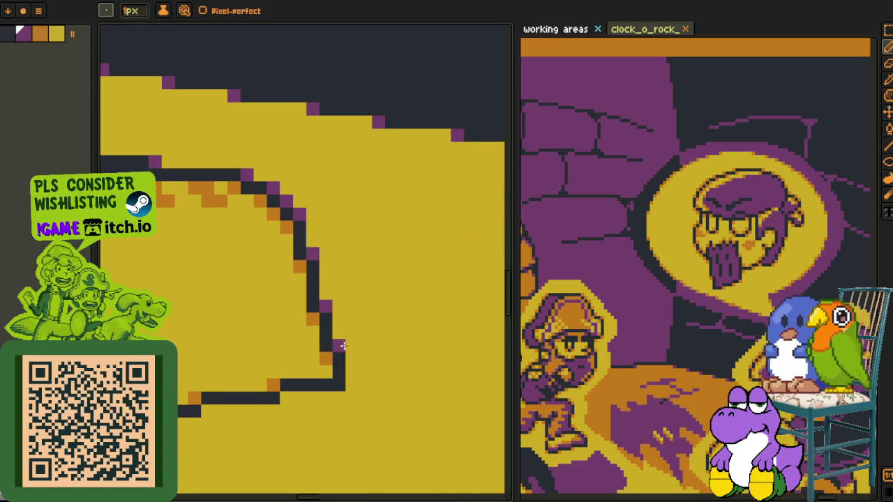
key(space)
drag(297, 396, 317, 317)
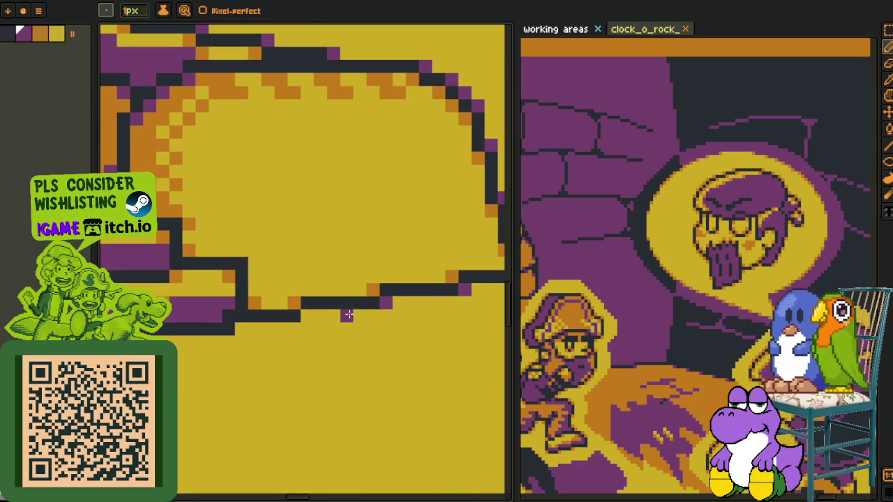
click(241, 329)
Add a purple pixel beside the dark outline near the purple and orange dither area.
key(space)
drag(241, 329, 309, 310)
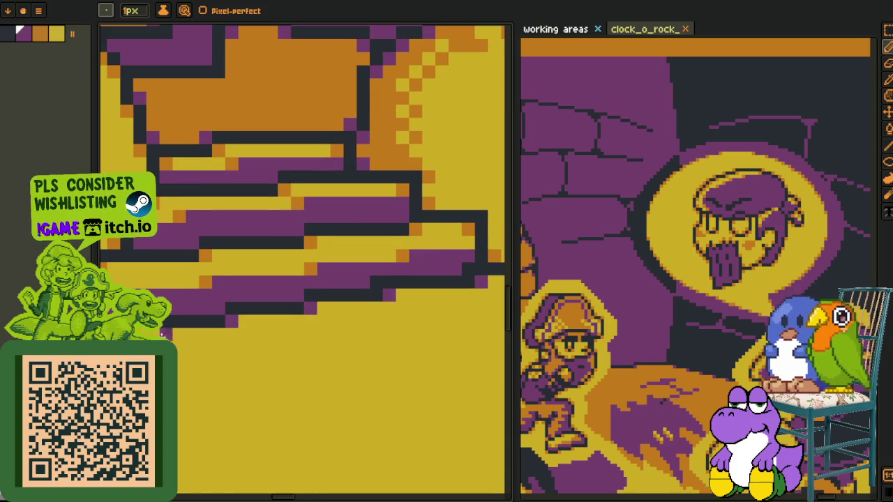
key(space)
drag(105, 348, 338, 325)
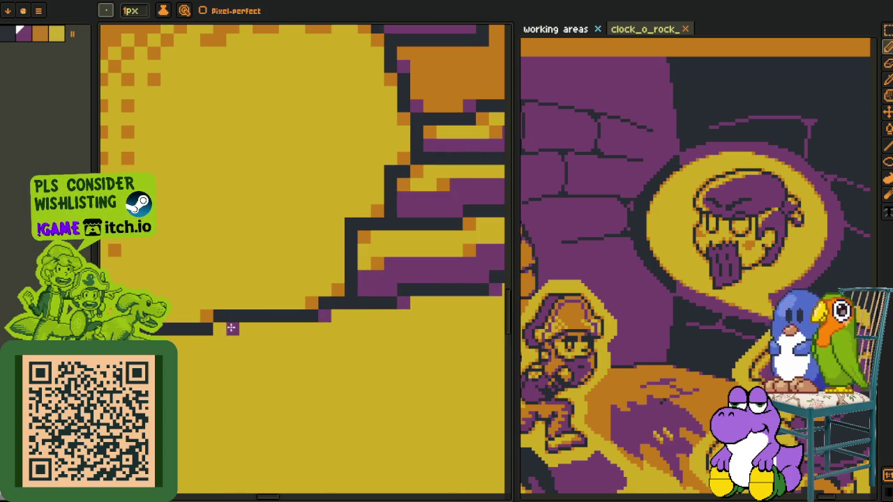
scroll(237, 320, up, 1)
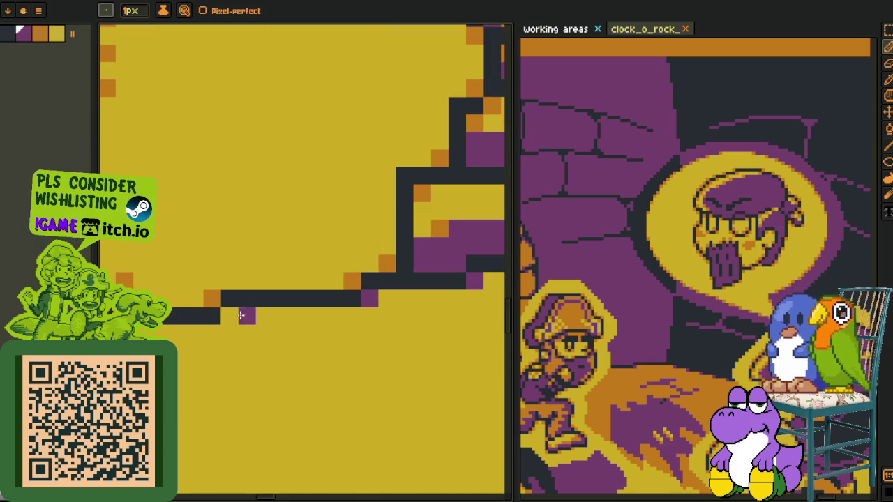
key(space)
drag(238, 315, 323, 315)
click(182, 316)
Place purple pixels at five corners along the dark staircase outline.
key(space)
drag(140, 294, 348, 342)
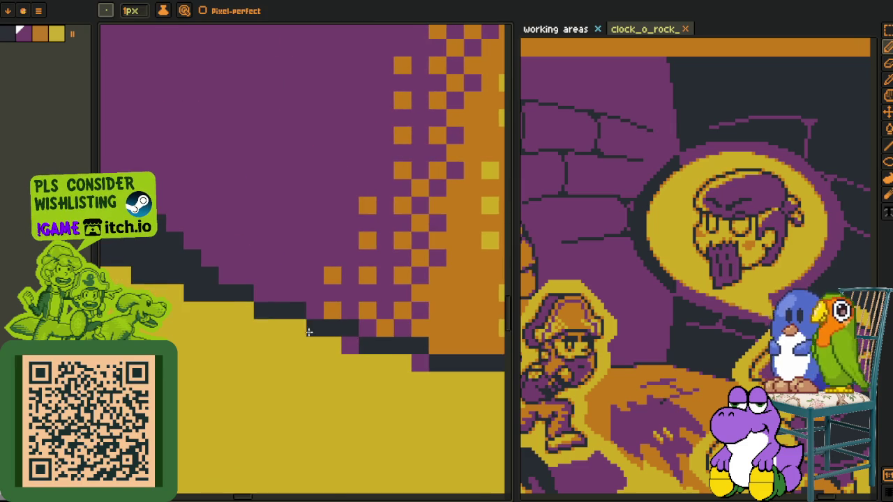
key(space)
drag(175, 293, 253, 346)
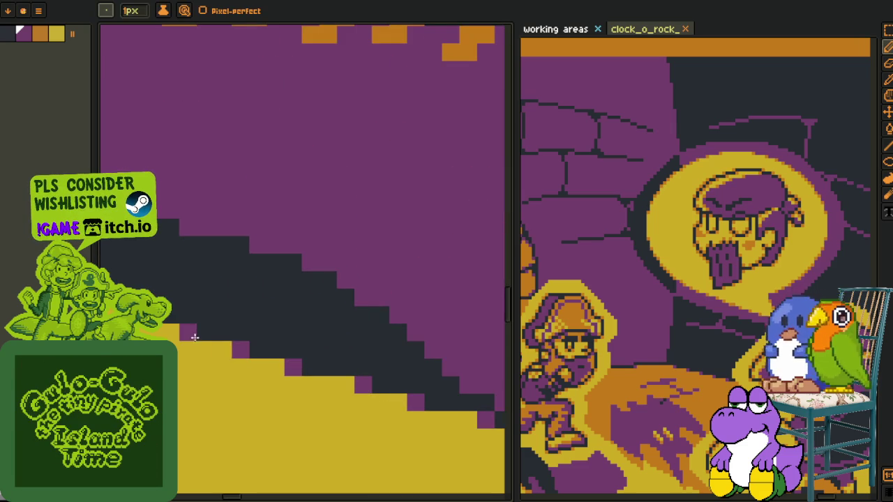
key(space)
drag(127, 318, 307, 357)
click(300, 353)
click(244, 335)
click(195, 320)
key(space)
drag(197, 322, 313, 361)
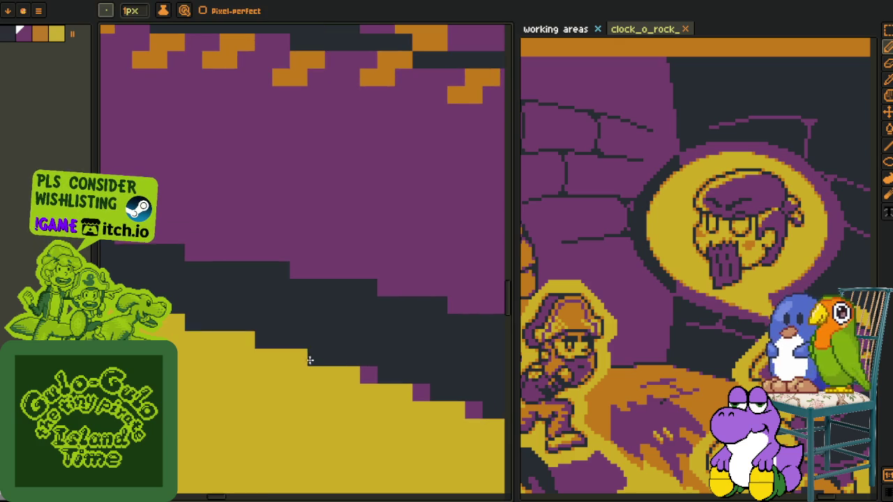
click(248, 340)
click(173, 326)
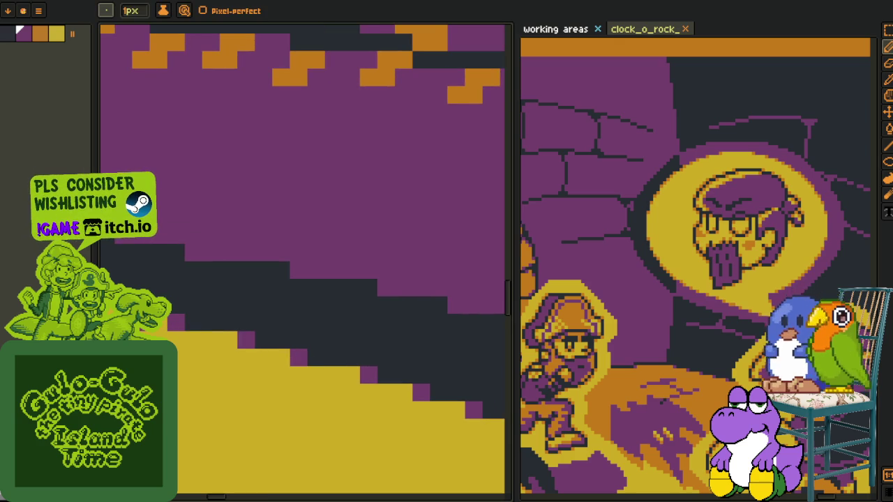
Save the chest scene file.
scroll(235, 315, down, 2)
scroll(235, 315, down, 2)
scroll(235, 315, down, 2)
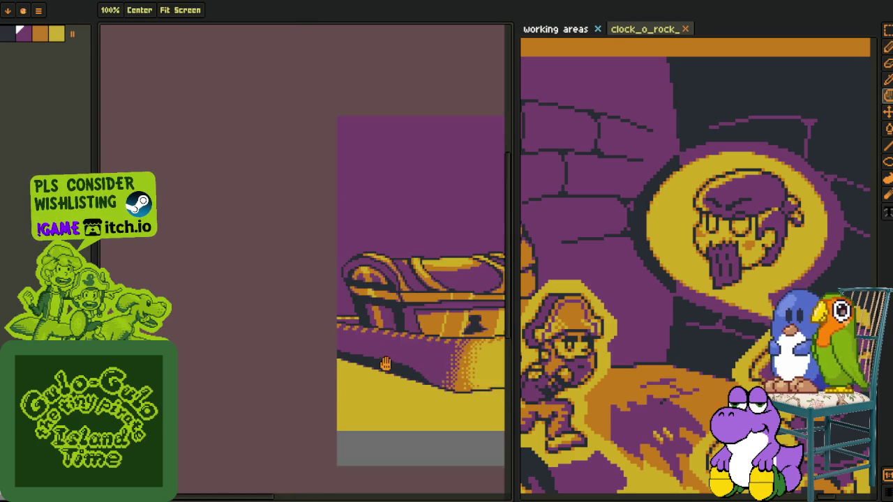
scroll(235, 315, down, 2)
scroll(263, 349, up, 3)
scroll(284, 395, down, 1)
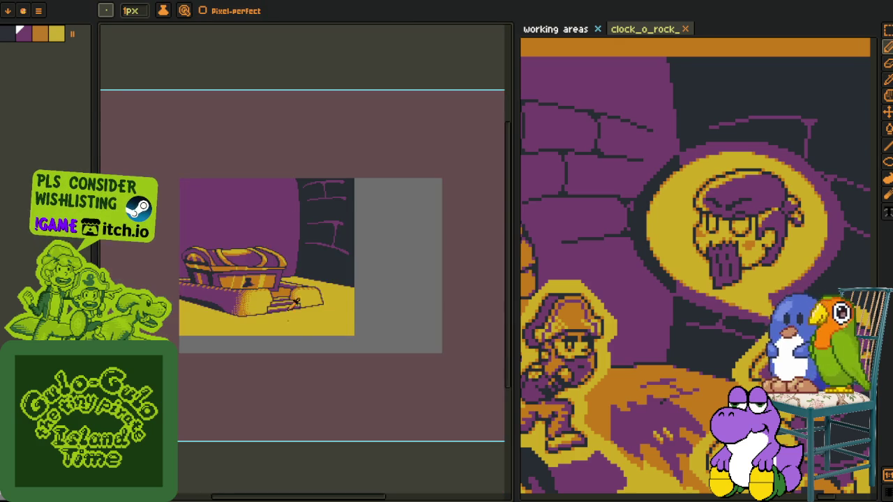
click(293, 72)
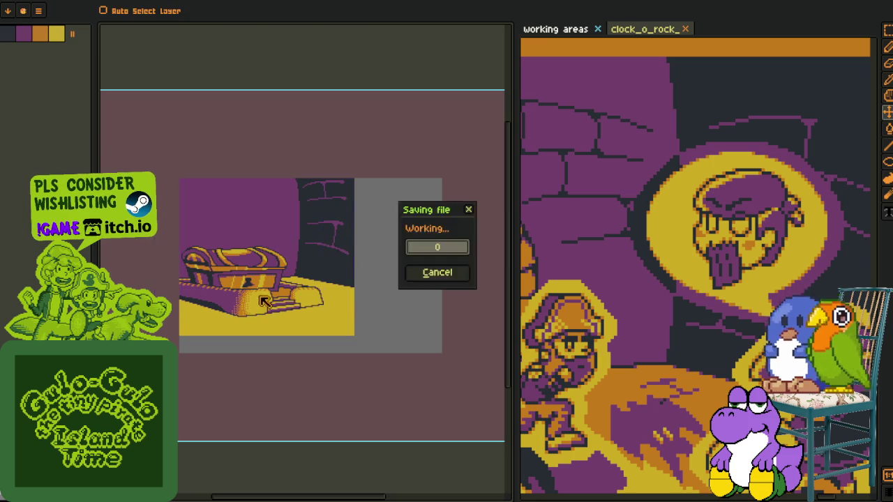
Create Layer 3 above Layer 2 from the layer list's context menu.
key(Tab)
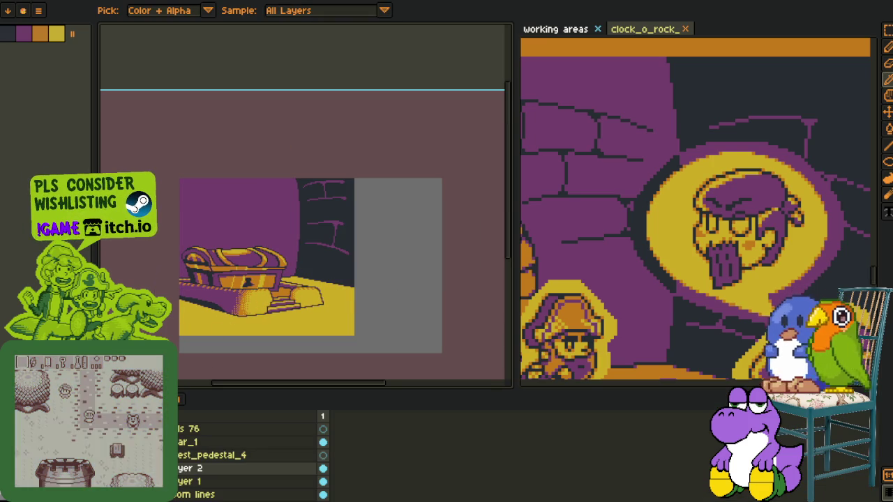
right_click(188, 468)
mouse_move(203, 433)
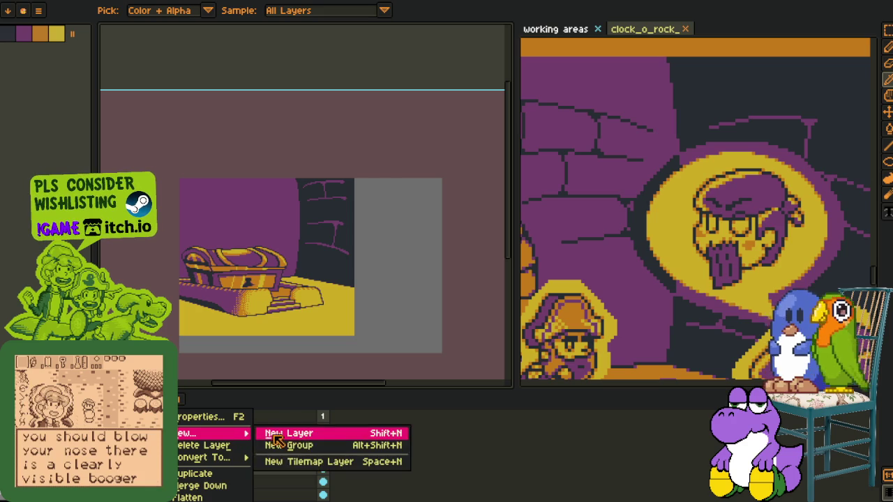
click(298, 430)
scroll(269, 116, up, 2)
scroll(292, 293, up, 3)
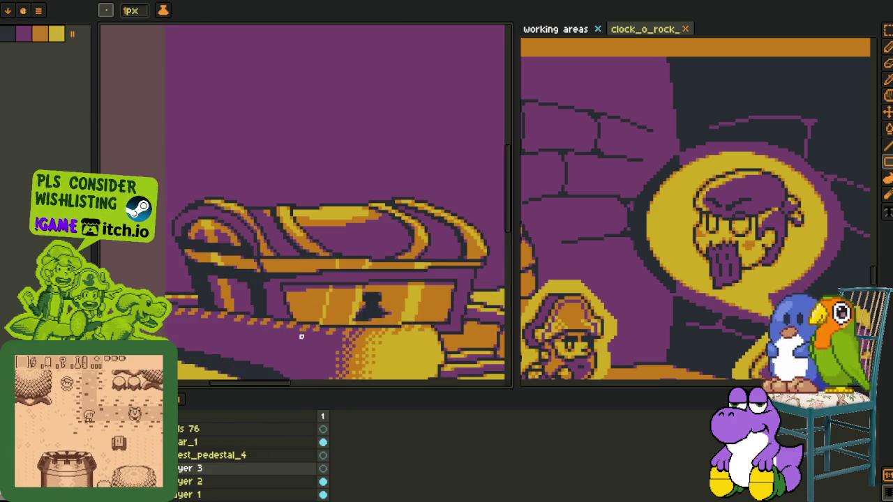
scroll(291, 278, up, 2)
scroll(291, 279, down, 2)
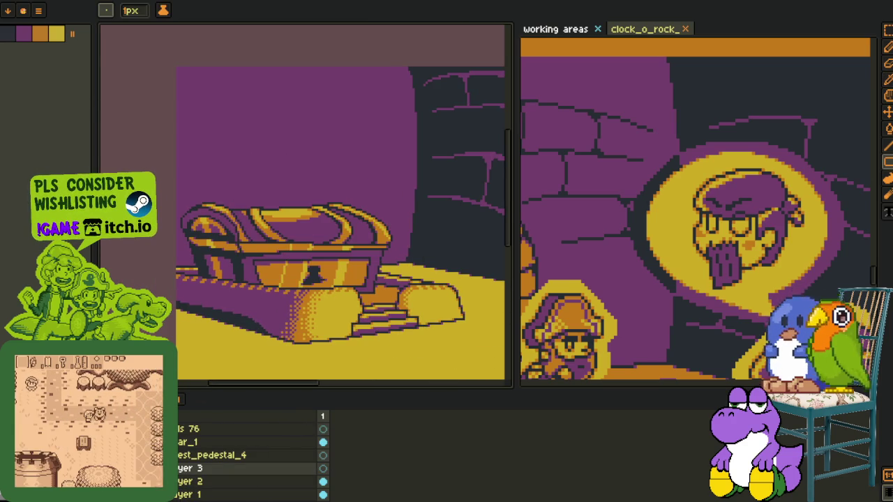
drag(364, 169, 334, 254)
Sketch a red stepped line across the wall just above the chest lid with the pencil.
key(v)
key(Tab)
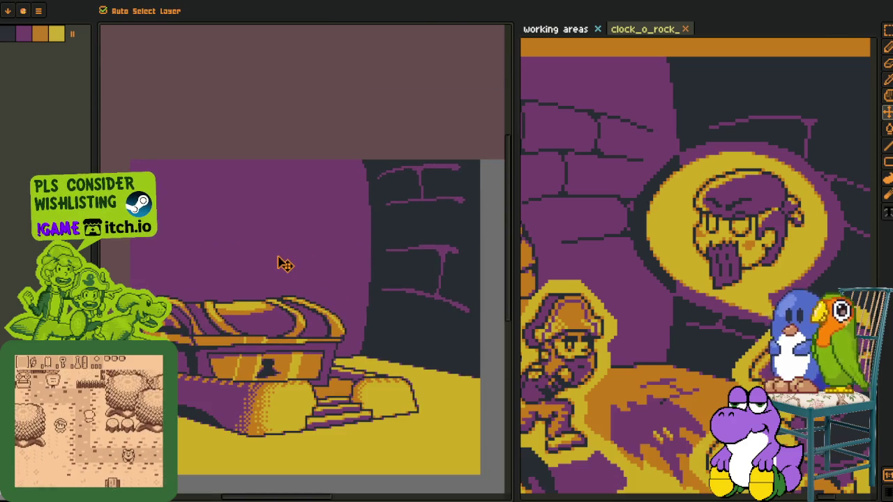
key(b)
scroll(239, 288, up, 1)
scroll(259, 269, up, 1)
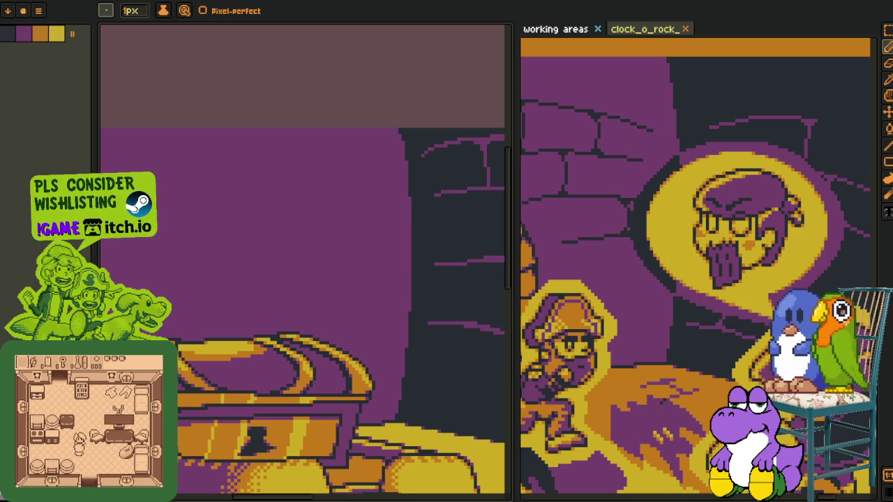
scroll(286, 297, up, 1)
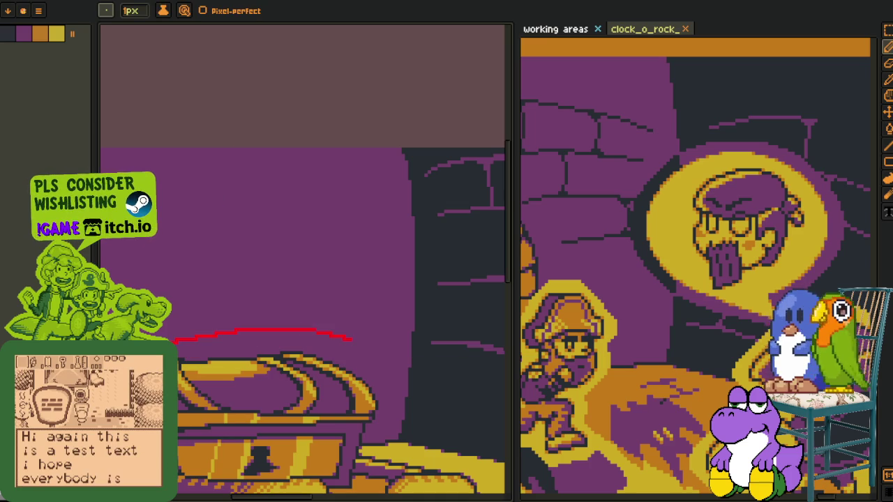
drag(209, 334, 249, 325)
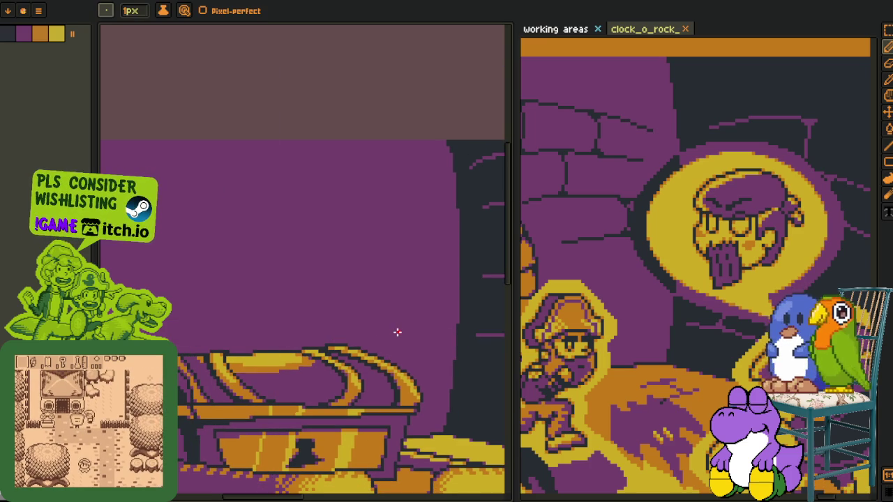
scroll(206, 344, up, 1)
scroll(195, 348, up, 1)
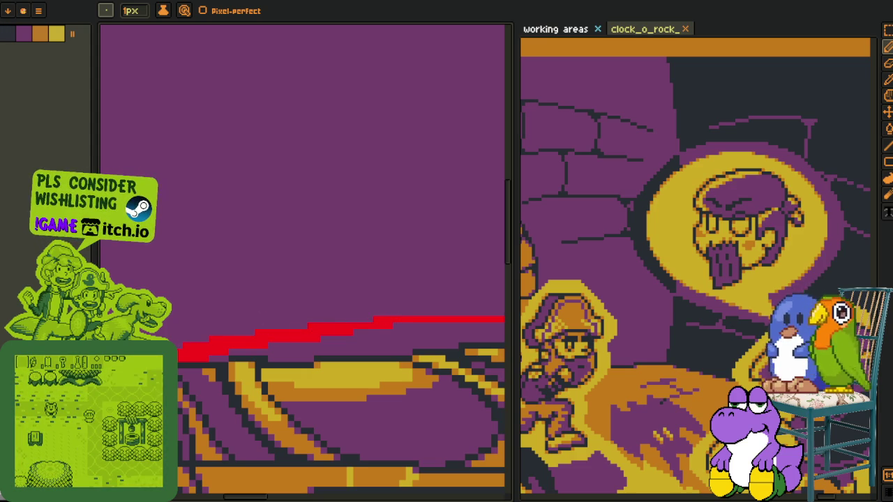
scroll(179, 232, down, 2)
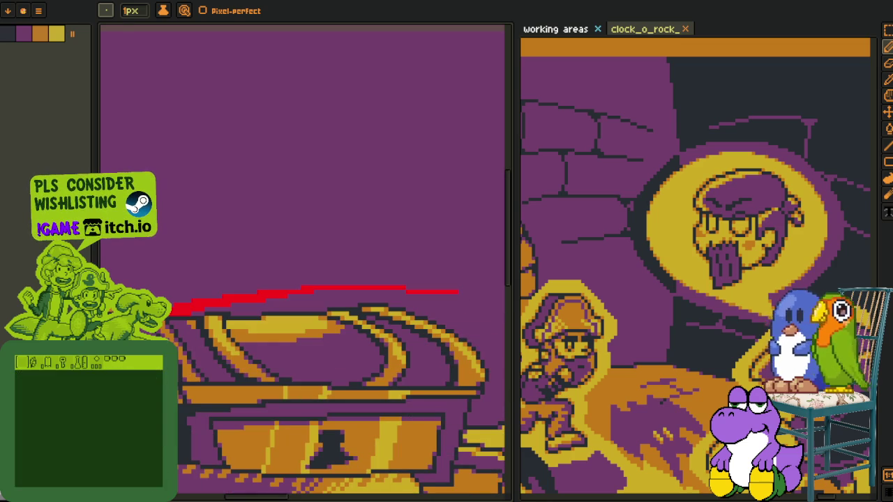
scroll(246, 225, down, 5)
scroll(246, 225, up, 4)
Raise the red line higher up the wall and paint a stray red pixel purple.
key(m)
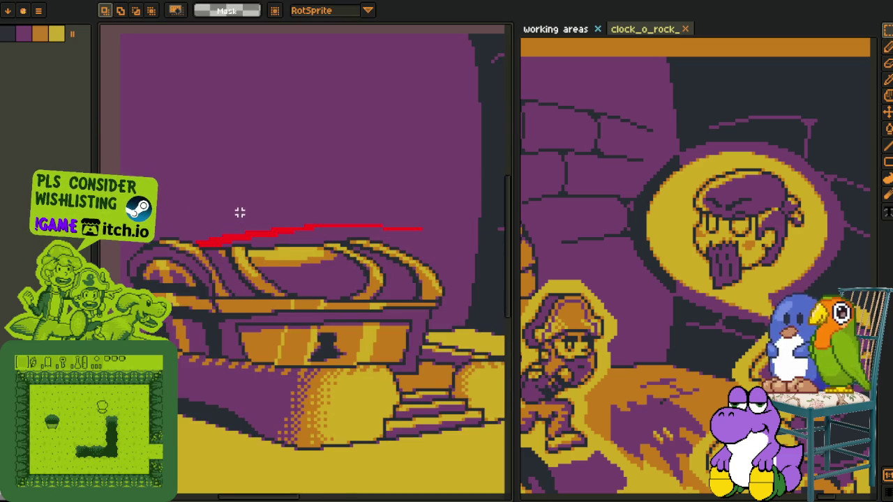
drag(239, 211, 215, 291)
drag(127, 258, 417, 400)
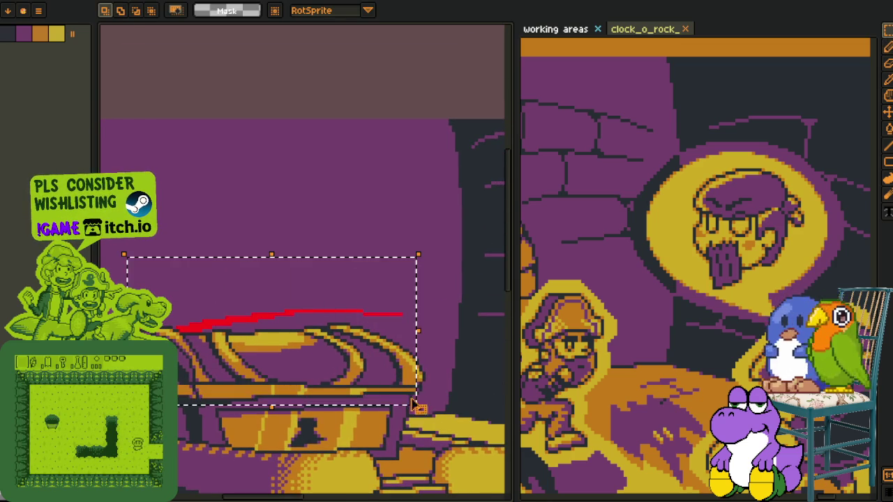
drag(342, 319, 349, 267)
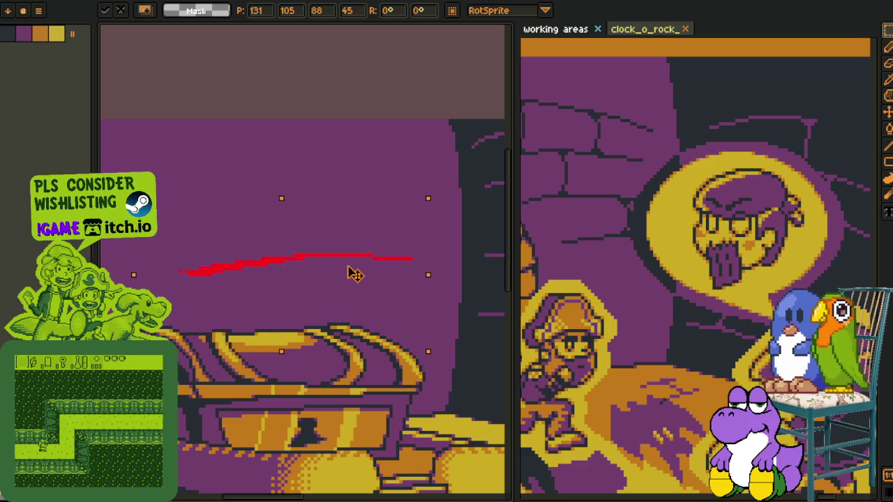
key(Return)
key(ctrl+d)
scroll(186, 263, up, 2)
key(b)
alt+click(193, 277)
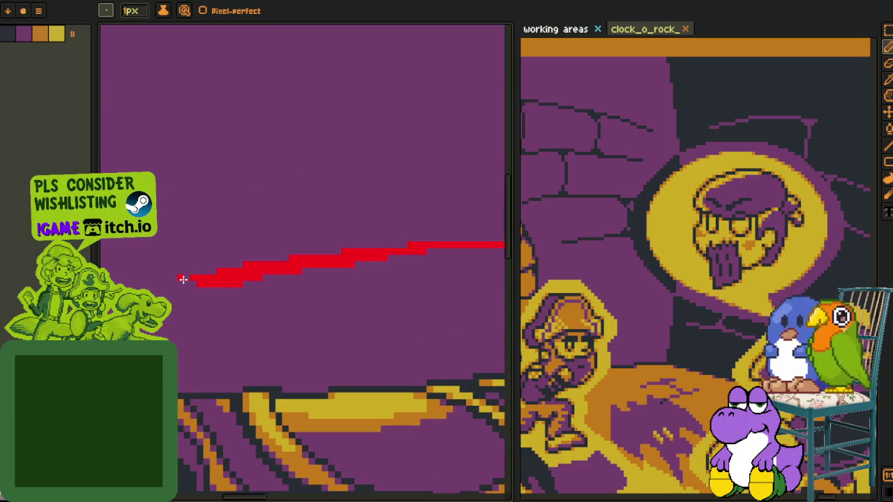
click(186, 279)
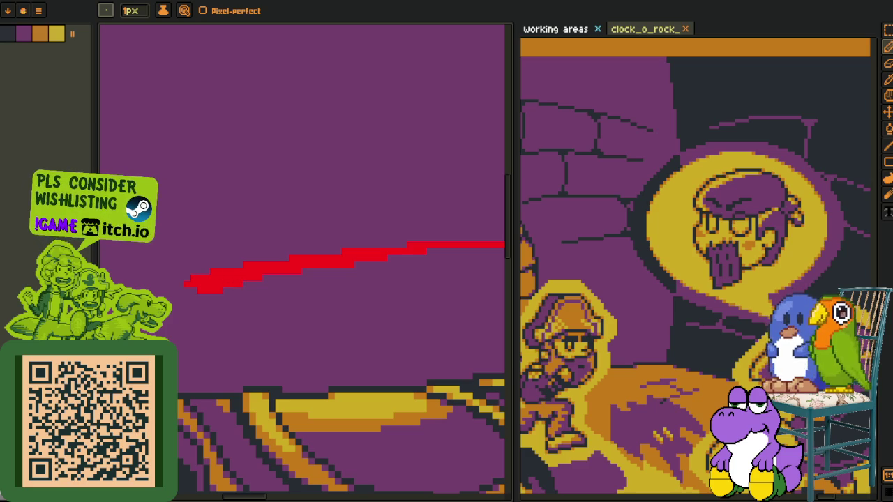
Undo the last red stroke and redraw the upper red line across the wall.
scroll(239, 245, down, 1)
scroll(239, 245, down, 1)
scroll(219, 285, down, 2)
scroll(275, 316, down, 1)
scroll(275, 316, down, 1)
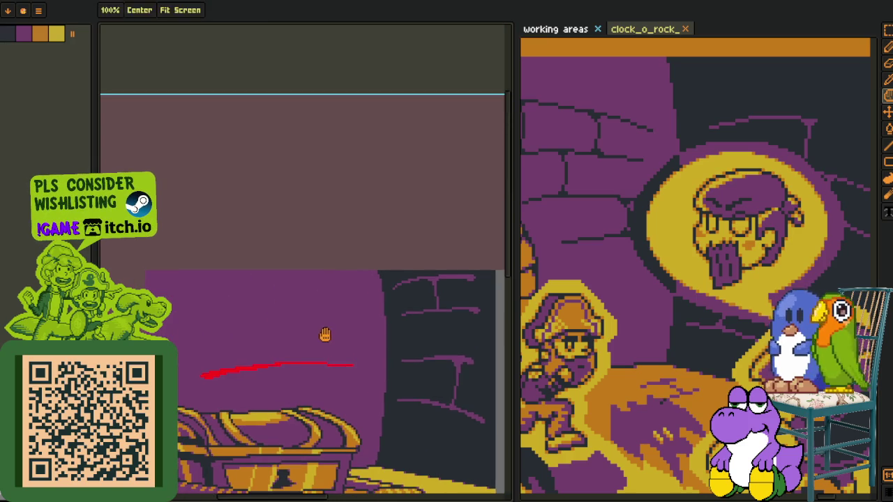
scroll(233, 337, up, 2)
key(ctrl+z)
key(ctrl+z)
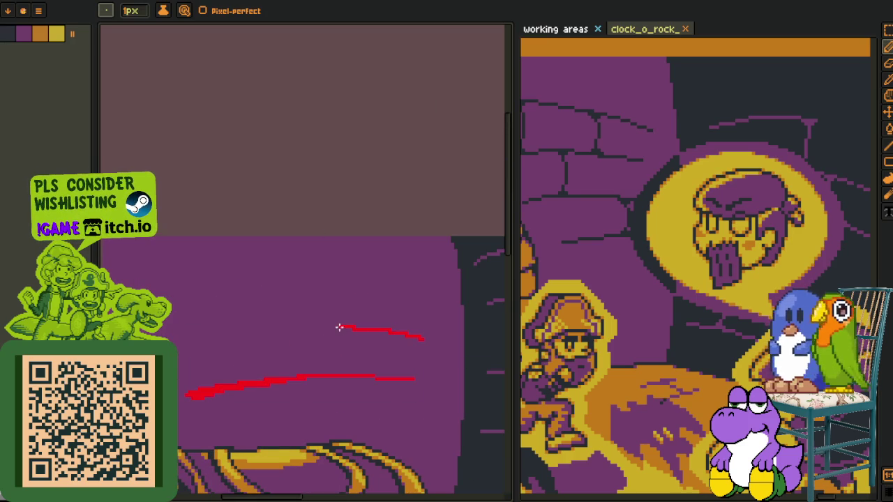
scroll(192, 331, up, 1)
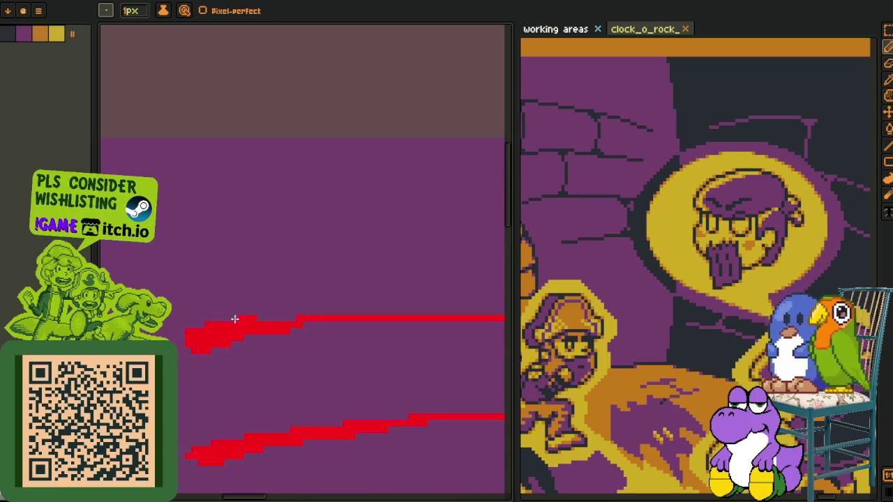
drag(385, 323, 178, 306)
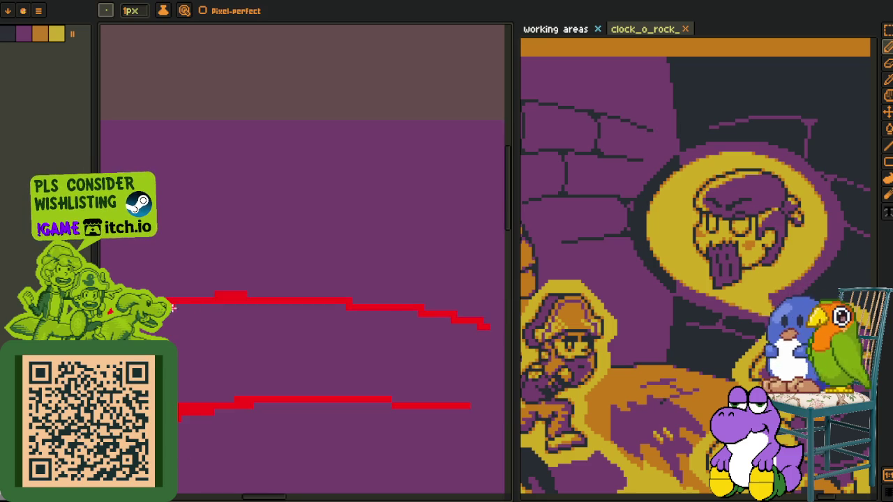
drag(249, 295, 313, 296)
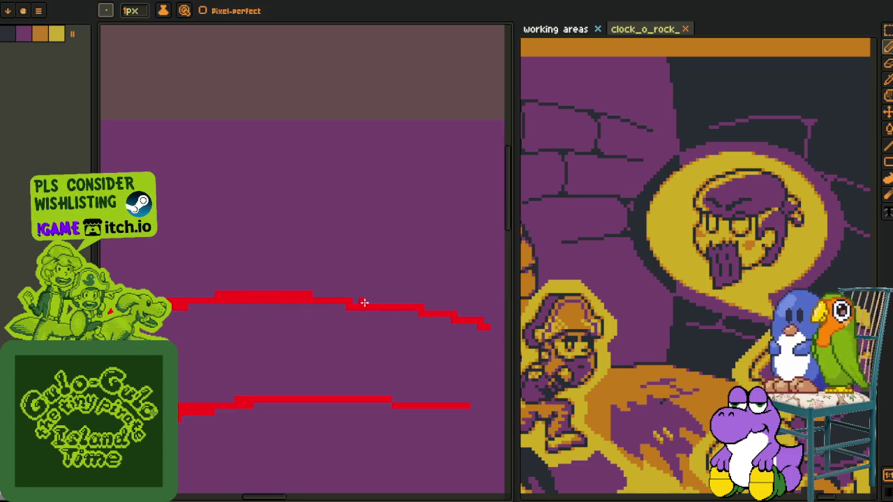
Draw the lower red guide line across the wall below the others.
scroll(330, 305, down, 1)
scroll(352, 335, up, 1)
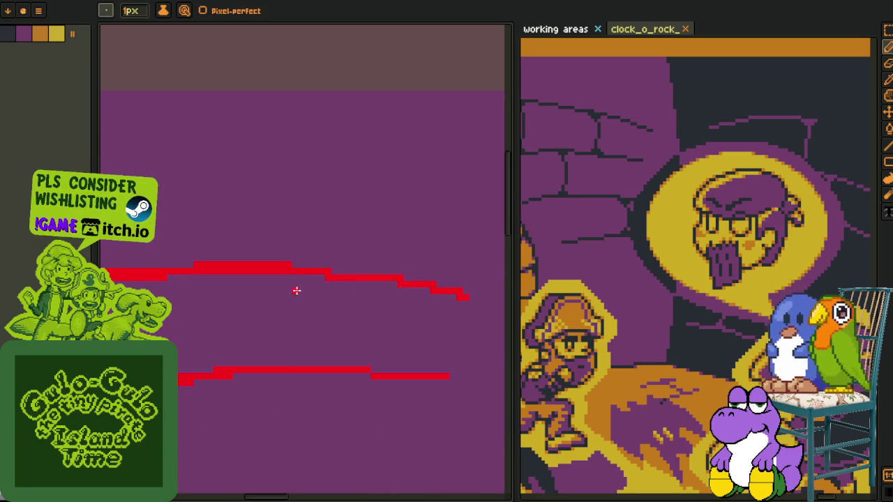
scroll(289, 279, down, 2)
drag(325, 269, 405, 315)
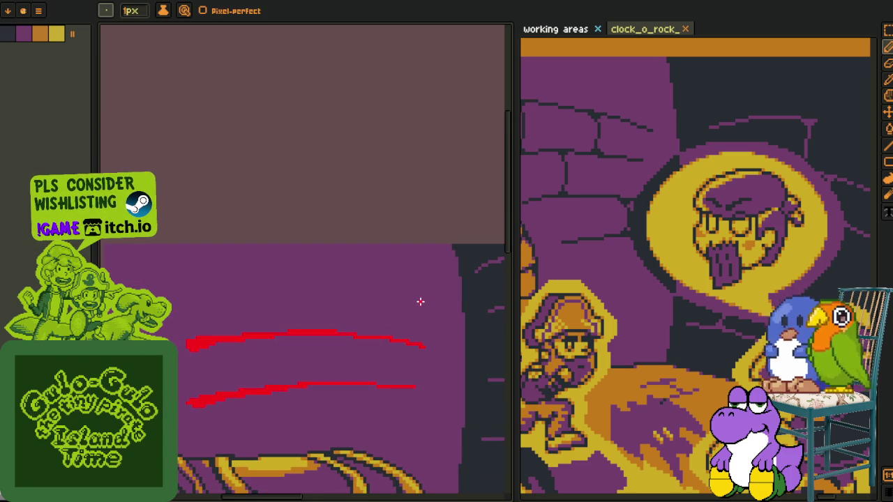
scroll(418, 300, down, 2)
scroll(387, 317, up, 1)
scroll(382, 320, up, 1)
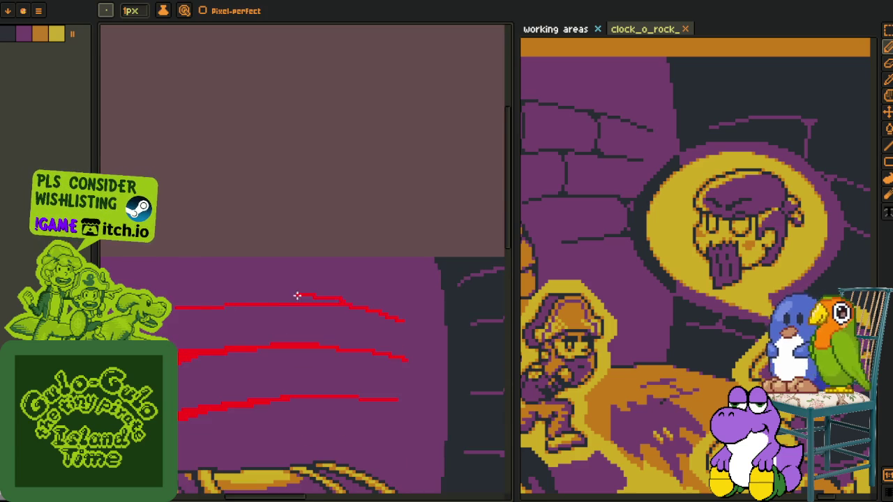
scroll(182, 305, up, 1)
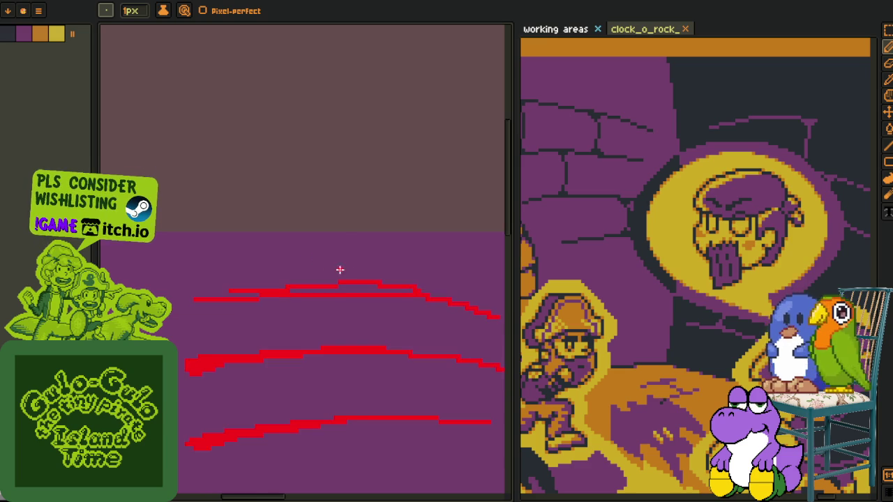
scroll(364, 277, down, 1)
drag(235, 289, 250, 336)
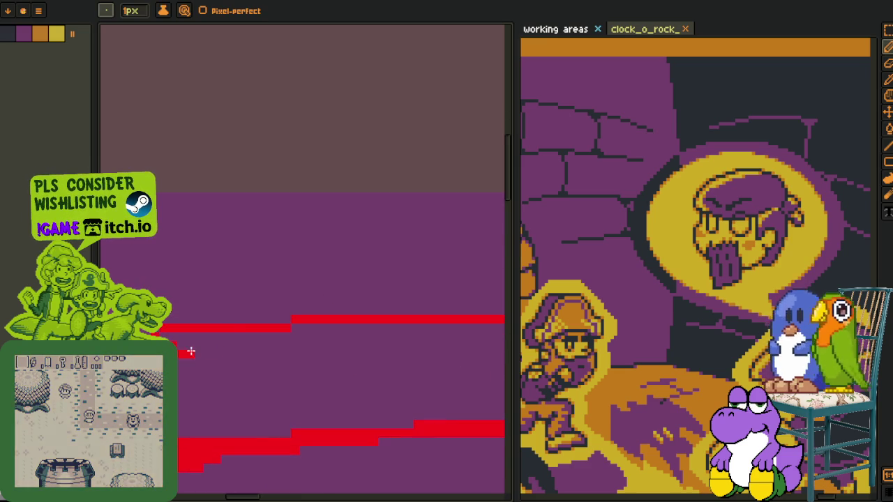
drag(177, 347, 262, 341)
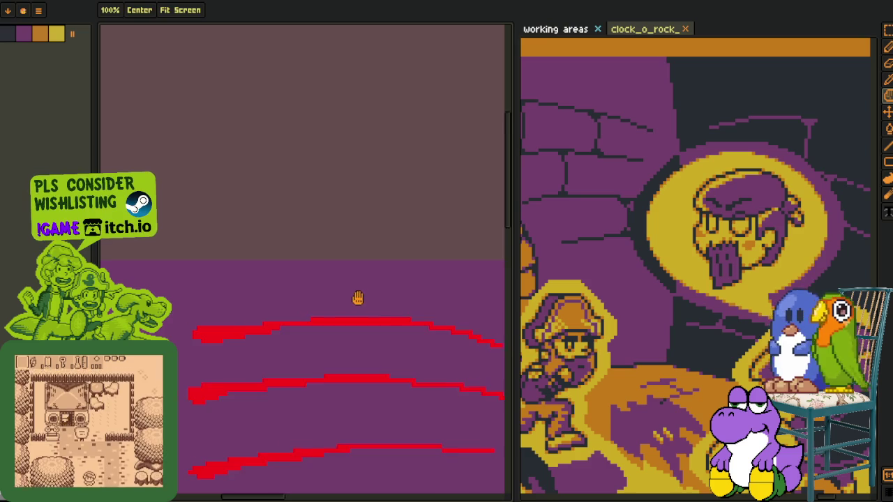
scroll(181, 258, up, 2)
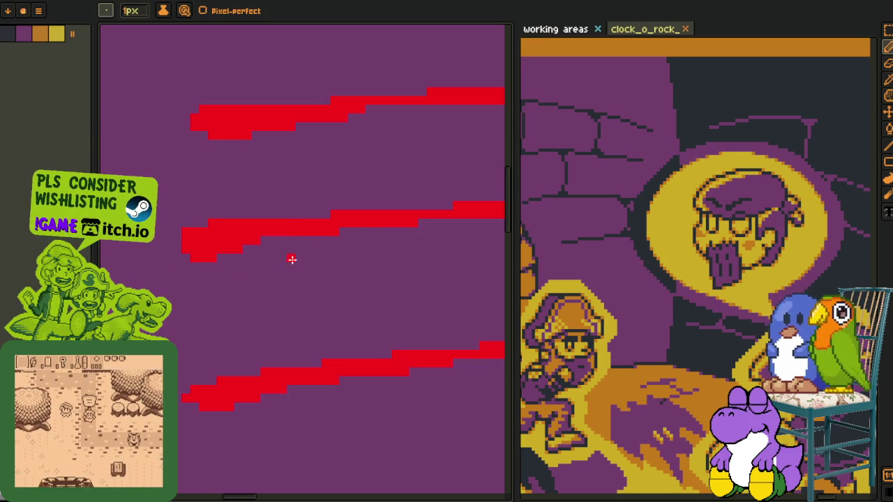
Draw a vertical red joint between the middle and bottom lines and touch up its pixels.
drag(352, 231, 370, 351)
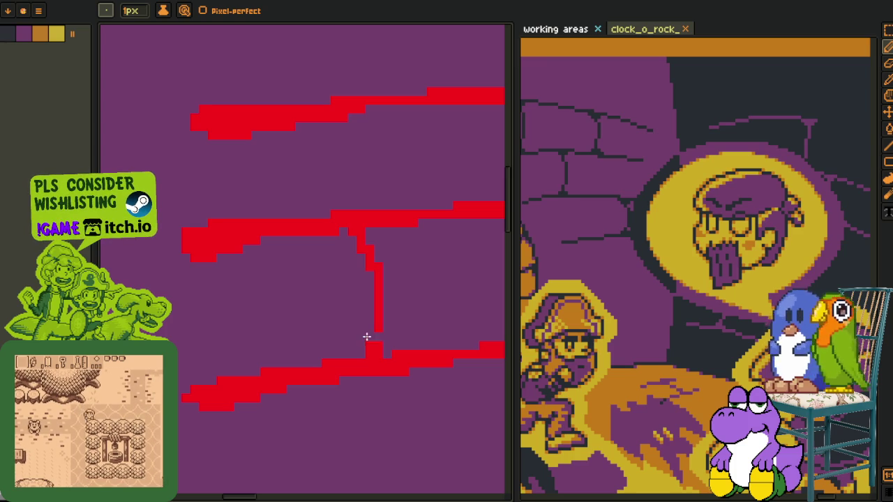
drag(376, 341, 370, 228)
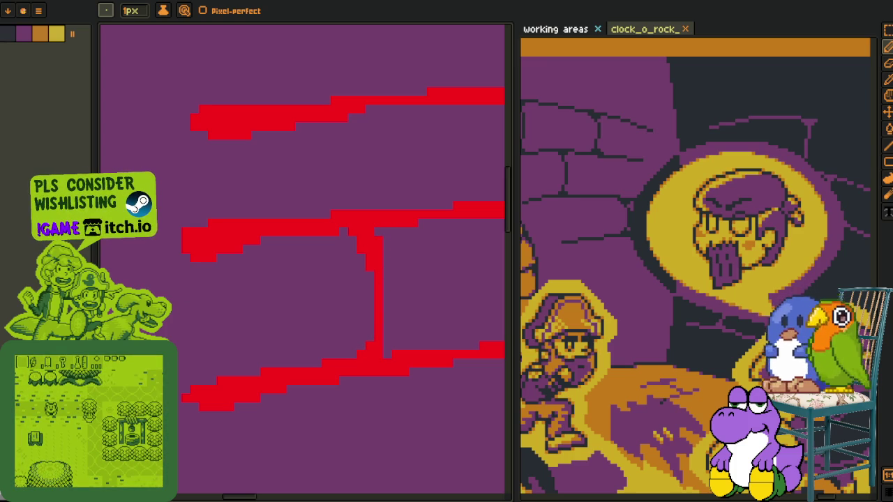
scroll(351, 237, up, 2)
scroll(414, 266, up, 1)
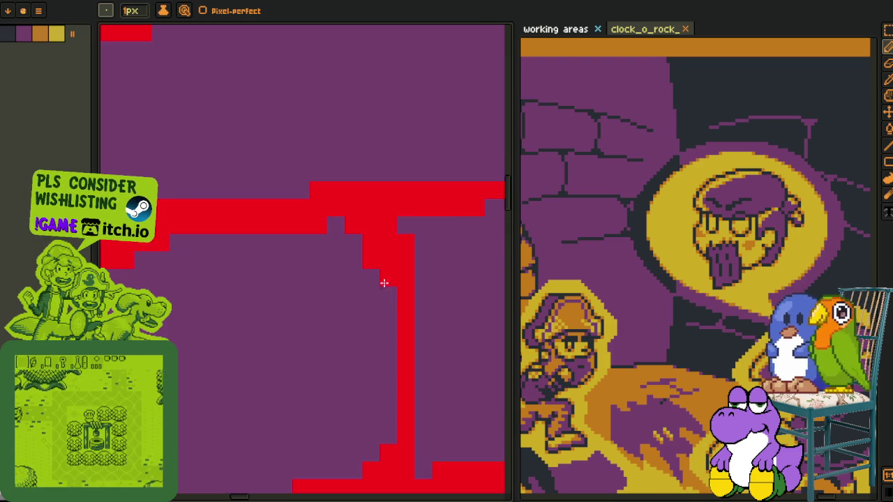
click(388, 261)
click(421, 225)
scroll(356, 230, down, 2)
scroll(372, 259, down, 2)
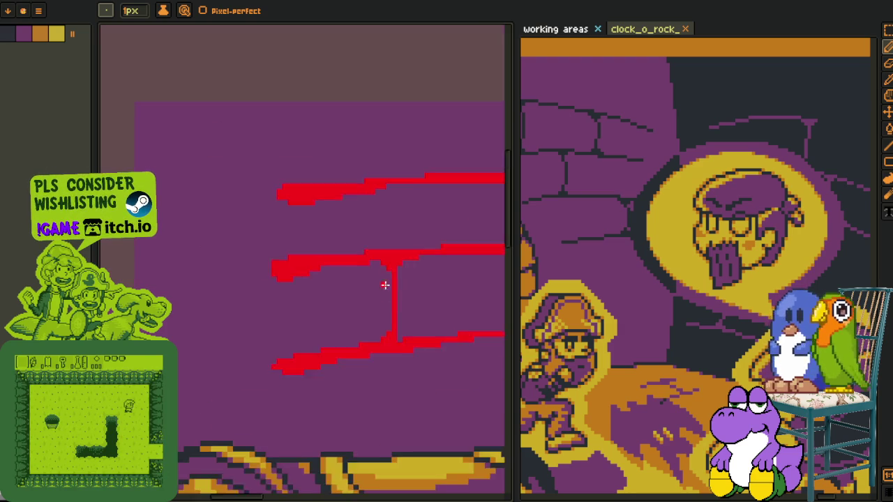
Add and adjust vertical red brick joints between the upper rows.
key(z)
scroll(388, 279, down, 2)
scroll(419, 300, down, 1)
key(b)
scroll(287, 230, up, 3)
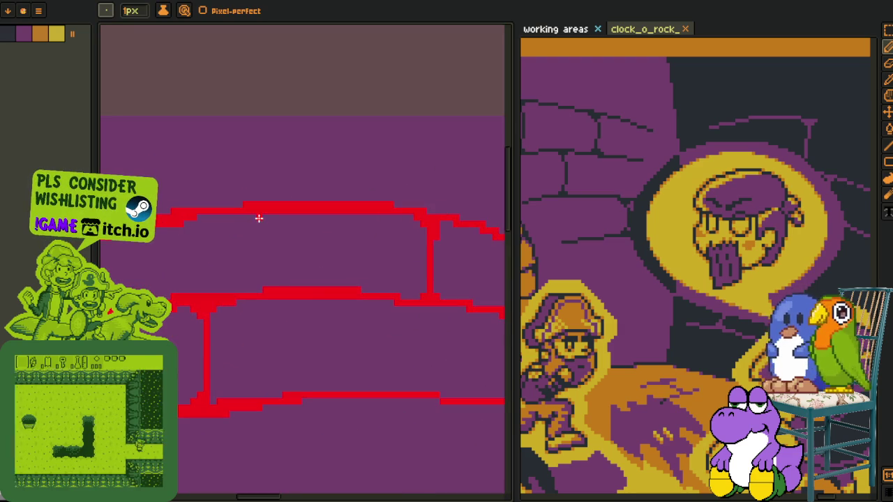
mouse_move(280, 252)
mouse_down()
mouse_move(271, 221)
mouse_move(275, 271)
mouse_up()
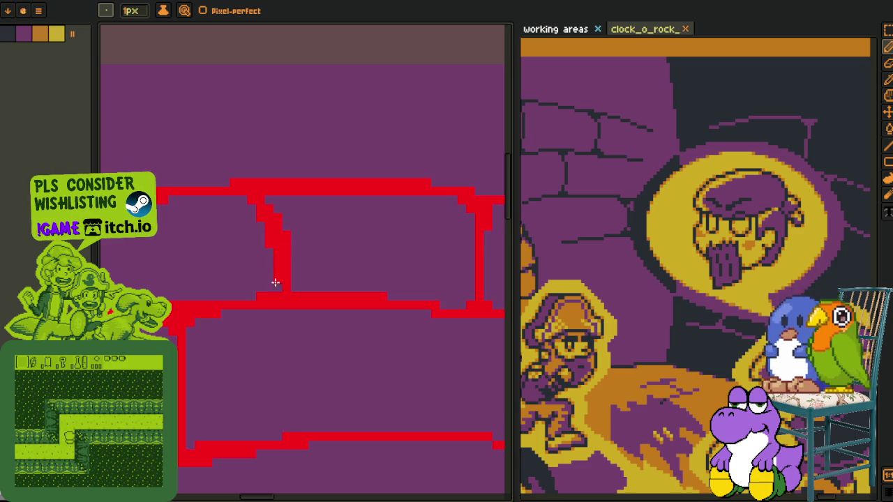
drag(291, 230, 282, 251)
drag(275, 205, 261, 288)
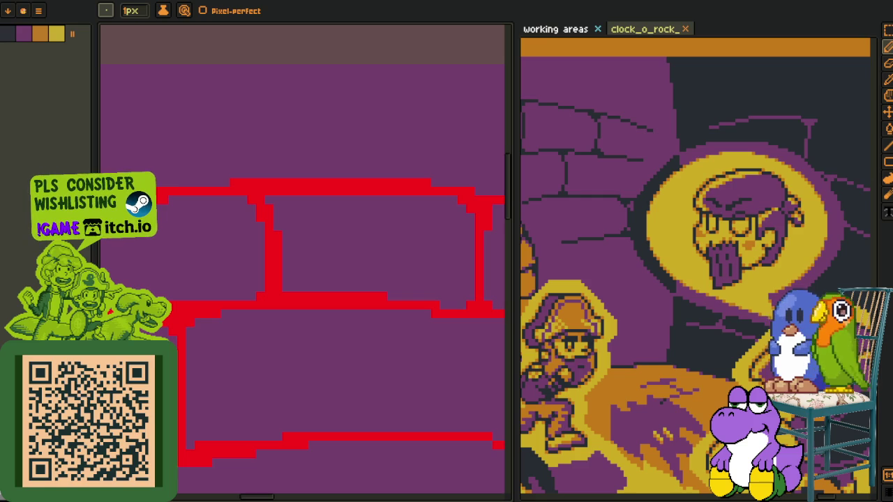
Fill the gap beside a vertical joint with red.
scroll(258, 254, up, 3)
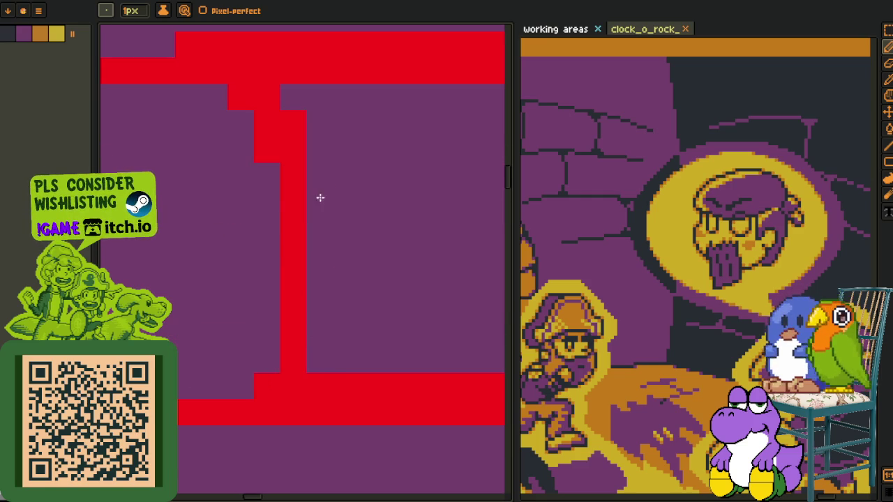
scroll(300, 115, down, 3)
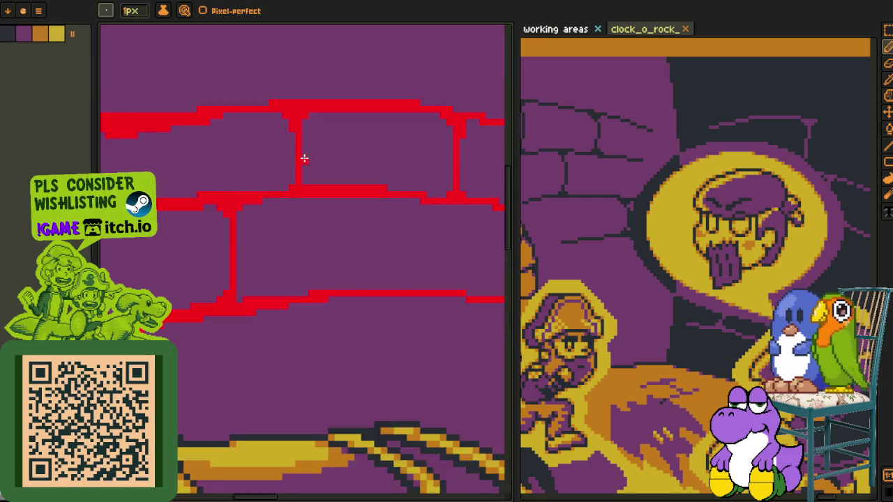
scroll(302, 149, down, 1)
scroll(326, 254, up, 2)
scroll(264, 210, up, 1)
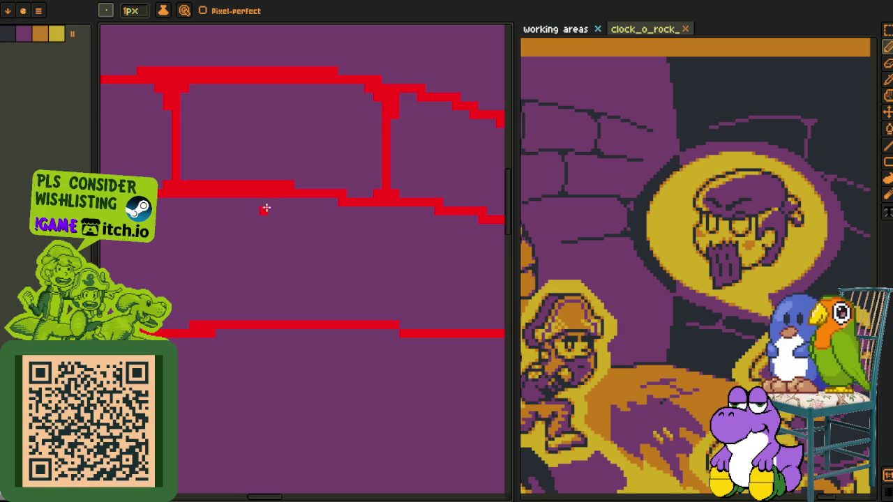
scroll(274, 312, up, 1)
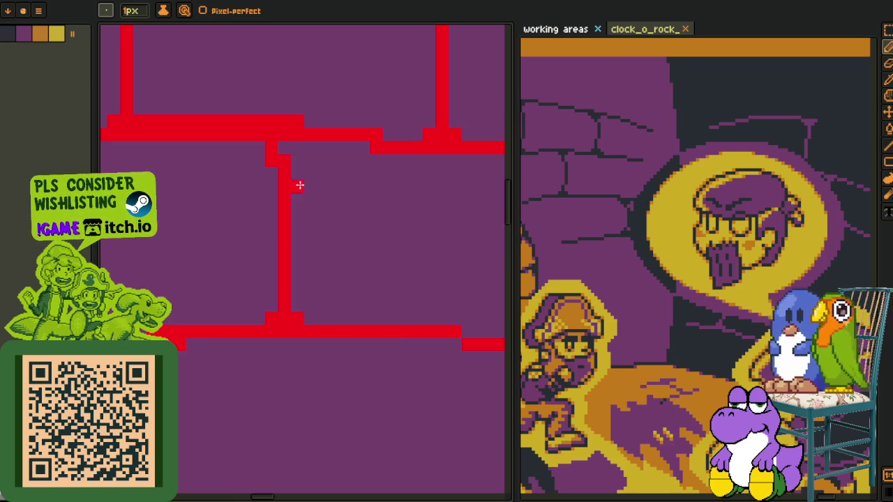
drag(291, 148, 283, 152)
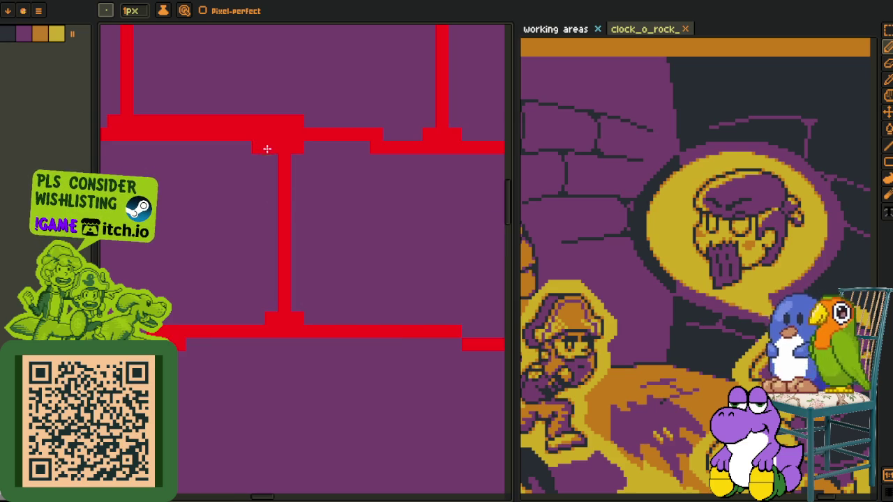
scroll(272, 175, down, 4)
key(i)
scroll(296, 139, up, 2)
scroll(363, 182, up, 1)
Replace the red brick sketch lines with dark #20282F and save the scene.
click(431, 227)
key(shift+r)
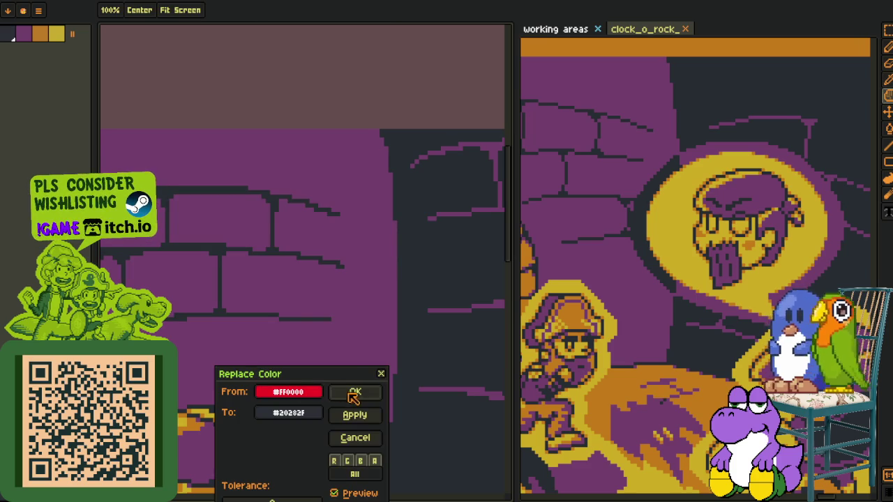
click(349, 392)
scroll(279, 230, down, 3)
scroll(270, 220, down, 1)
drag(277, 251, 254, 163)
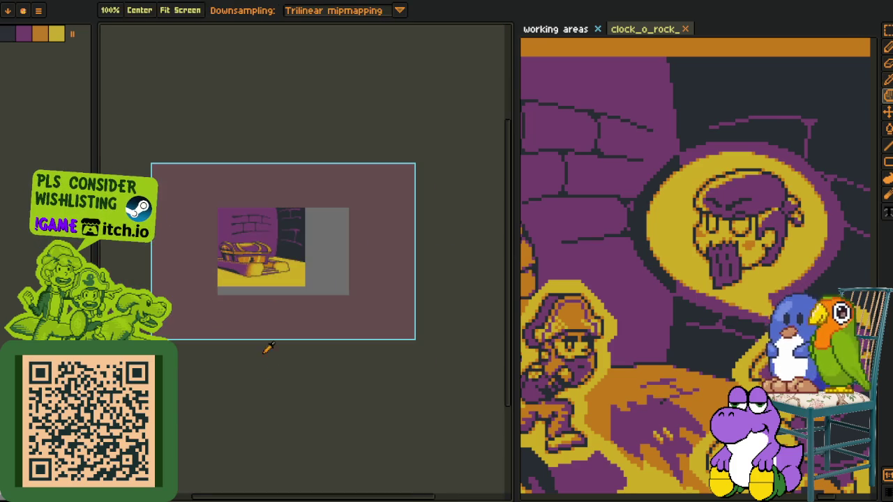
key(Tab)
key(ctrl+s)
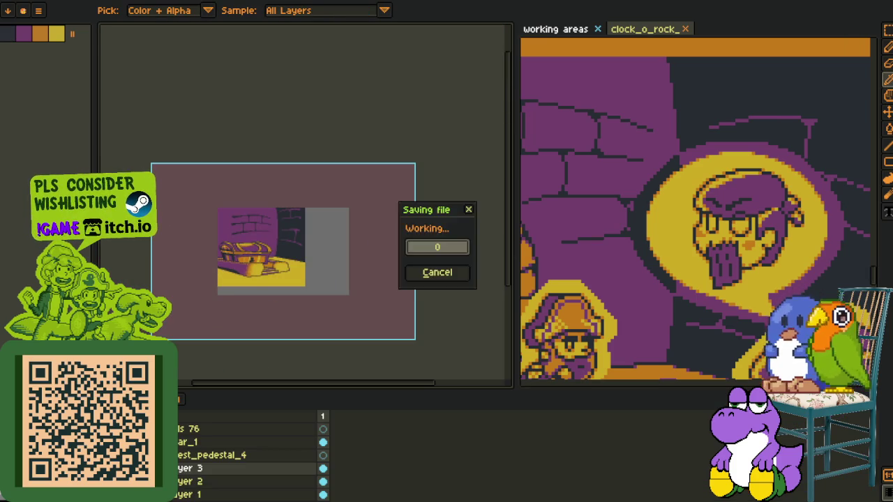
Add a new empty Layer 3 above Layer 2 from the layer context menu.
right_click(209, 468)
click(216, 494)
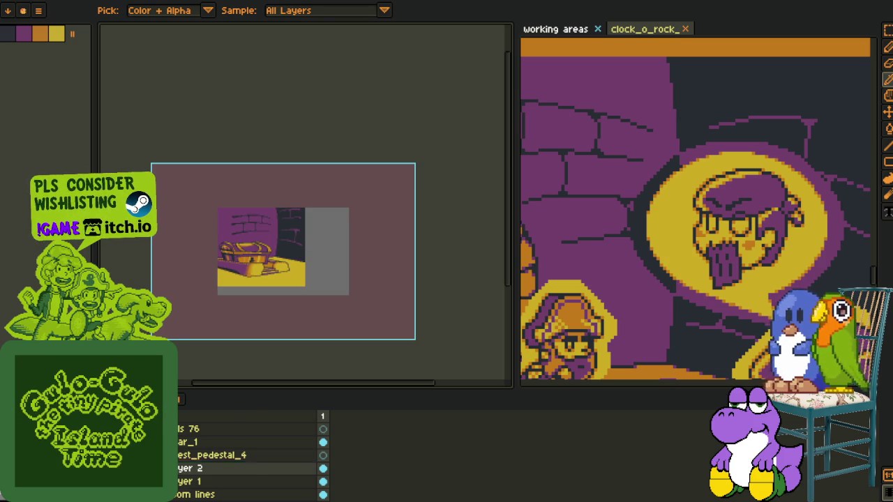
right_click(179, 410)
click(292, 430)
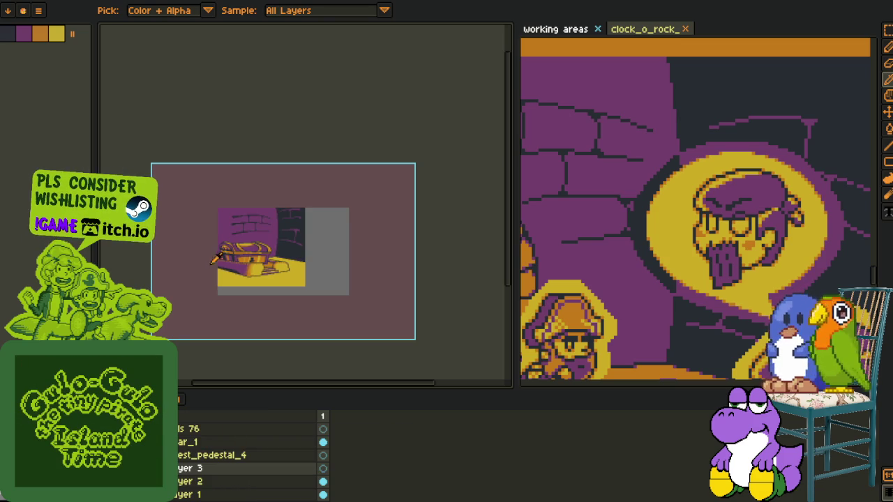
scroll(393, 325, up, 5)
key(Tab)
Draw a red stepped line along the pedestal's lower edge and fill the small gap beside it red.
mouse_move(240, 374)
mouse_down()
mouse_move(393, 325)
mouse_move(317, 238)
mouse_up()
key(l)
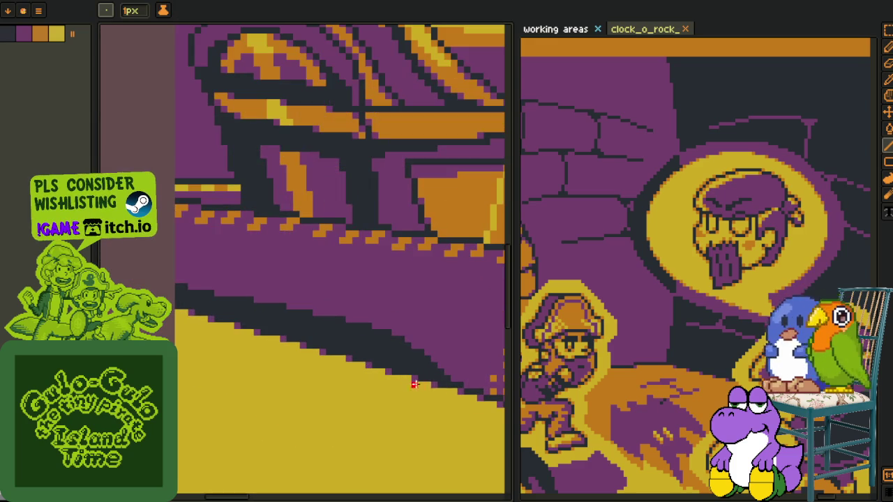
drag(432, 385, 177, 318)
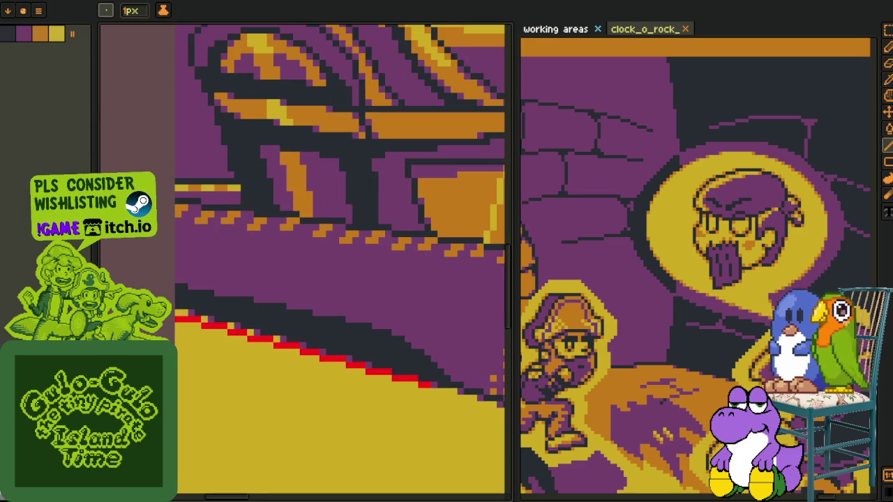
key(g)
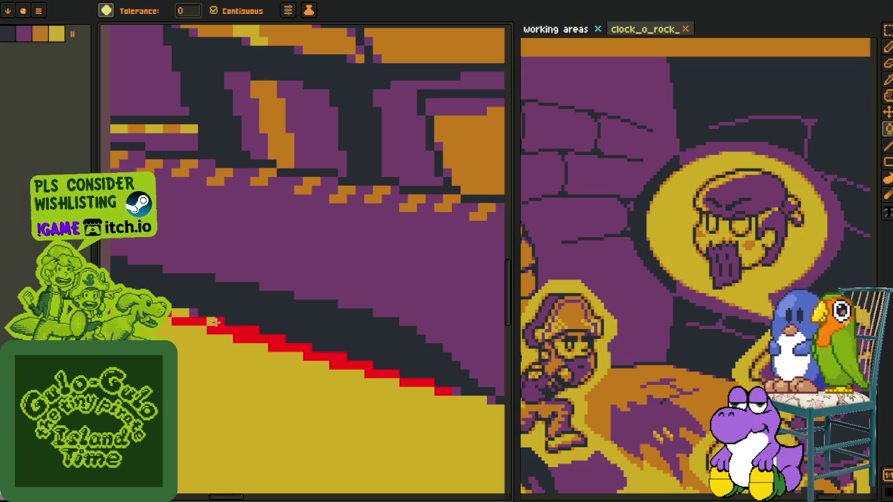
click(175, 312)
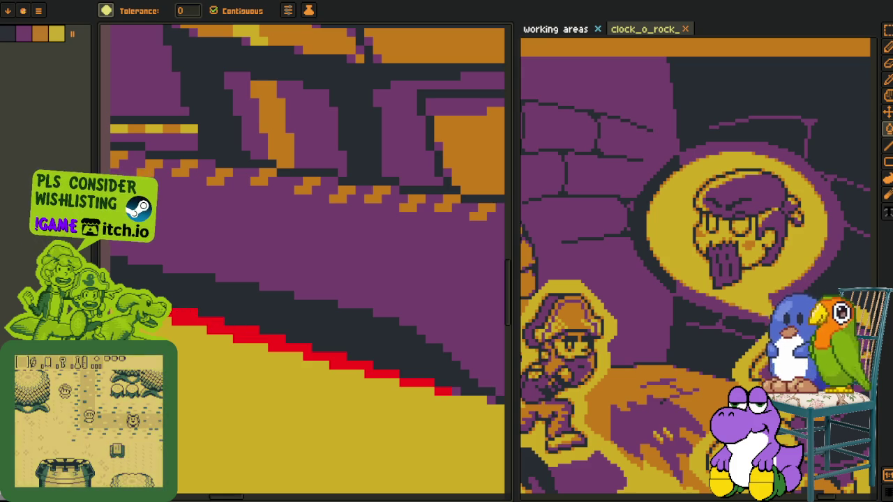
Replace the red stepped line with purple #753f6d.
scroll(244, 334, down, 2)
key(i)
scroll(244, 334, up, 1)
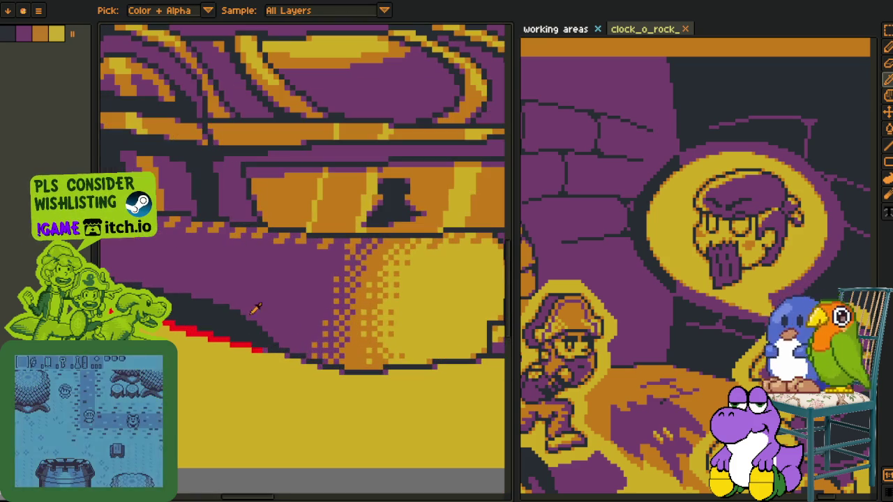
key(shift+r)
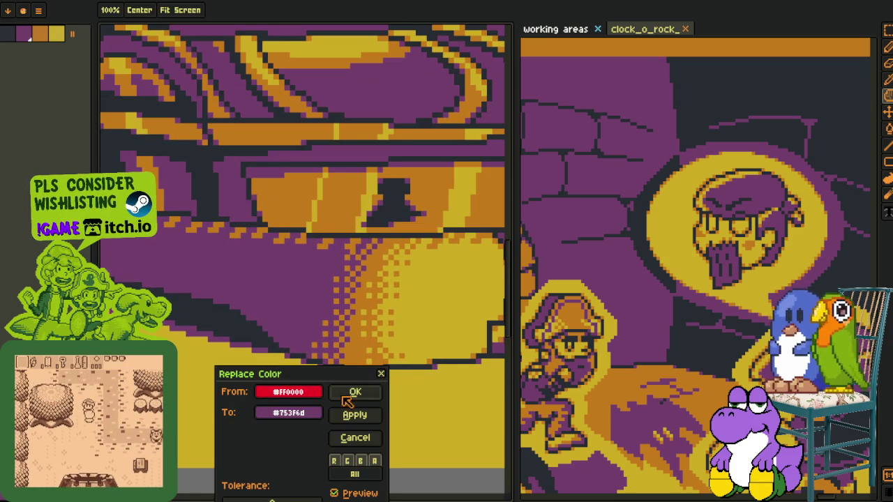
click(355, 394)
scroll(314, 411, down, 3)
scroll(272, 428, down, 1)
scroll(301, 319, up, 4)
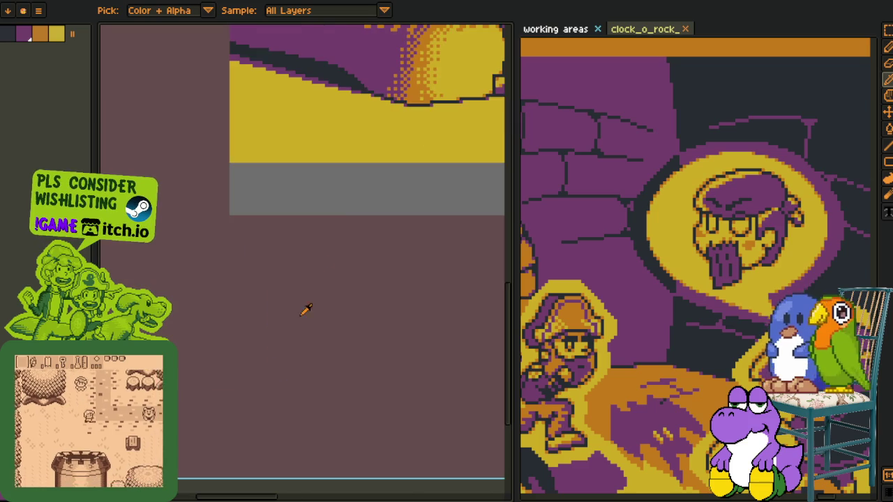
drag(337, 190, 342, 362)
scroll(357, 199, up, 2)
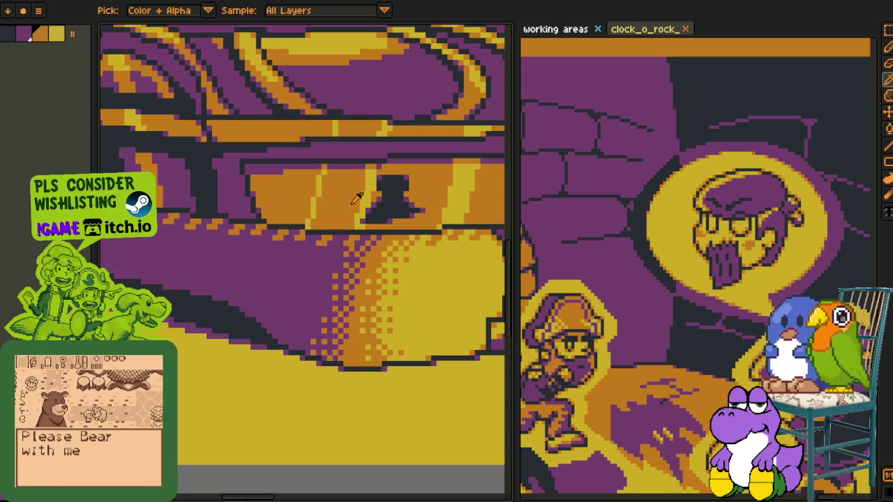
scroll(334, 230, down, 3)
With the 1px pencil, turn a stray orange pixel purple and add an orange pixel on the step edge.
key(b)
scroll(300, 300, up, 3)
scroll(185, 300, up, 2)
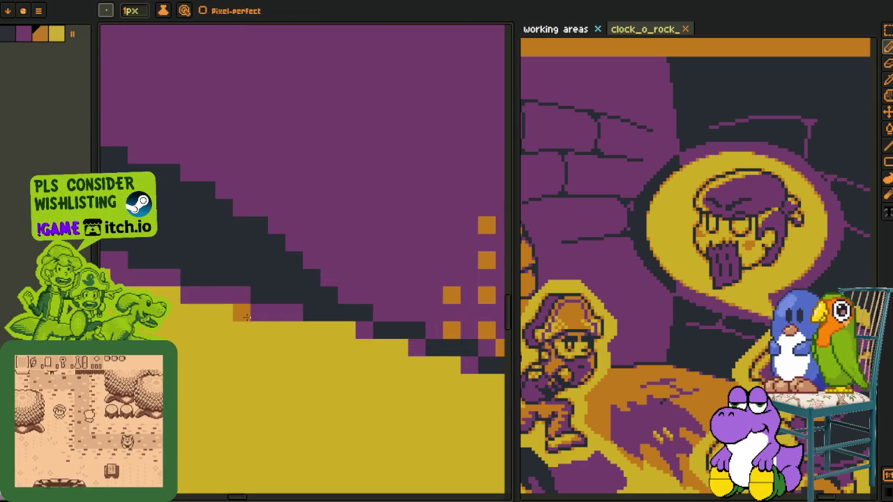
right_click(185, 300)
click(173, 296)
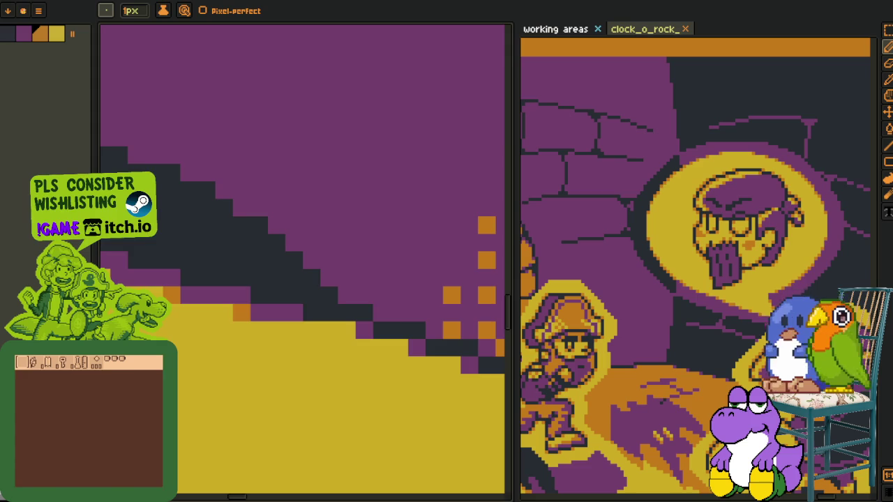
Add orange pixels to the remaining step corners along the pedestal edge.
scroll(251, 255, down, 3)
scroll(172, 297, up, 4)
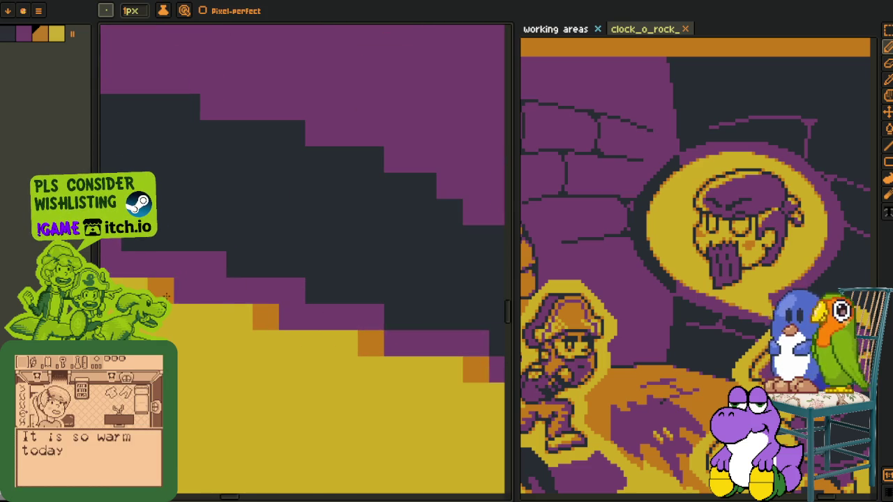
drag(172, 297, 216, 298)
click(389, 344)
click(273, 319)
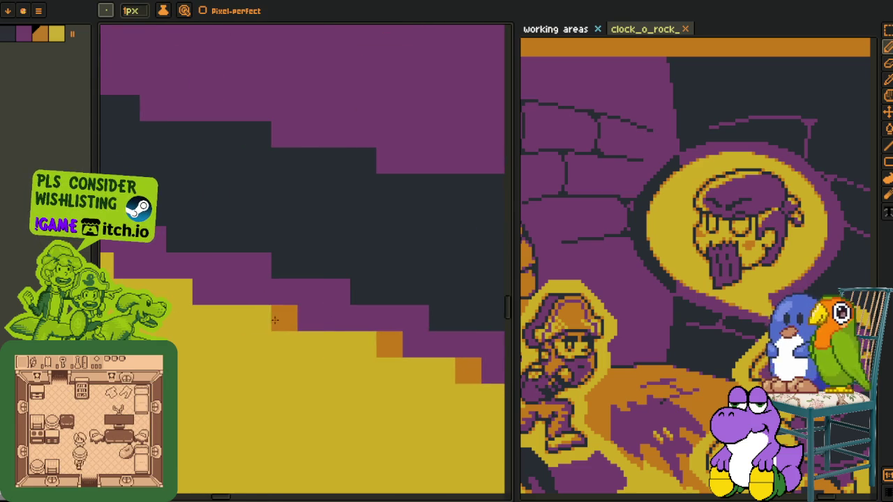
drag(274, 319, 285, 337)
click(375, 363)
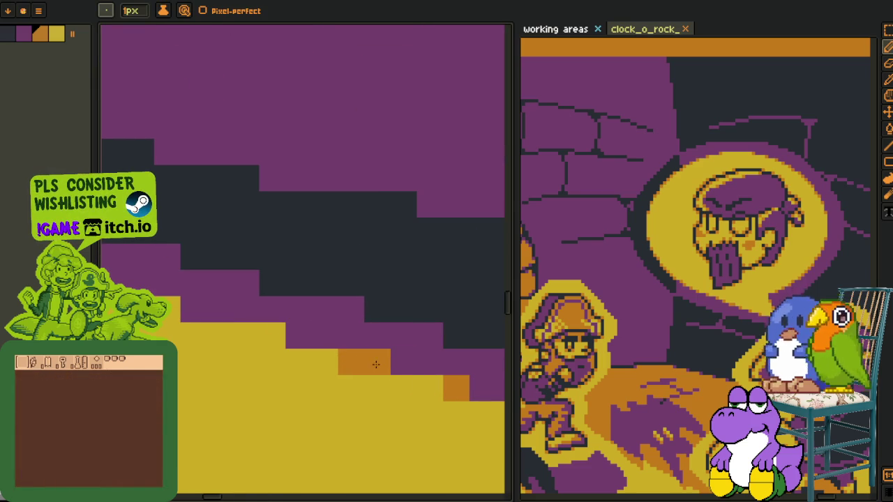
mouse_move(181, 310)
mouse_down()
mouse_move(285, 348)
mouse_move(348, 358)
mouse_up()
scroll(349, 359, down, 5)
key(o)
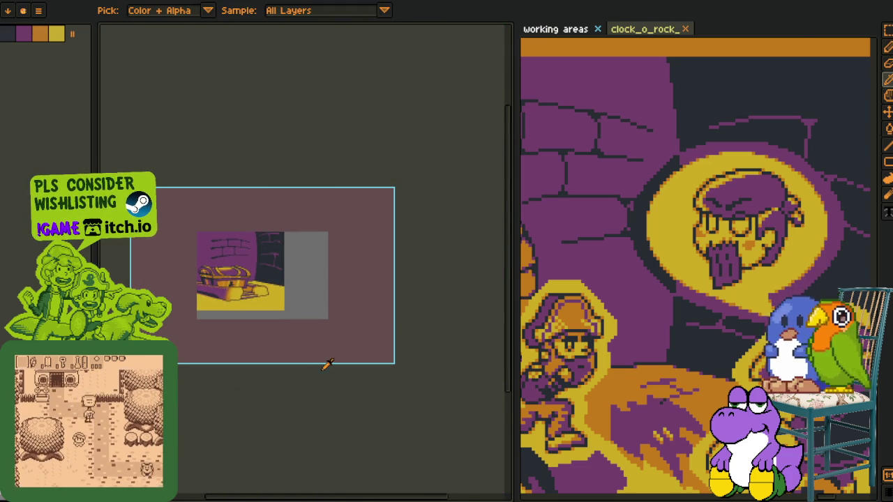
Merge Layer 3 down into Layer 2, then Layer 2 down into Layer 1.
key(ctrl+s)
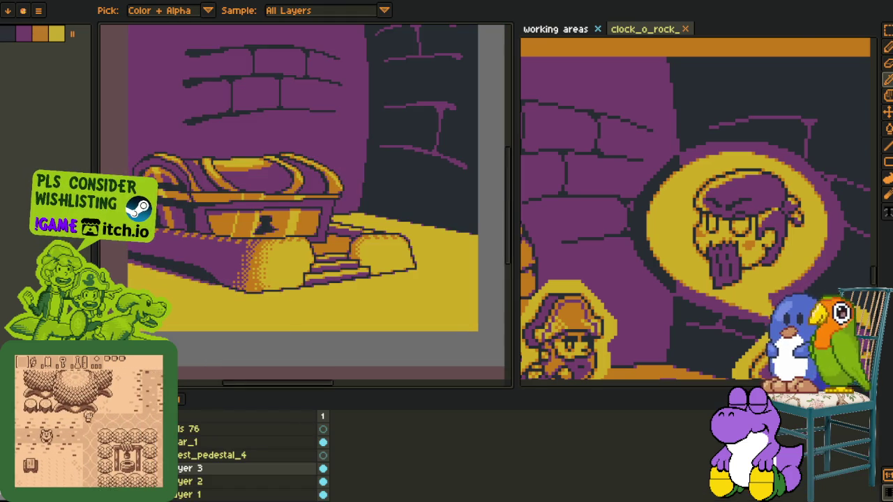
right_click(194, 468)
click(230, 484)
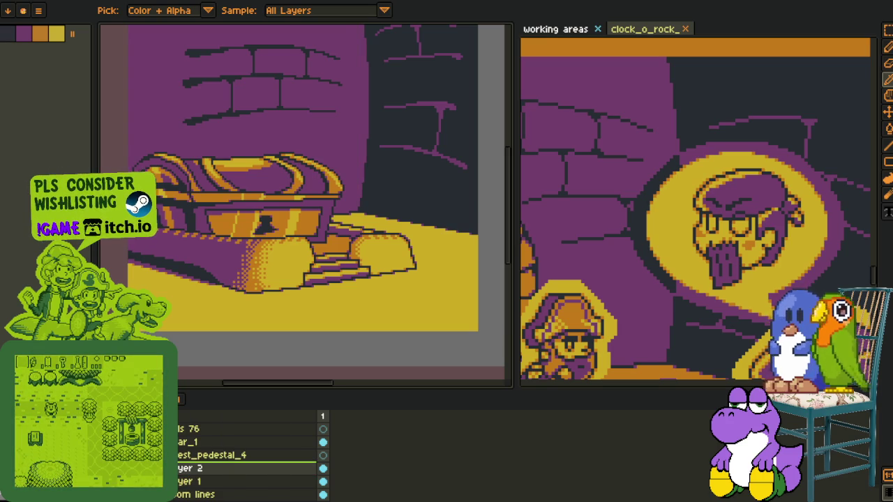
right_click(194, 468)
click(209, 482)
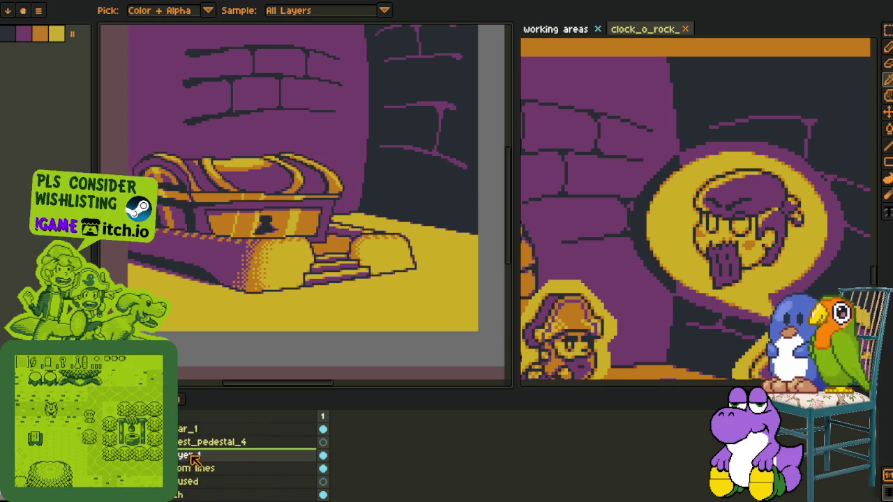
Rename Layer 1 to room_shading and save.
double_click(185, 456)
text(ro)
text(shading)
key(Return)
key(ctrl+s)
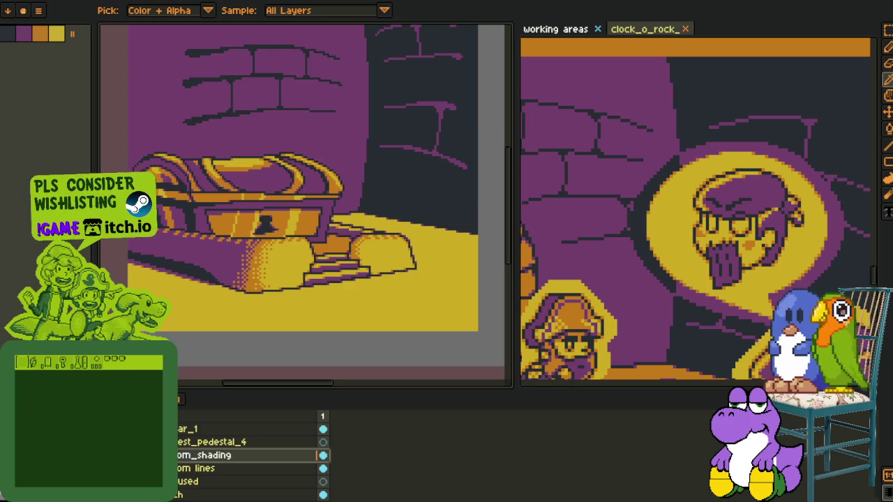
Create a new layer group above room_shading, name it room, and save.
right_click(175, 455)
mouse_move(202, 433)
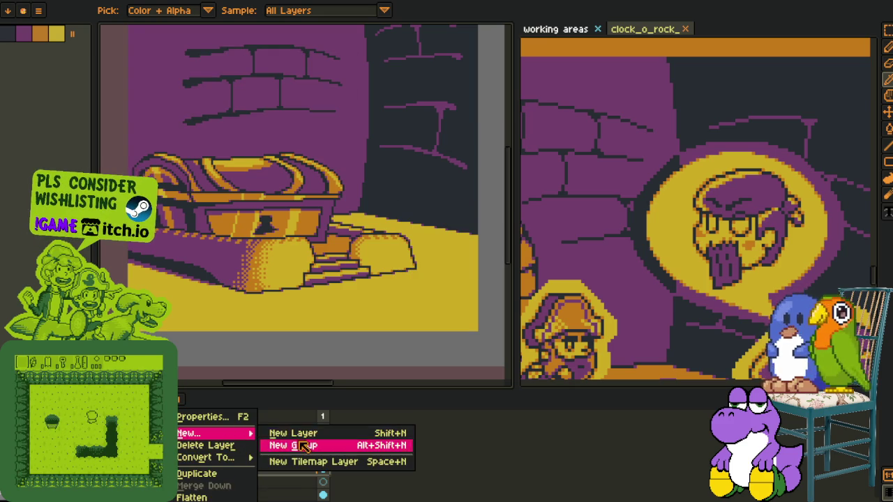
click(303, 446)
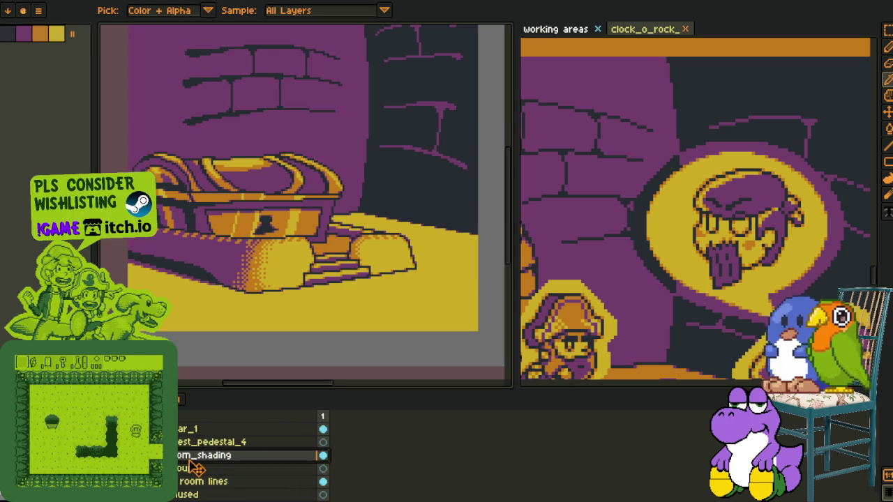
drag(195, 469, 209, 454)
double_click(212, 456)
text(roo)
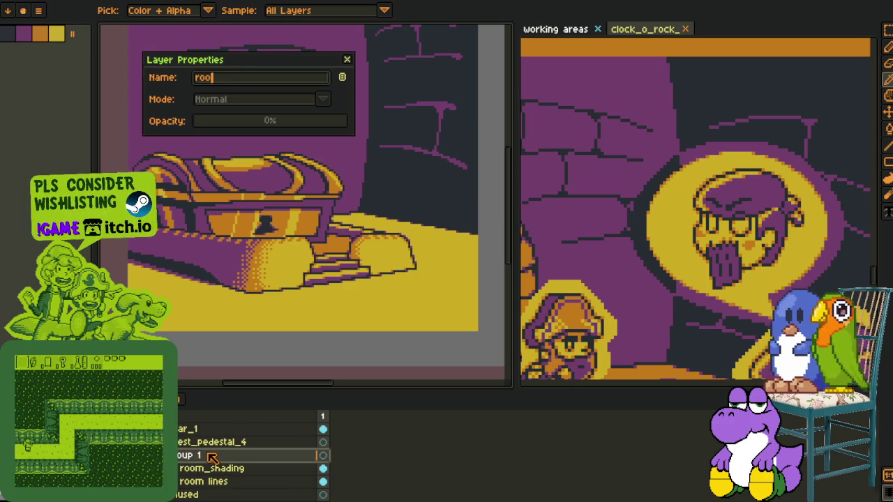
text(m)
key(Return)
key(ctrl+s)
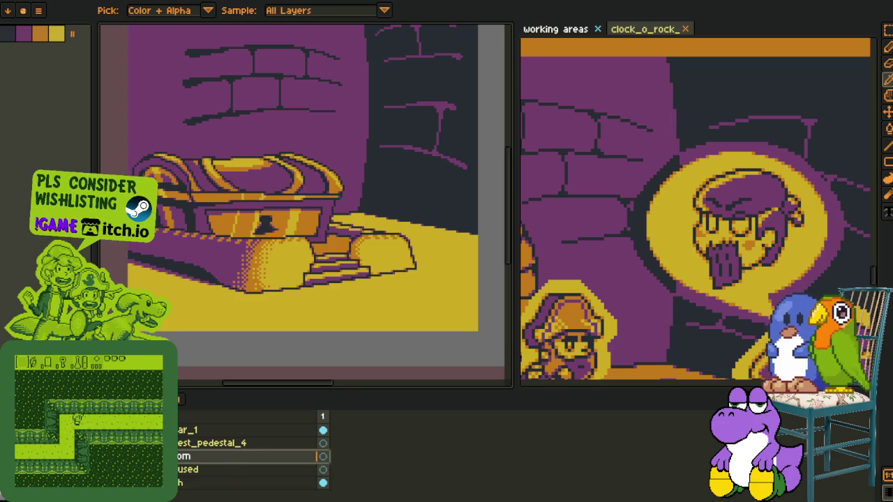
scroll(315, 253, down, 2)
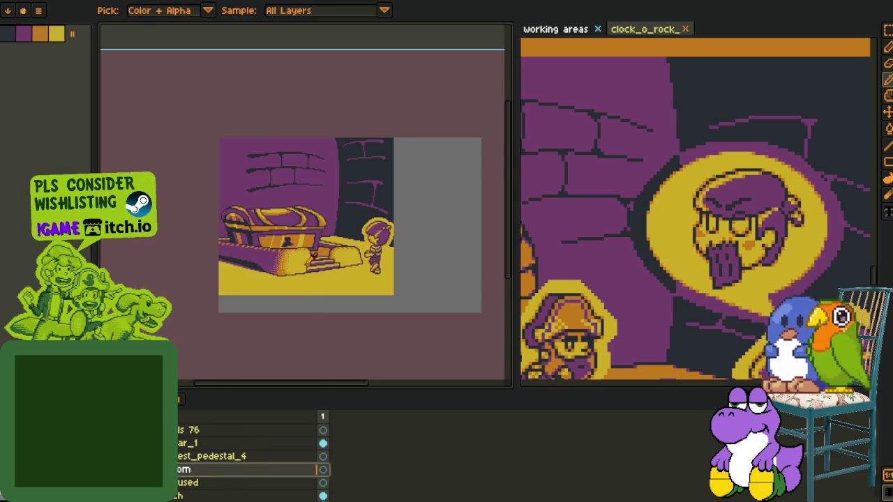
On the character's layer, marquee-select the sprite and drag it down-left toward the pedestal steps.
mouse_move(298, 325)
mouse_down()
mouse_move(269, 313)
mouse_move(279, 309)
mouse_up()
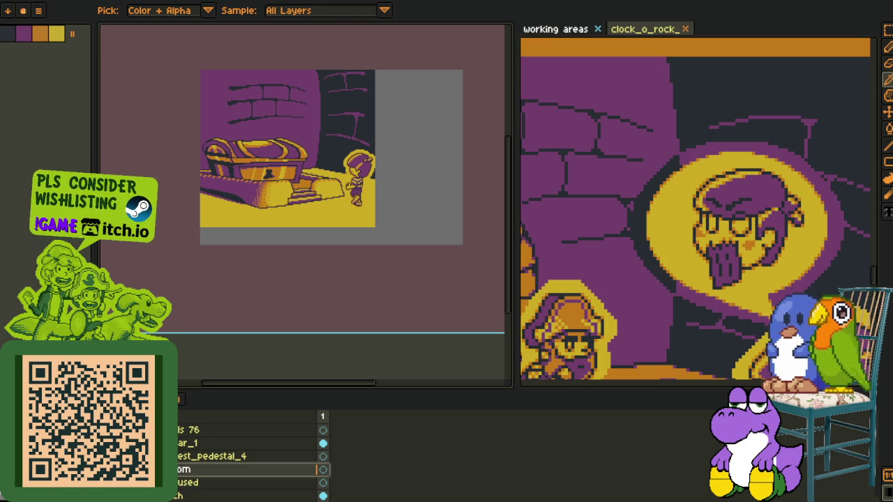
click(187, 443)
mouse_move(340, 301)
mouse_down()
mouse_move(342, 269)
mouse_move(317, 217)
mouse_up()
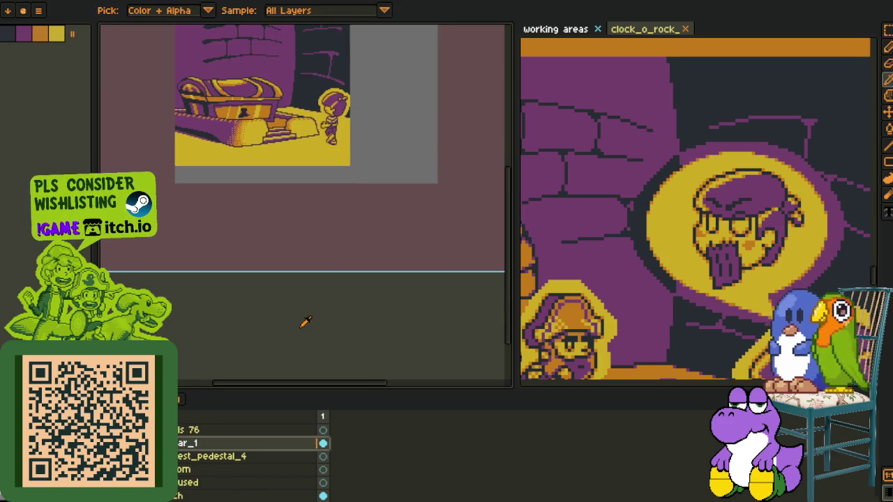
scroll(317, 122, up, 1)
scroll(308, 58, up, 3)
drag(305, 99, 460, 313)
mouse_move(368, 228)
mouse_down()
mouse_move(338, 255)
mouse_move(342, 249)
mouse_up()
scroll(468, 239, down, 5)
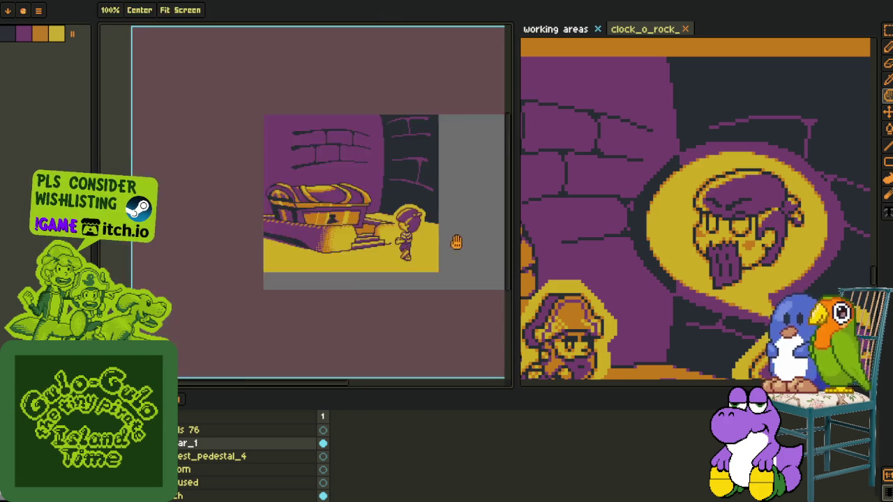
scroll(358, 252, up, 2)
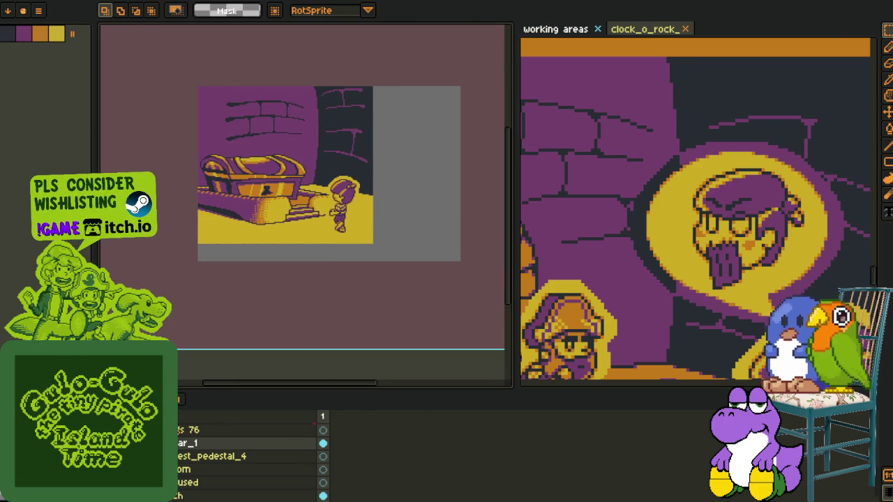
drag(180, 443, 182, 446)
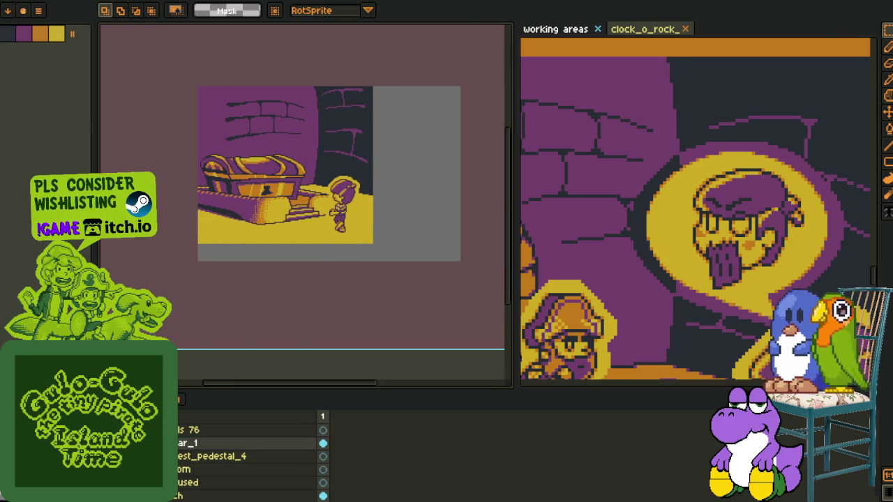
scroll(331, 223, up, 2)
scroll(332, 222, up, 2)
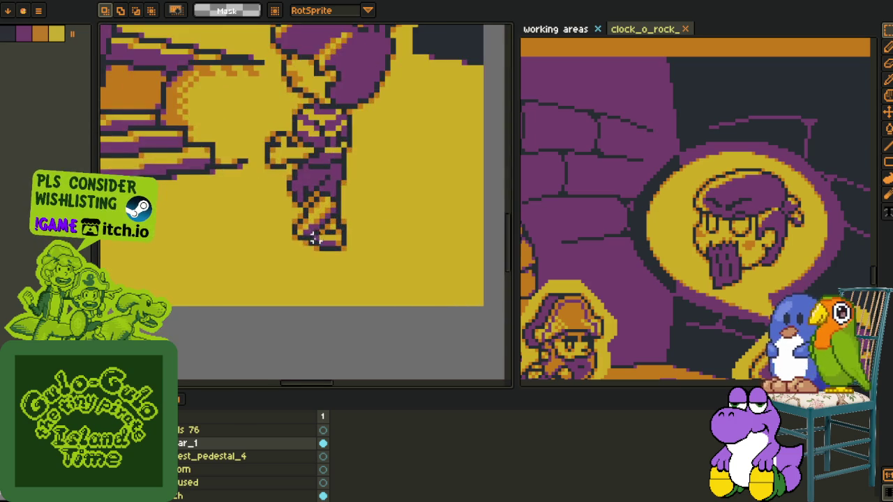
On a new layer, sketch a red stepped beam outline below the character's feet.
scroll(331, 222, up, 1)
key(b)
drag(413, 294, 295, 255)
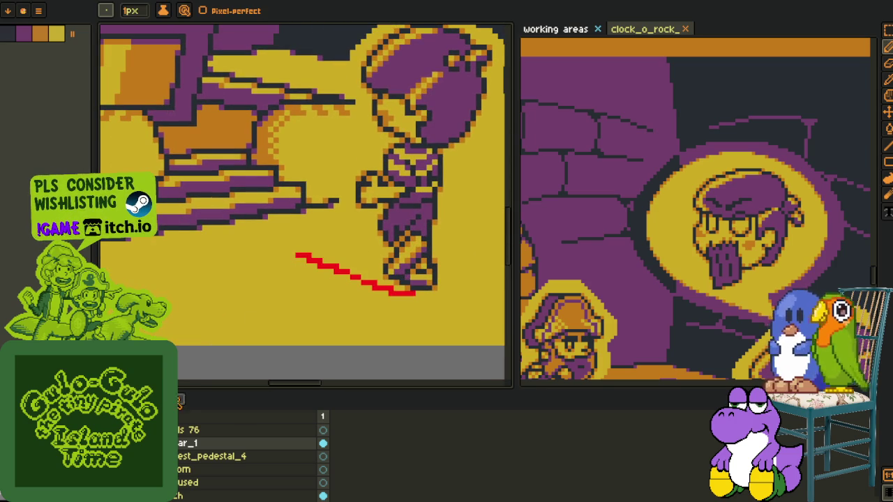
key(ctrl+z)
right_click(184, 446)
mouse_move(210, 433)
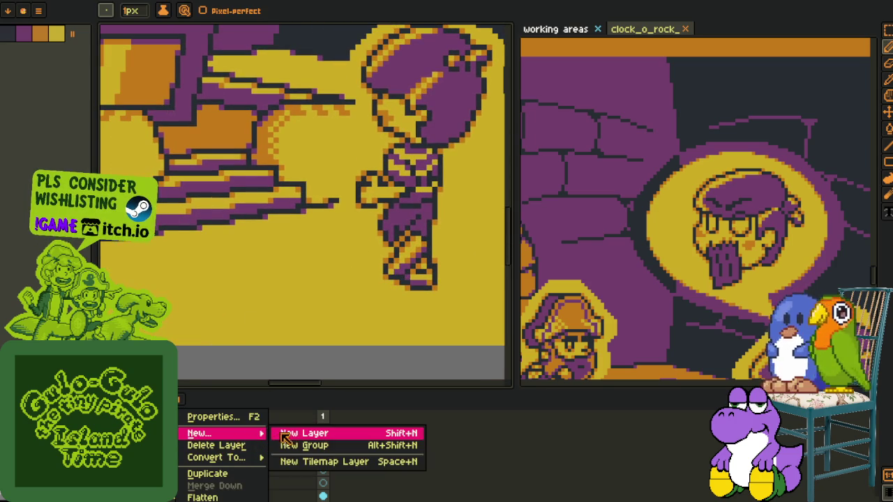
click(281, 429)
drag(425, 303, 273, 256)
mouse_move(437, 284)
mouse_down()
mouse_move(302, 223)
mouse_move(361, 281)
mouse_up()
scroll(307, 260, down, 2)
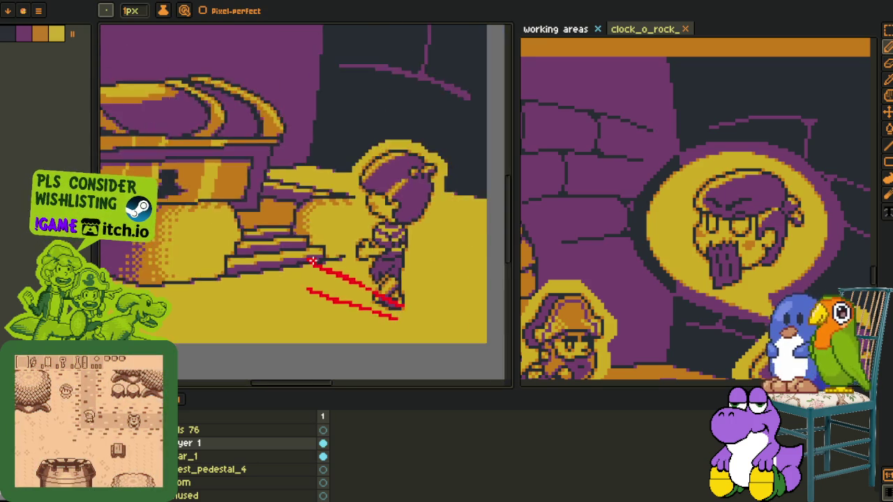
scroll(307, 260, down, 2)
scroll(307, 260, up, 2)
scroll(307, 260, up, 1)
Marquee-select the character on its layer and move it slightly right and down.
click(190, 455)
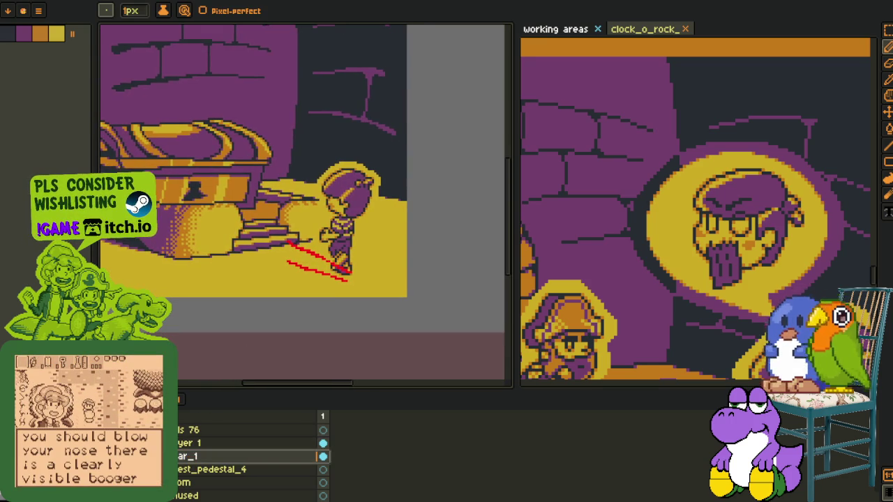
key(m)
drag(271, 107, 446, 333)
drag(342, 256, 357, 265)
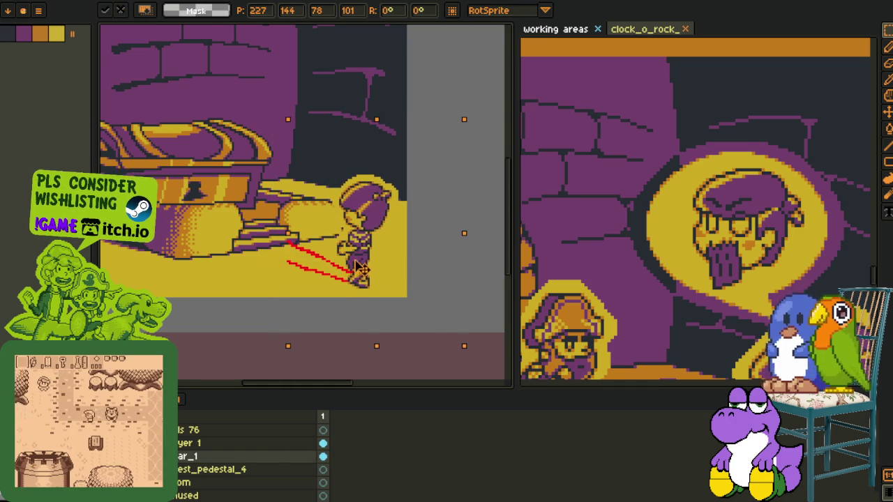
key(ctrl+d)
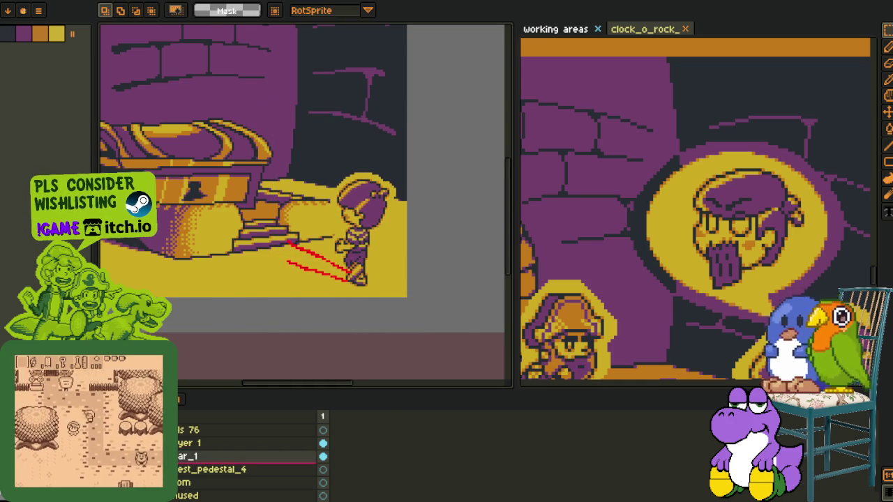
scroll(302, 302, up, 5)
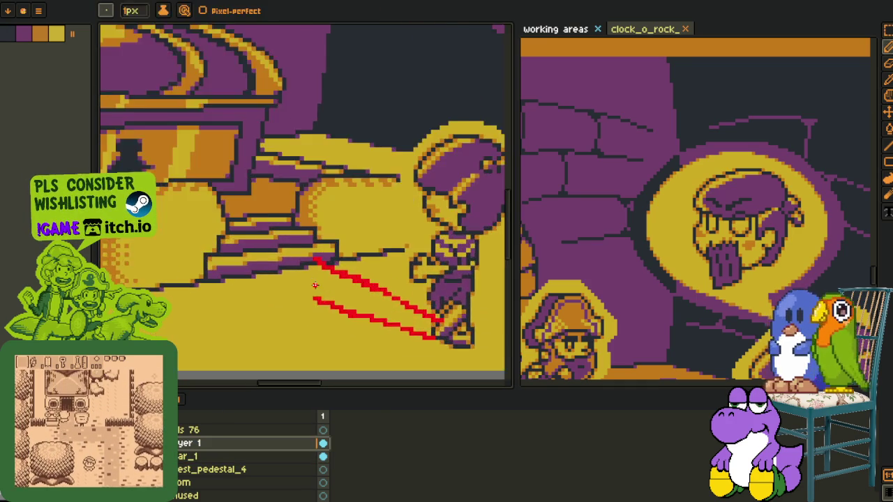
Bucket-fill the outlined beam solid red.
key(b)
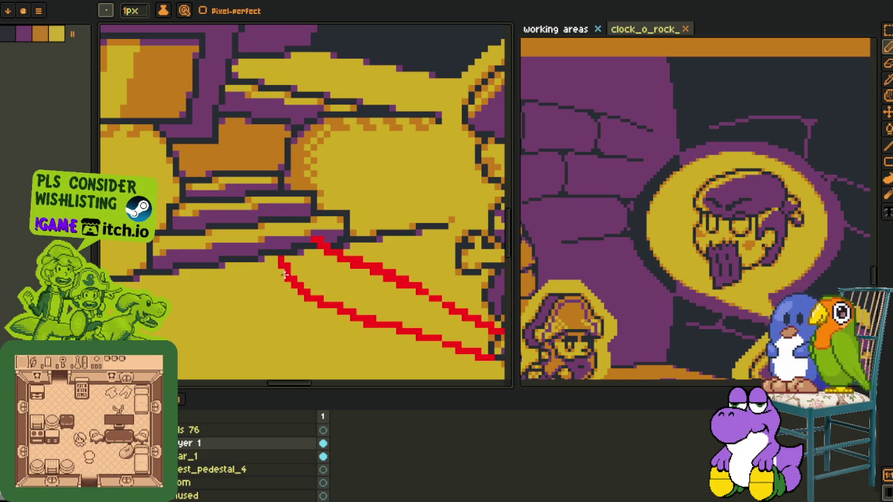
scroll(265, 254, up, 1)
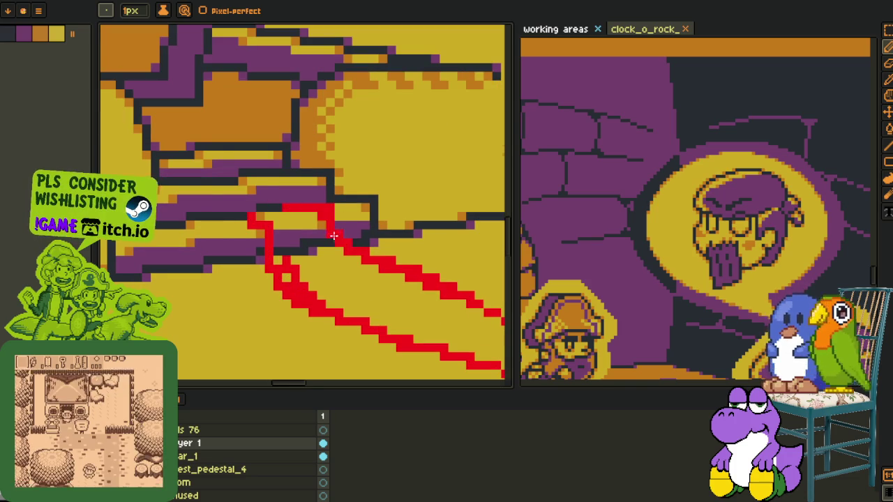
scroll(333, 231, down, 1)
key(g)
scroll(395, 305, down, 1)
scroll(404, 308, up, 1)
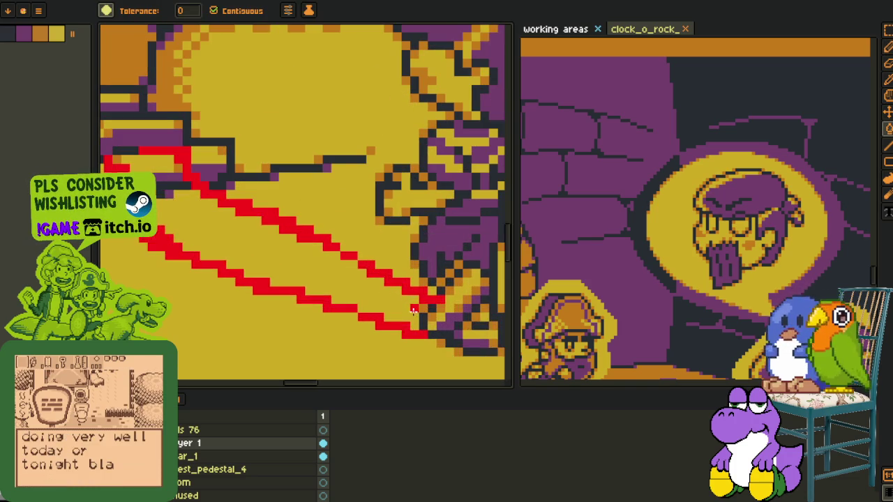
click(411, 312)
scroll(242, 258, up, 1)
scroll(255, 293, up, 1)
Paint a black slot at the beam's top and fill the yellow gap inside the beam red.
key(b)
click(300, 246)
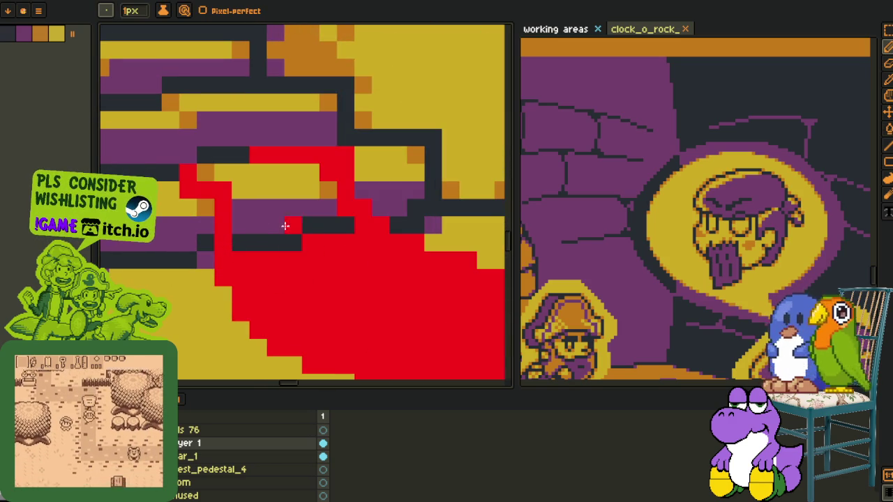
key(g)
key(o)
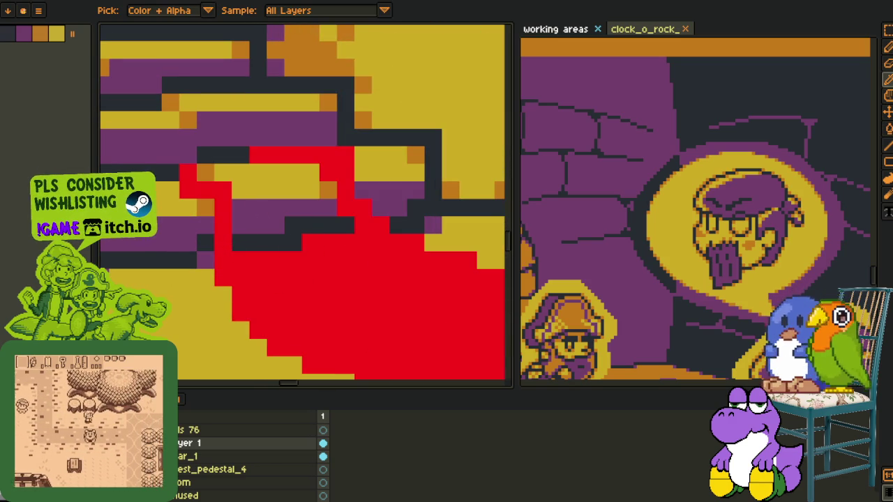
key(g)
click(256, 222)
key(o)
click(343, 174)
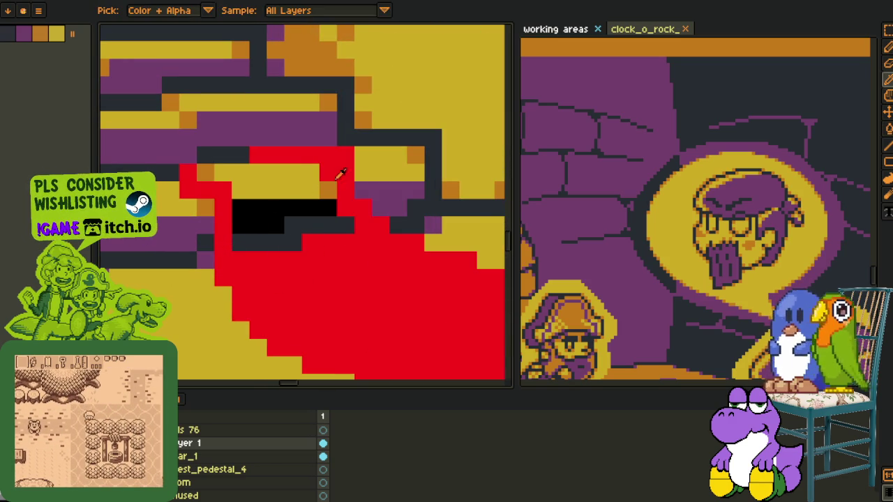
key(g)
click(291, 172)
Paint one more red pixel black to complete the slot.
key(b)
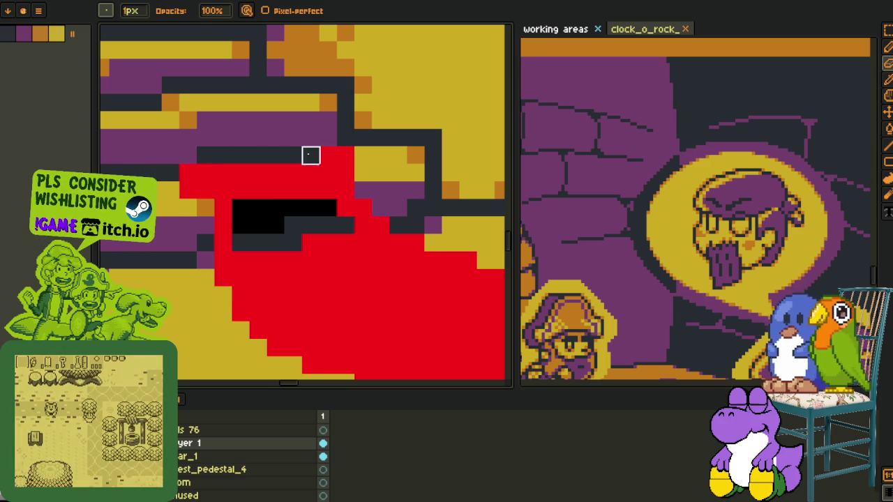
scroll(327, 155, down, 2)
scroll(327, 187, down, 1)
scroll(327, 187, up, 1)
scroll(323, 176, up, 2)
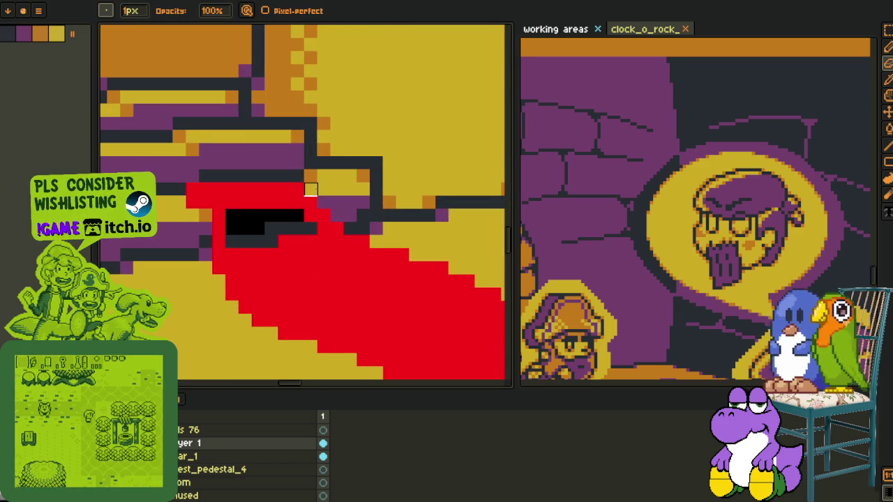
scroll(314, 189, down, 2)
key(o)
scroll(328, 187, up, 2)
scroll(329, 187, up, 2)
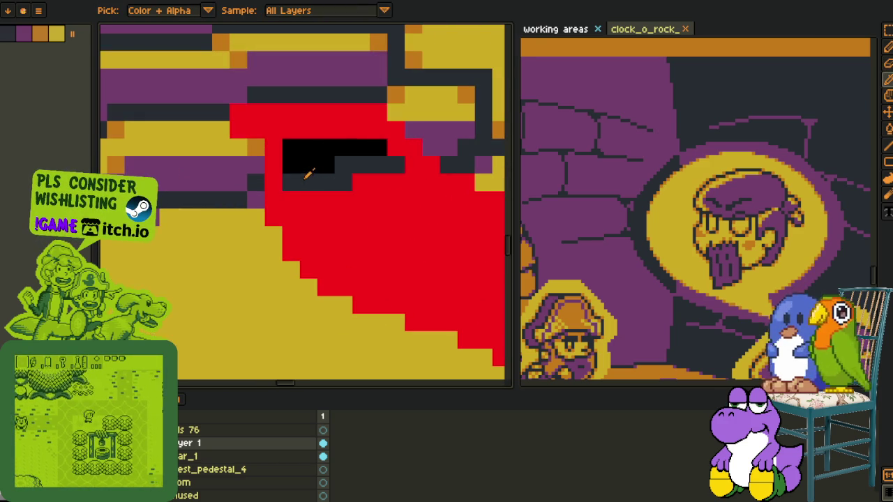
key(b)
click(393, 137)
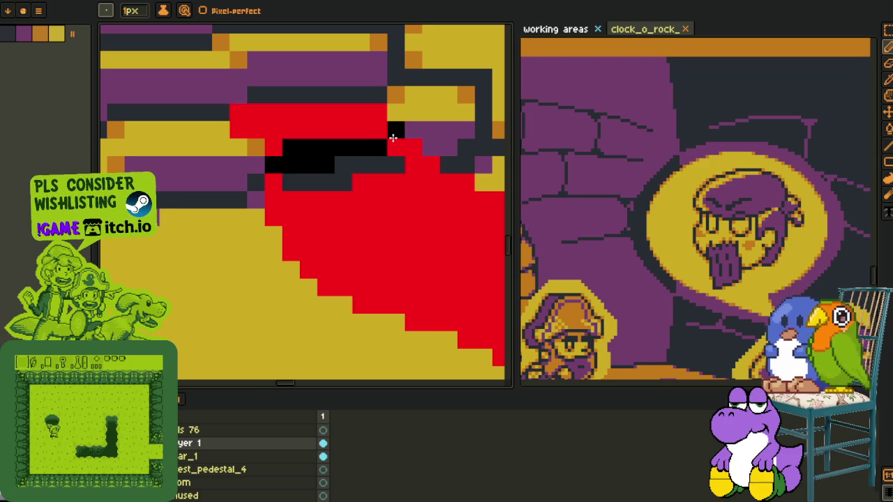
Replace the beam's red with orange using Replace Color.
key(o)
scroll(393, 142, down, 3)
scroll(346, 271, down, 2)
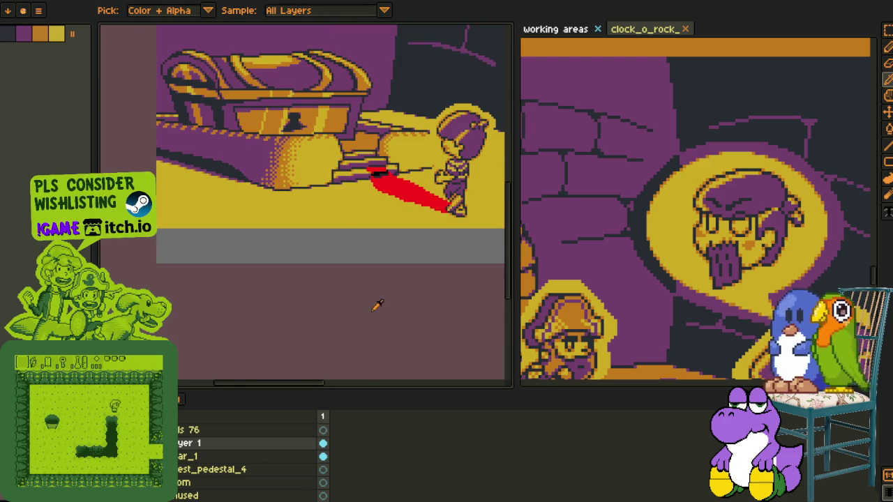
scroll(376, 185, up, 2)
scroll(356, 194, up, 3)
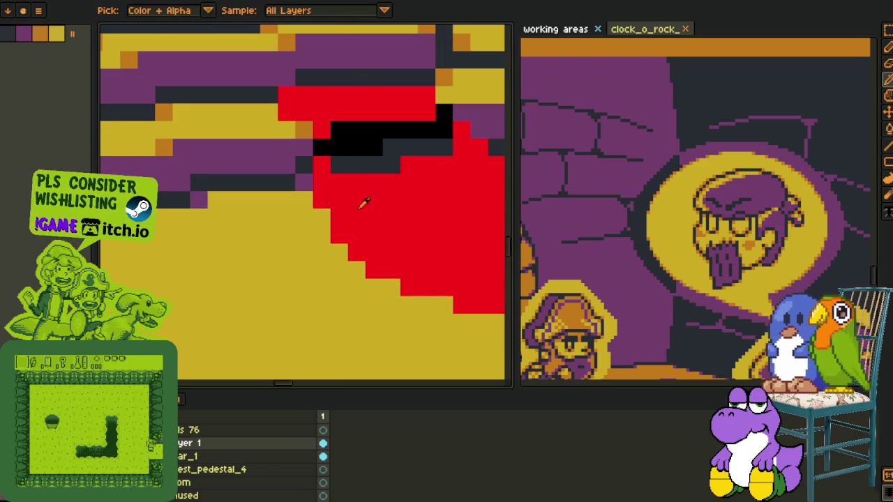
key(shift+r)
click(346, 390)
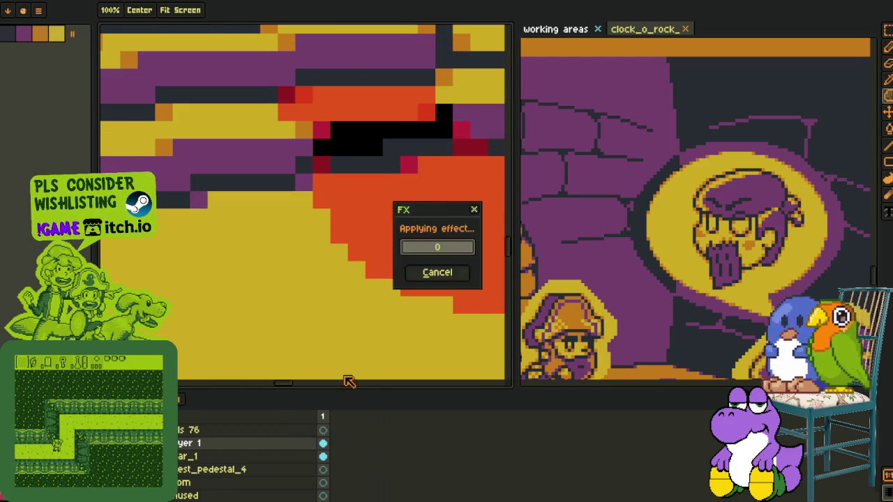
Zoom in on the red pixels beside the character and paint over them with the pencil.
scroll(347, 376, down, 3)
scroll(239, 315, up, 2)
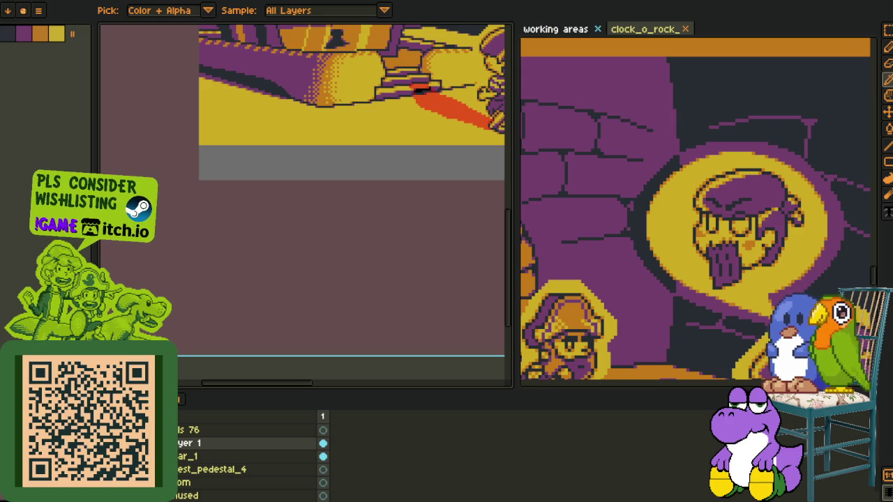
scroll(398, 202, up, 2)
scroll(279, 235, up, 2)
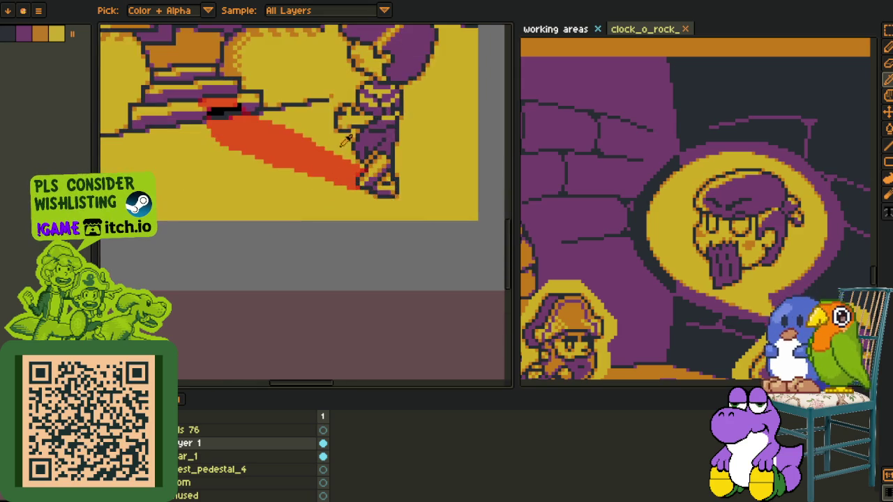
scroll(335, 235, up, 2)
scroll(374, 236, up, 2)
key(b)
scroll(374, 235, up, 2)
scroll(356, 253, down, 2)
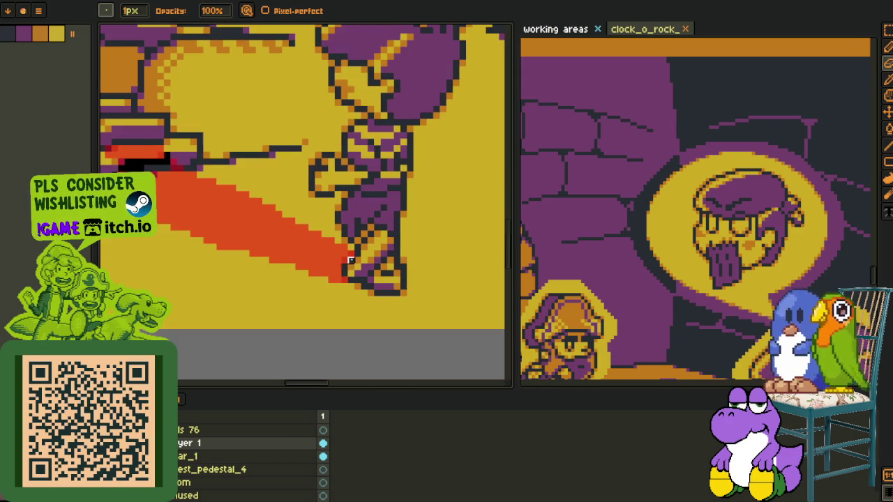
drag(331, 273, 348, 256)
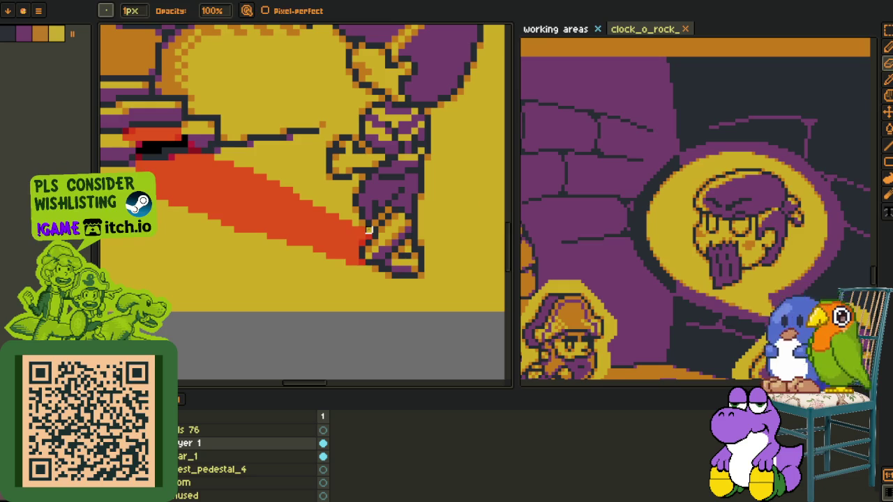
Bucket-fill the red streak area with orange and the surrounding ochre.
key(Tab)
scroll(402, 315, down, 3)
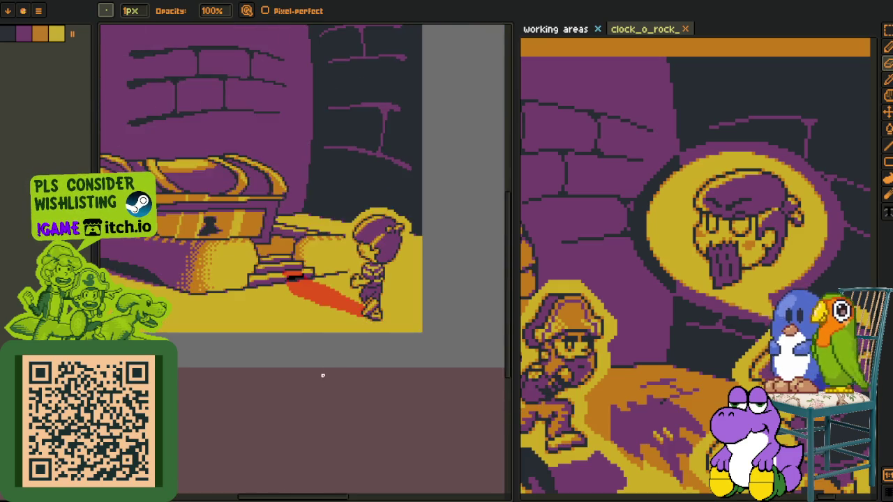
key(i)
scroll(314, 390, down, 2)
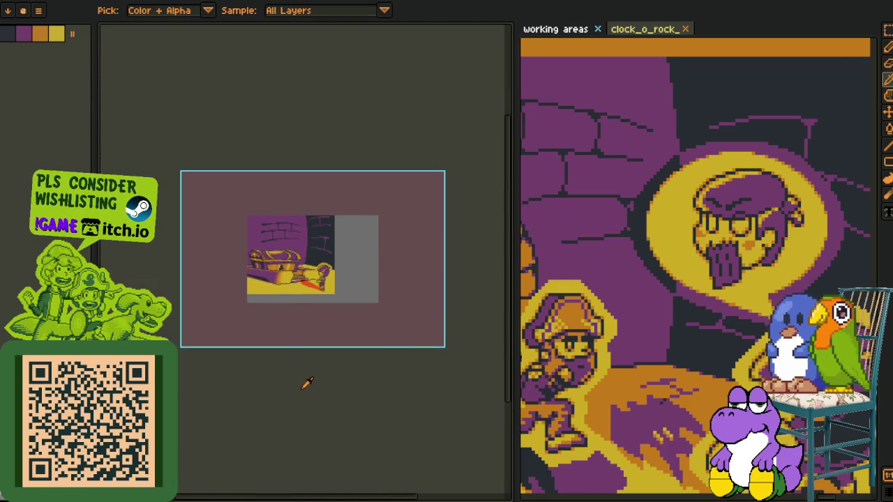
scroll(292, 267, up, 3)
scroll(382, 333, up, 1)
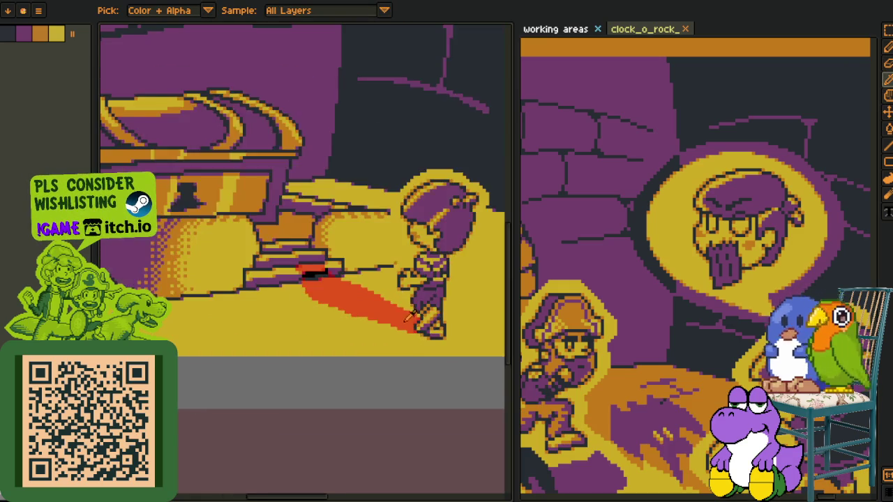
scroll(363, 307, up, 1)
scroll(342, 279, up, 1)
scroll(318, 252, up, 1)
scroll(313, 256, up, 2)
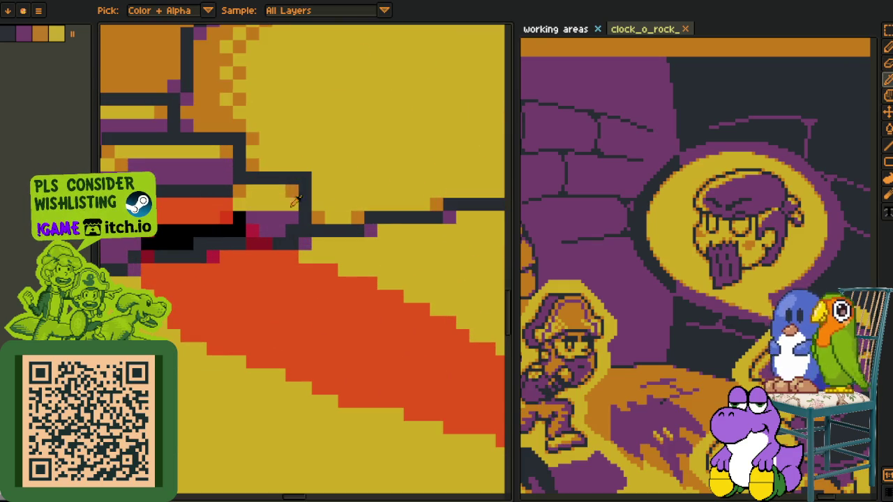
key(g)
click(279, 333)
scroll(267, 302, up, 2)
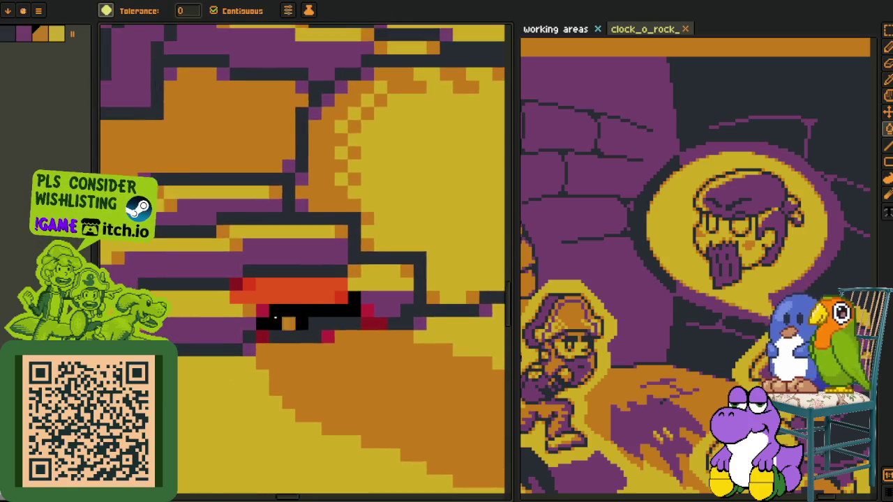
scroll(261, 283, up, 1)
click(261, 282)
Paint a stray red pixel purple, recolour red under the black slot, and make the slot dark grey.
key(b)
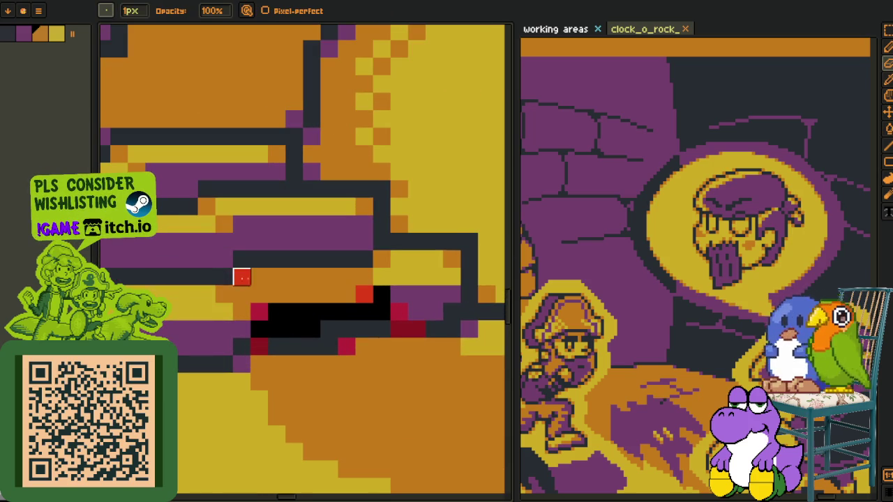
key(o)
click(230, 261)
key(b)
click(258, 310)
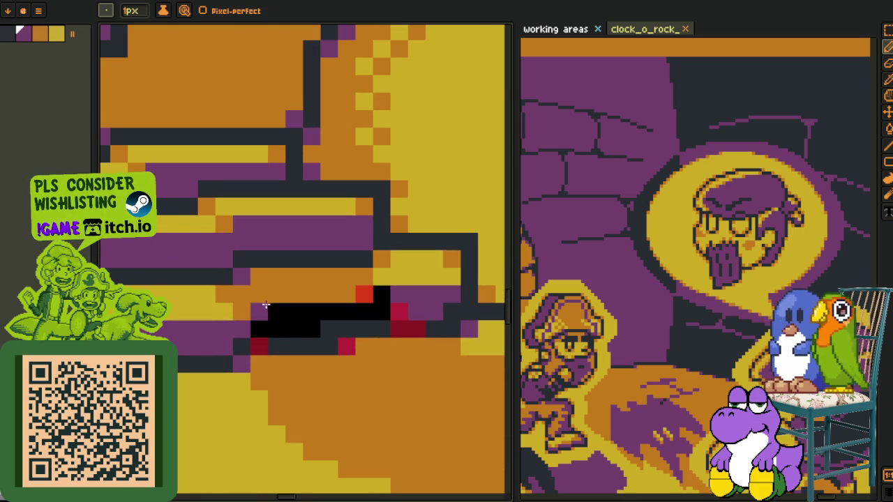
key(o)
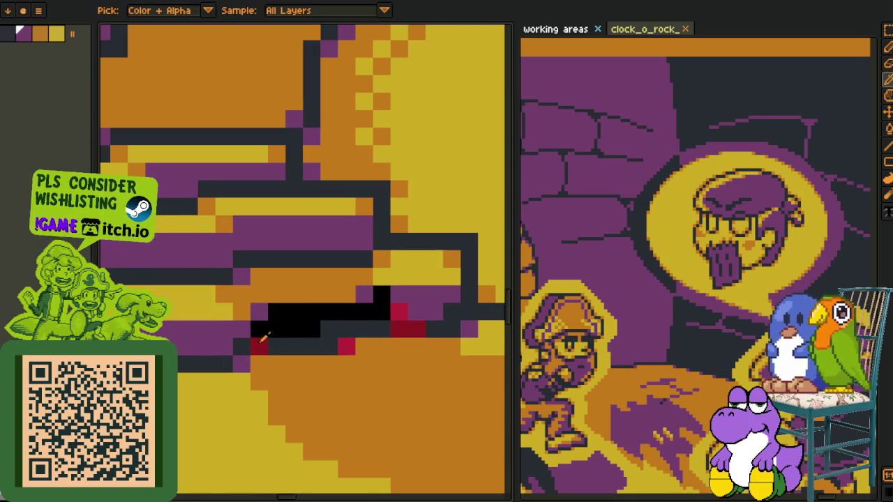
key(g)
click(260, 346)
key(o)
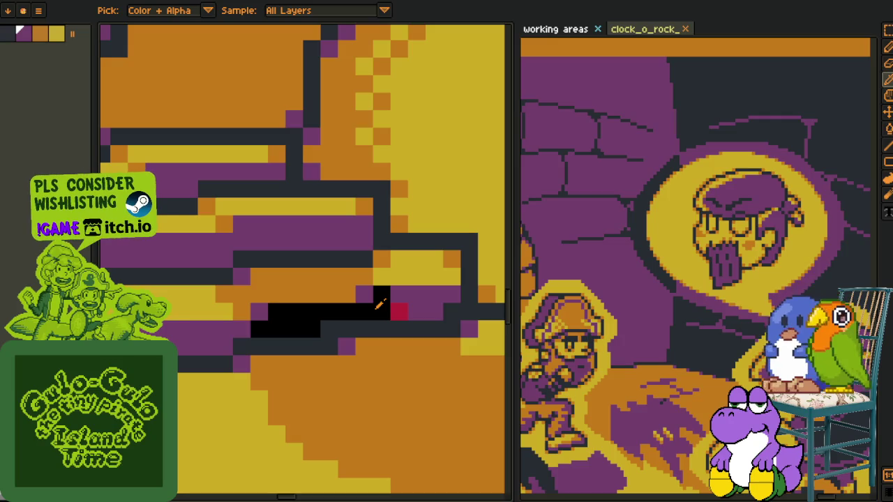
key(g)
click(314, 323)
key(b)
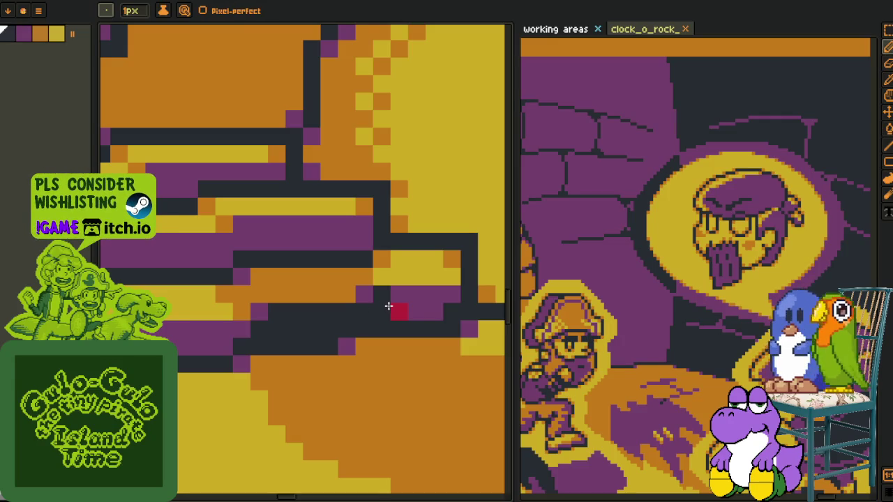
Paint over the remaining stray red pixels with the pencil.
scroll(261, 312, down, 3)
key(o)
scroll(293, 332, down, 3)
scroll(300, 383, down, 2)
drag(302, 421, 295, 325)
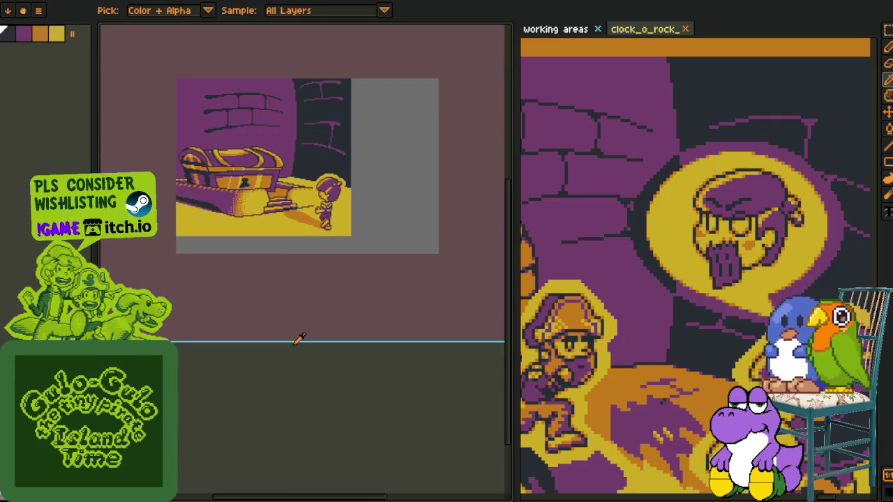
key(Tab)
scroll(305, 235, up, 3)
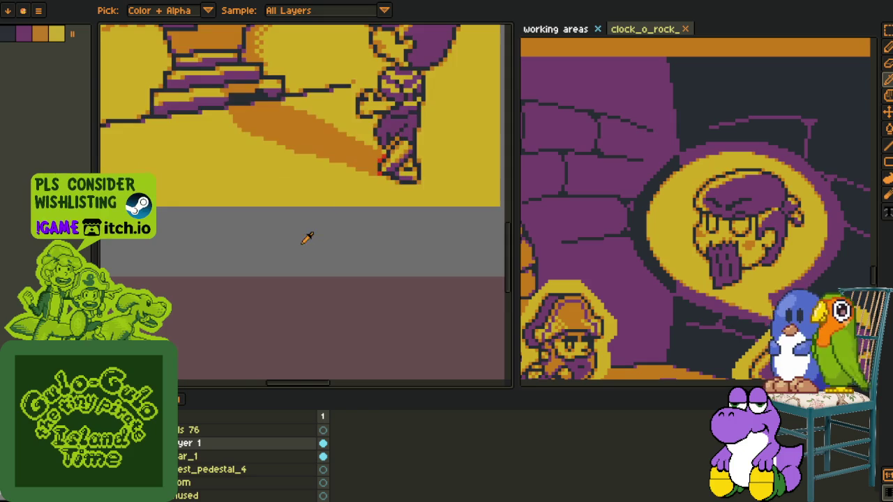
scroll(359, 195, up, 2)
scroll(373, 162, up, 2)
key(b)
click(361, 152)
click(343, 170)
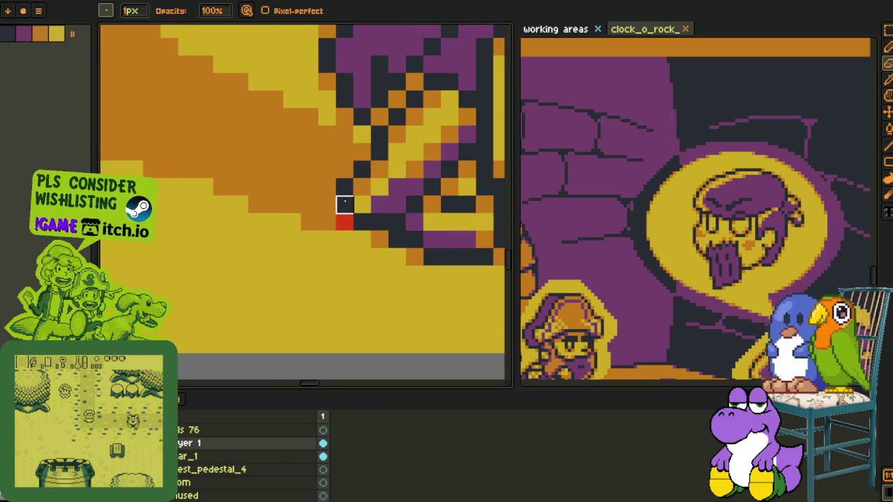
click(343, 222)
Return to the eyedropper and open Layer 1's properties for renaming.
scroll(347, 228, down, 5)
key(i)
scroll(342, 279, down, 2)
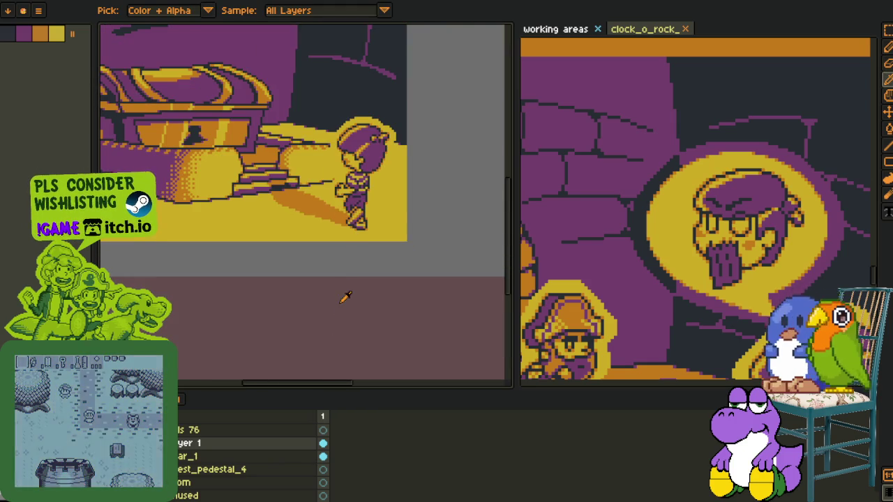
scroll(343, 295, down, 3)
double_click(224, 444)
Name the layer 'char_1_shadow'.
text(shar)
key(BackSpace)
key(BackSpace)
key(BackSpace)
key(BackSpace)
key(BackSpace)
text(char_1_sh)
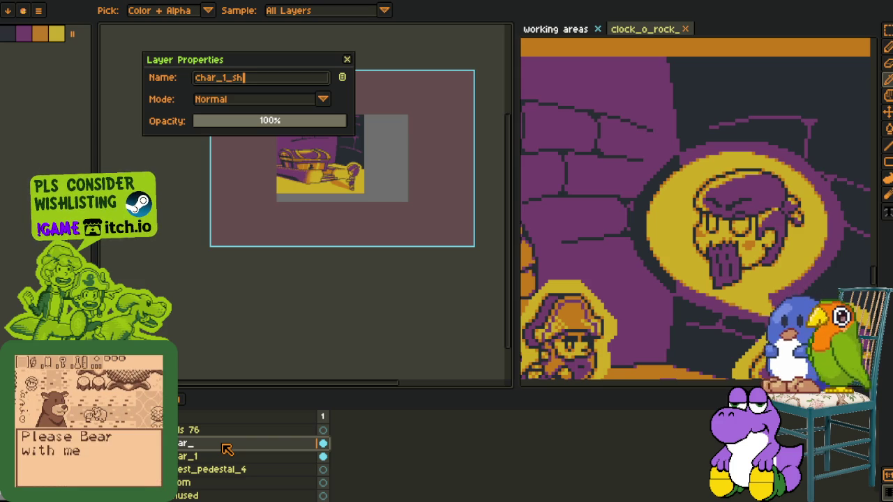
text(dow)
key(Return)
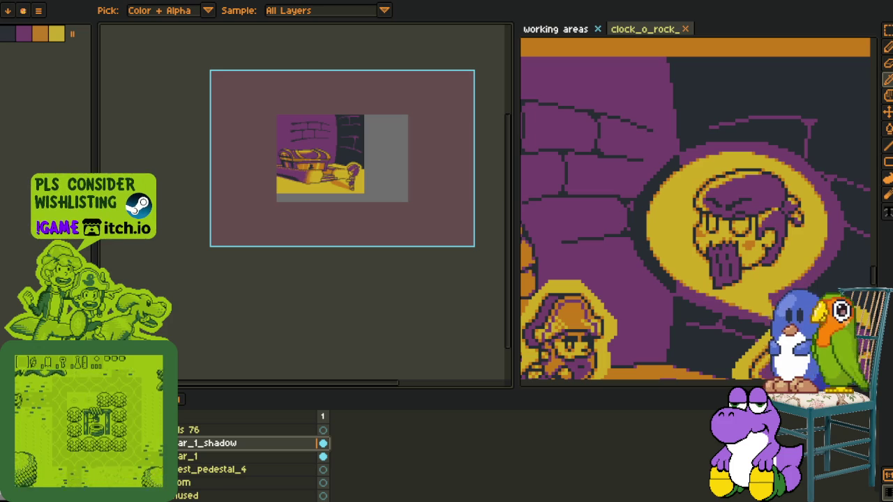
Move char_1_shadow beneath the char_1 layer in the timeline.
scroll(309, 200, up, 2)
mouse_move(396, 148)
mouse_down()
mouse_move(413, 218)
mouse_move(330, 192)
mouse_up()
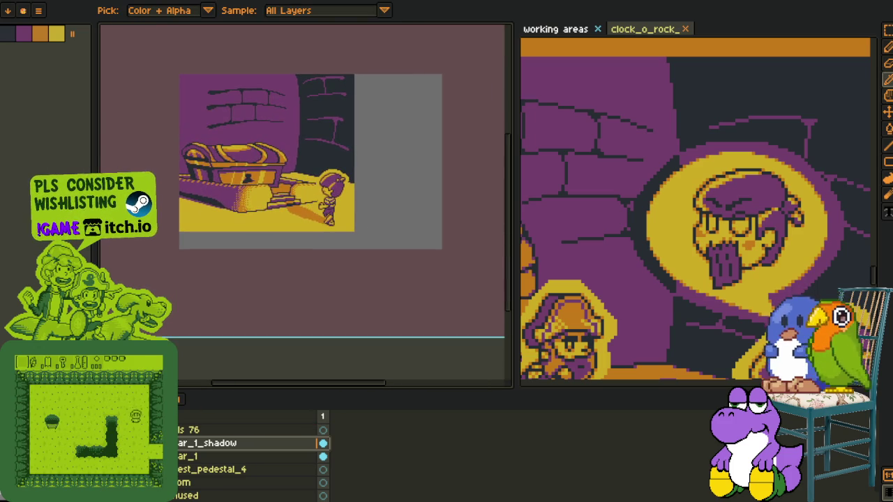
drag(180, 453, 180, 460)
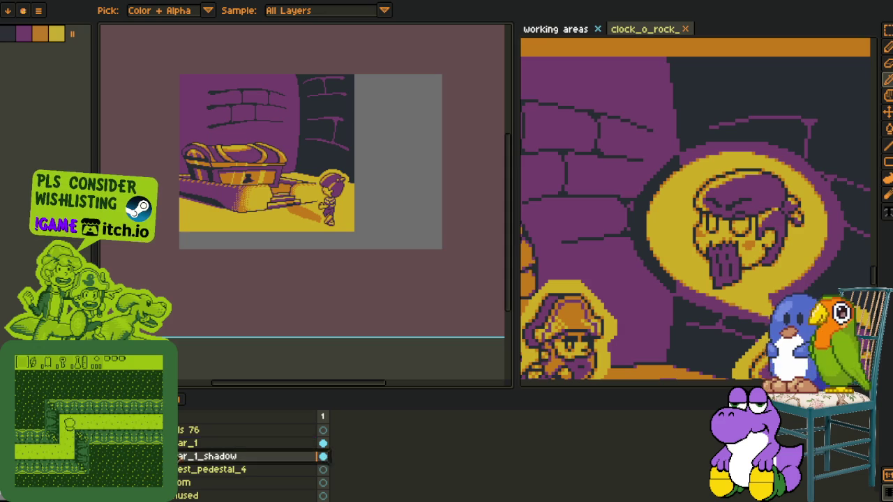
right_click(182, 457)
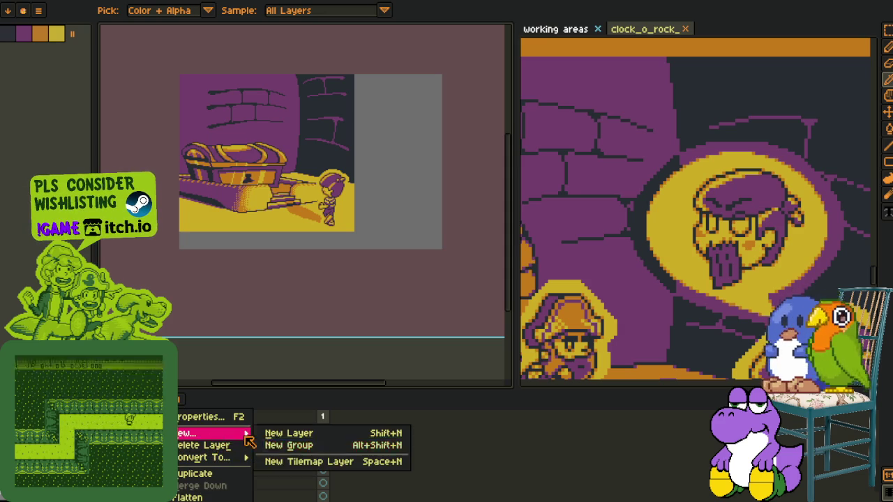
Create a new layer group and name it char_1.
click(279, 446)
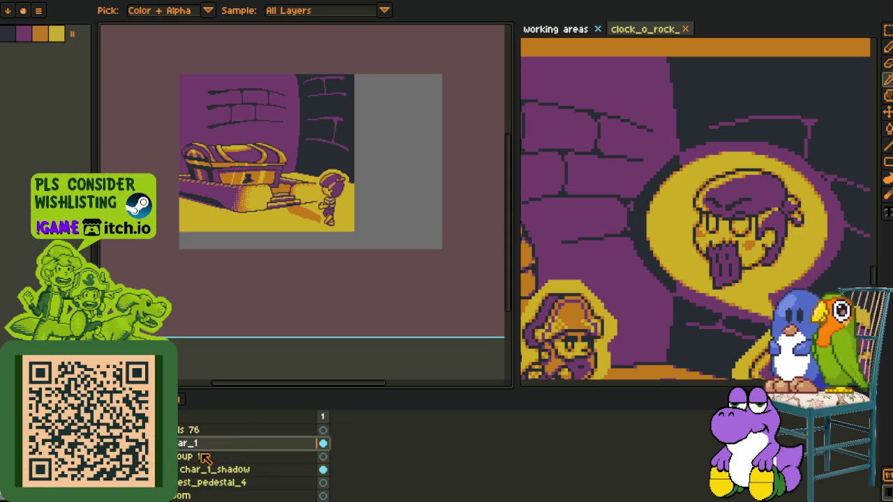
double_click(204, 456)
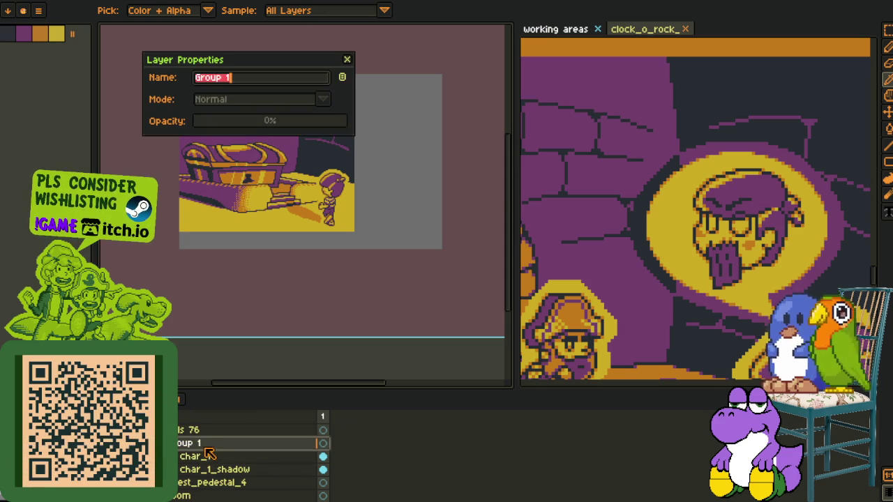
key(Return)
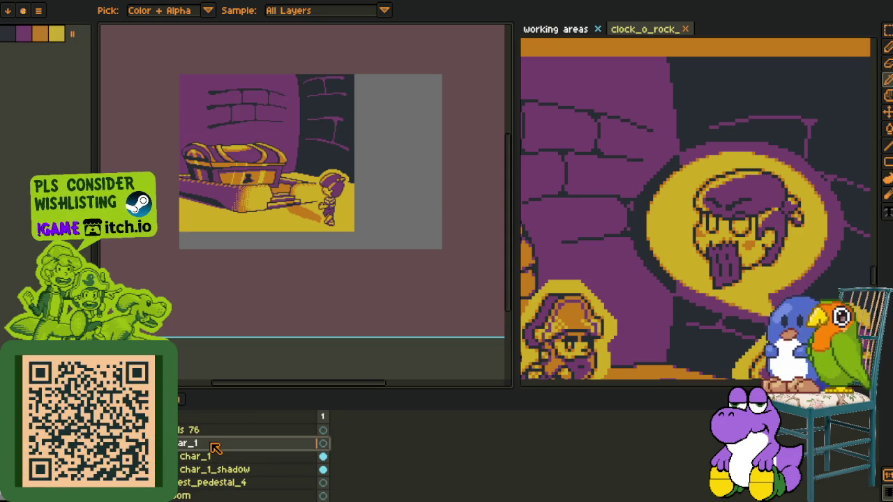
scroll(251, 457, up, 3)
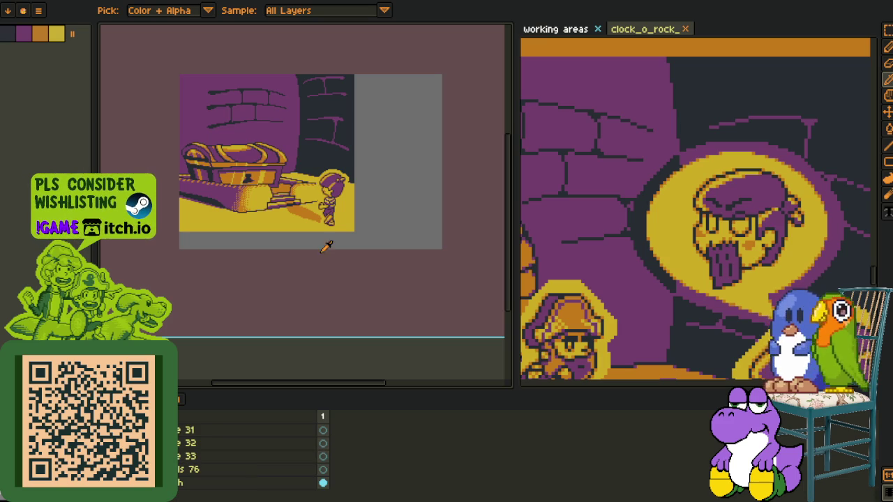
scroll(301, 274, down, 2)
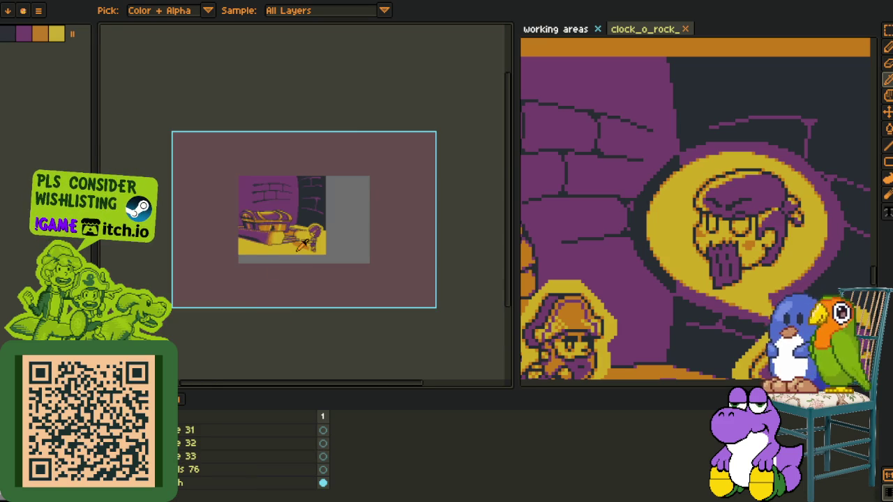
scroll(304, 243, up, 2)
Save the sprite and bring up the layer actions menu again.
key(ctrl+s)
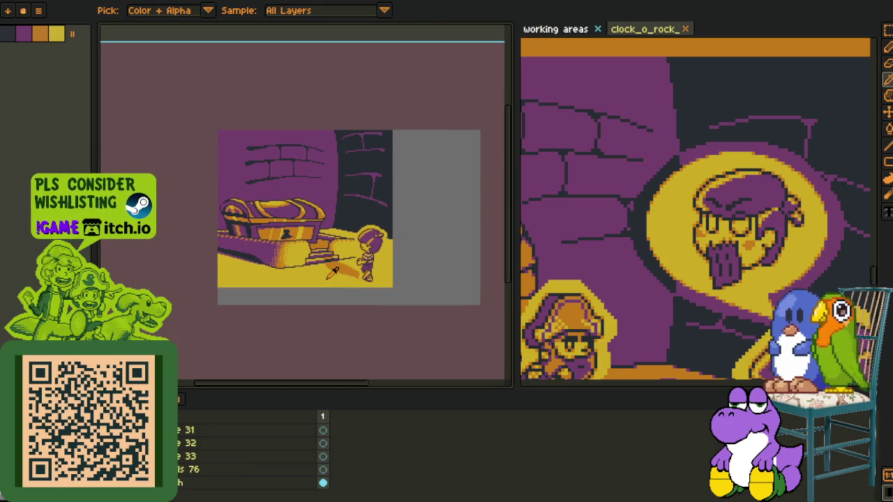
right_click(180, 469)
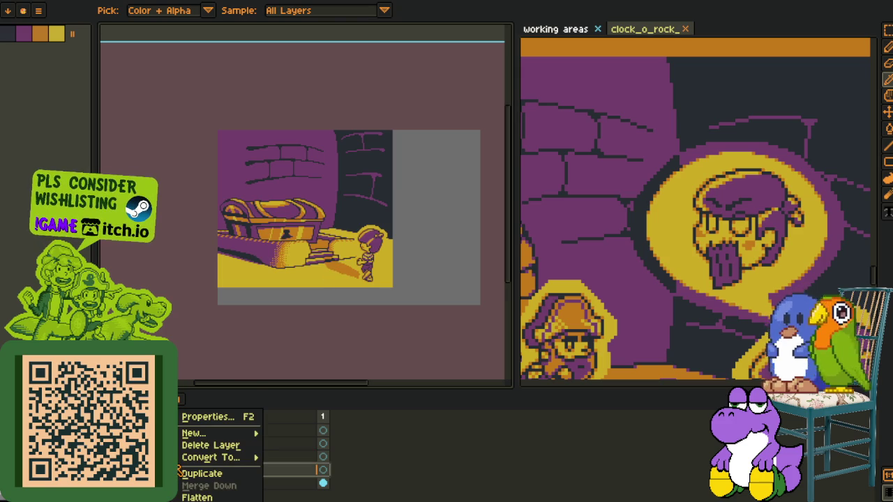
drag(346, 348, 339, 221)
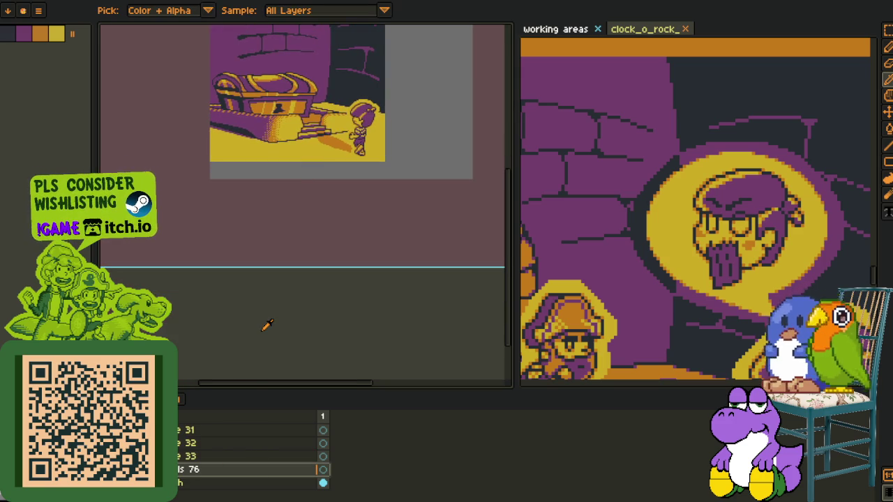
right_click(183, 454)
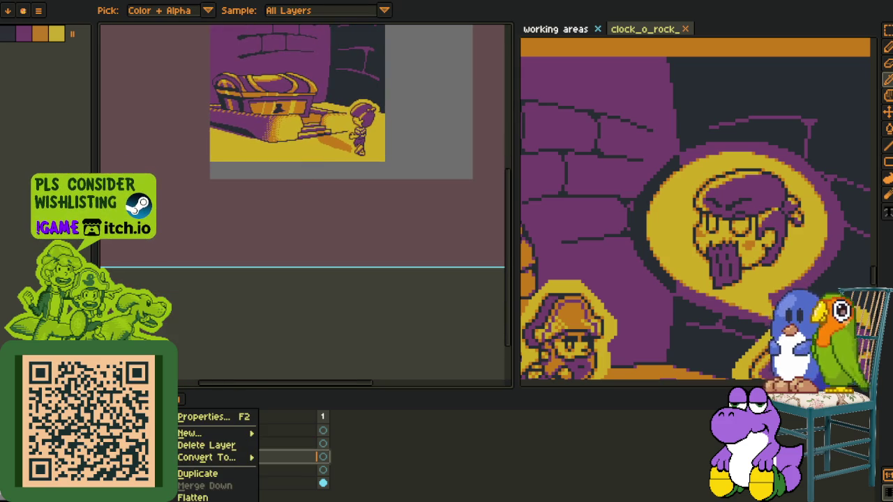
key(Escape)
right_click(183, 455)
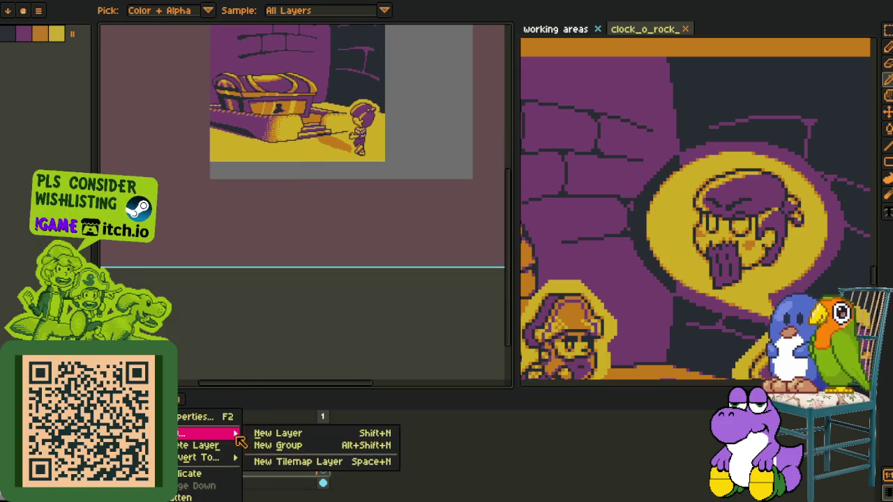
Add a new empty layer and sketch red zigzags beside the chest with the pencil.
click(227, 433)
key(Tab)
key(b)
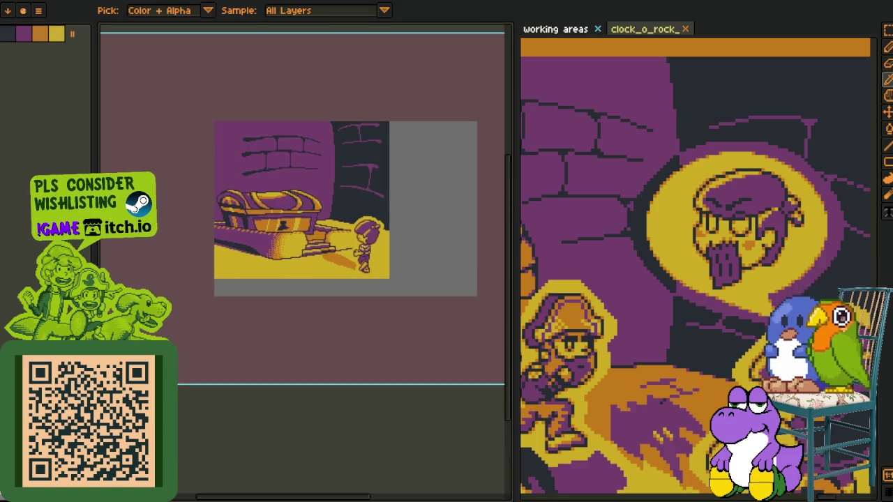
scroll(334, 180, up, 3)
scroll(295, 186, up, 2)
scroll(353, 171, down, 2)
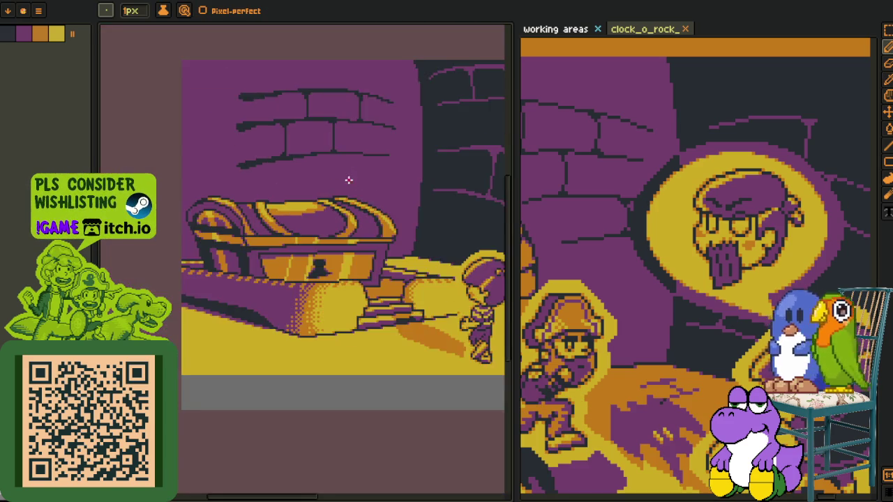
key(m)
scroll(349, 180, down, 1)
key(b)
scroll(295, 203, up, 2)
scroll(279, 205, up, 1)
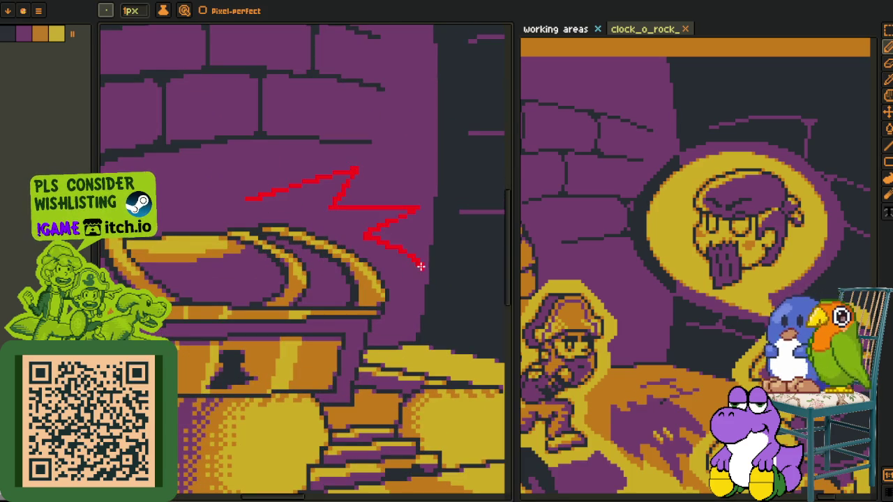
key(m)
scroll(421, 266, up, 1)
scroll(420, 266, up, 1)
scroll(411, 264, down, 2)
key(b)
scroll(433, 286, up, 2)
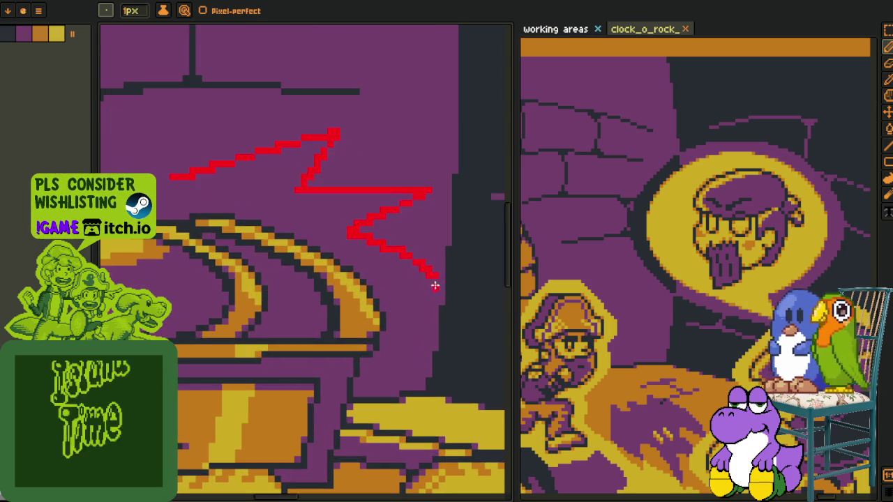
key(m)
scroll(390, 244, down, 2)
key(b)
scroll(230, 251, up, 3)
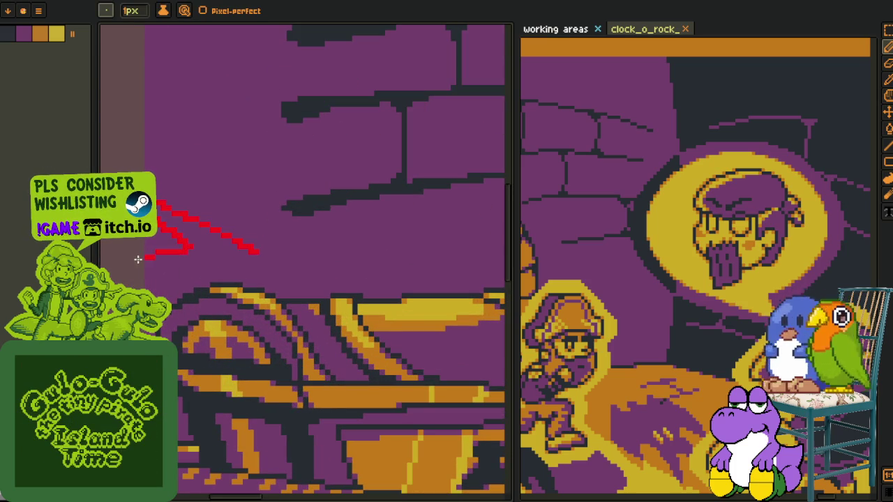
scroll(131, 265, down, 2)
Undo the last stroke, shrink the pencil to 1px, and redraw the left zigzag.
key(Tab)
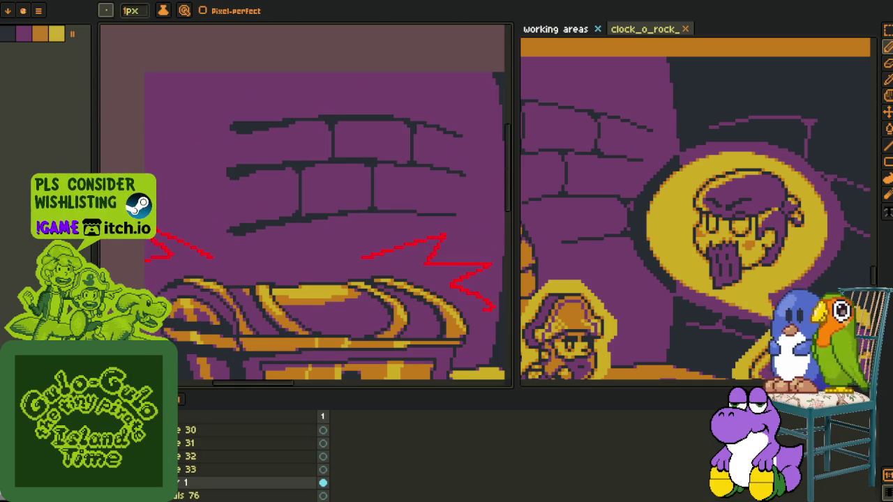
key(Tab)
scroll(218, 274, down, 1)
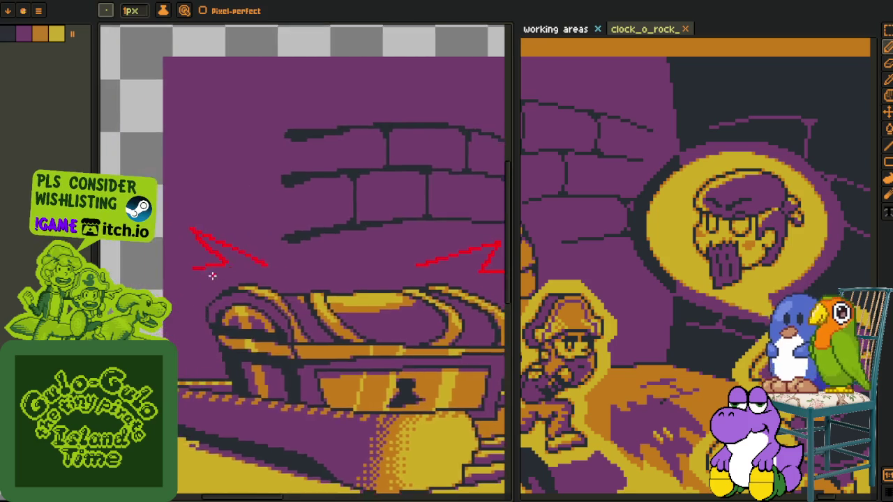
scroll(218, 274, up, 1)
scroll(196, 230, up, 1)
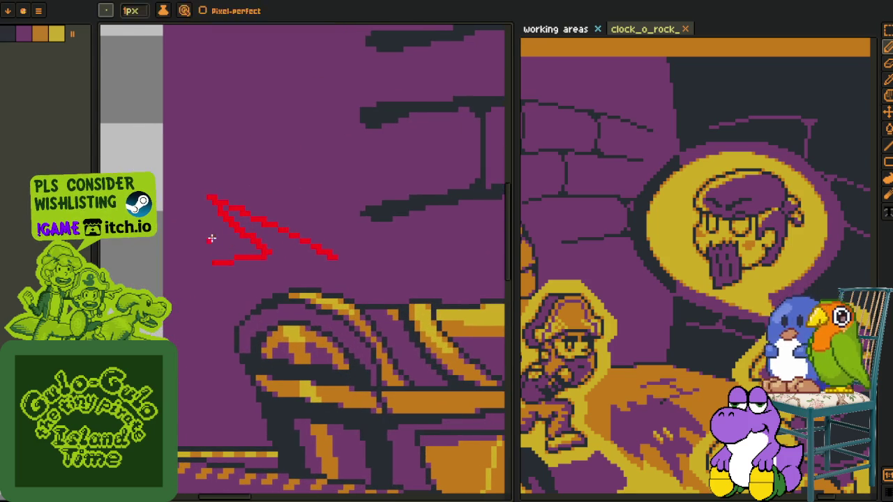
key(ctrl+z)
scroll(211, 227, up, 1)
key(minus)
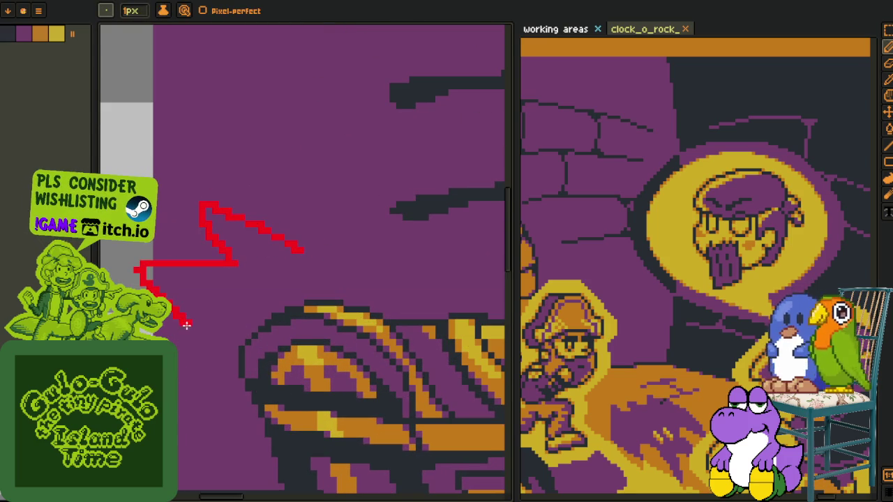
scroll(195, 252, down, 2)
scroll(196, 251, down, 1)
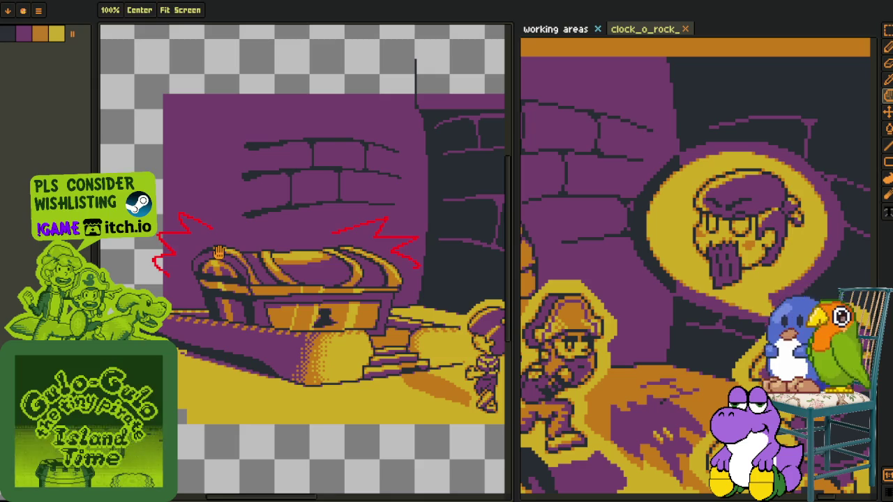
scroll(170, 242, up, 1)
scroll(170, 241, up, 1)
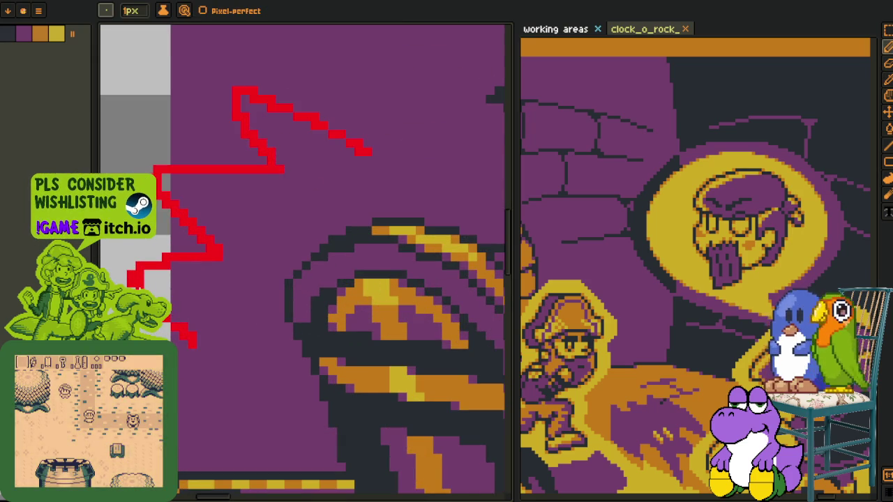
scroll(174, 321, up, 2)
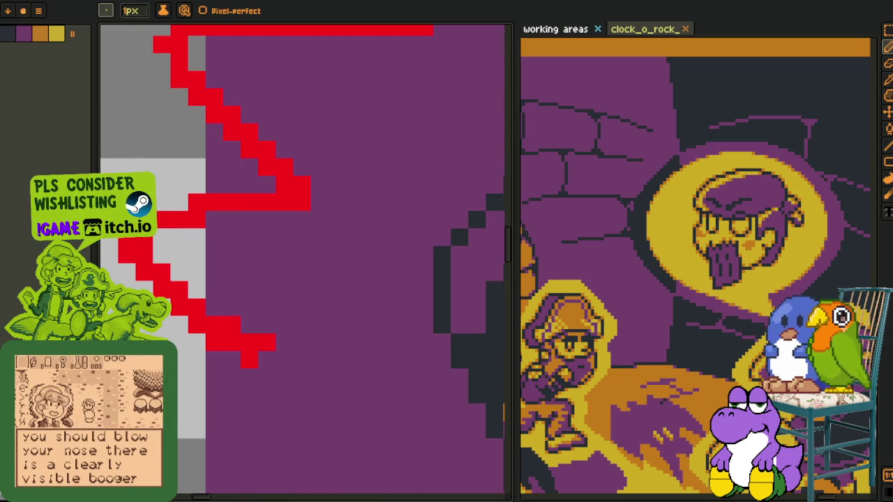
scroll(166, 222, down, 1)
scroll(166, 222, down, 1)
key(i)
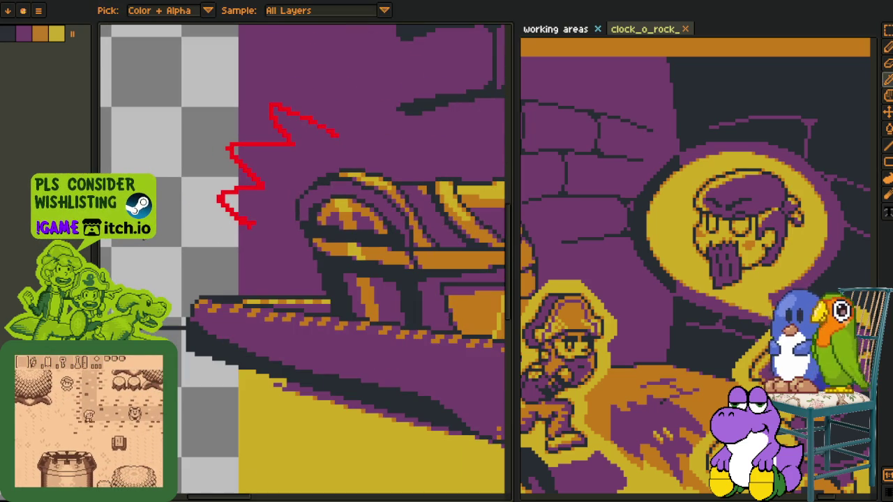
drag(166, 222, 126, 307)
Rectangle-select the left red zigzag and add a matching one on the chest's right side.
key(r)
drag(116, 151, 357, 370)
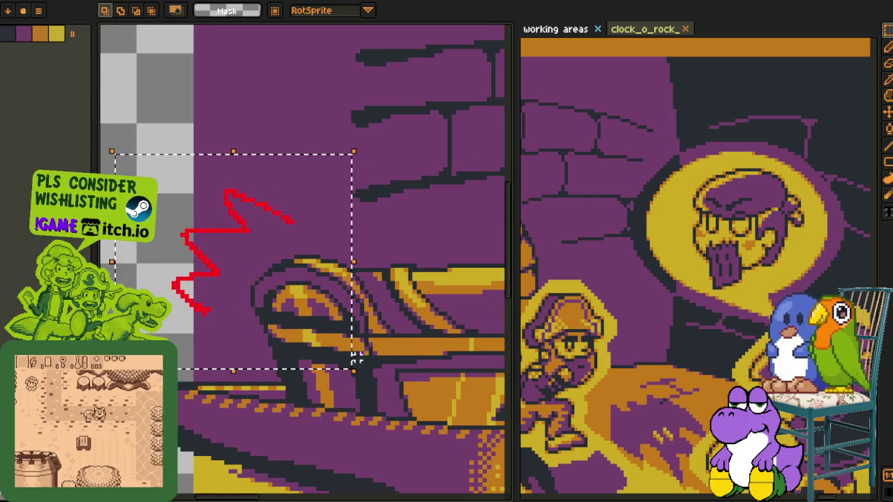
scroll(418, 300, down, 2)
drag(251, 285, 341, 252)
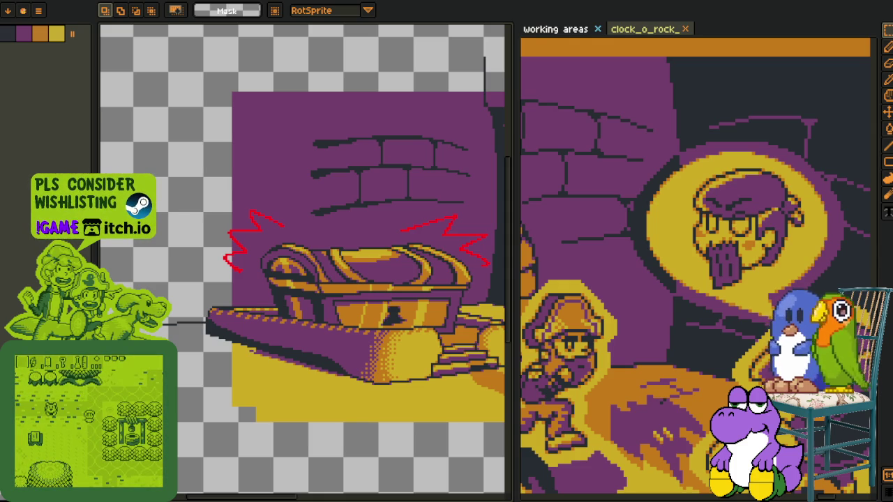
scroll(319, 309, down, 2)
Replace the red zigzag colour with orange using Replace Color.
key(i)
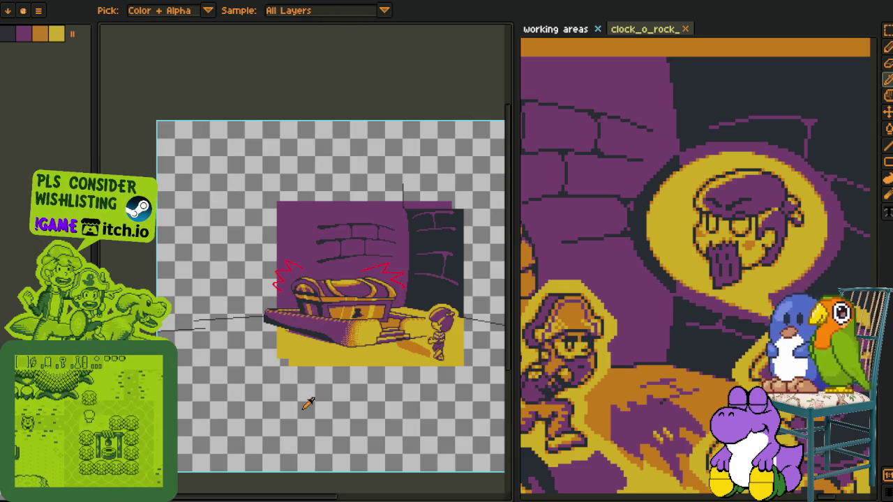
scroll(221, 313, up, 5)
key(h)
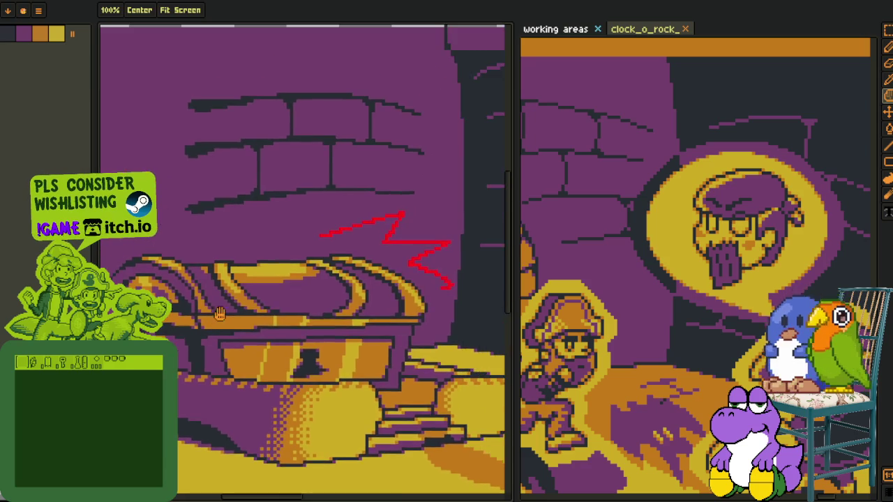
scroll(221, 313, up, 1)
key(i)
scroll(346, 230, up, 2)
scroll(347, 230, up, 1)
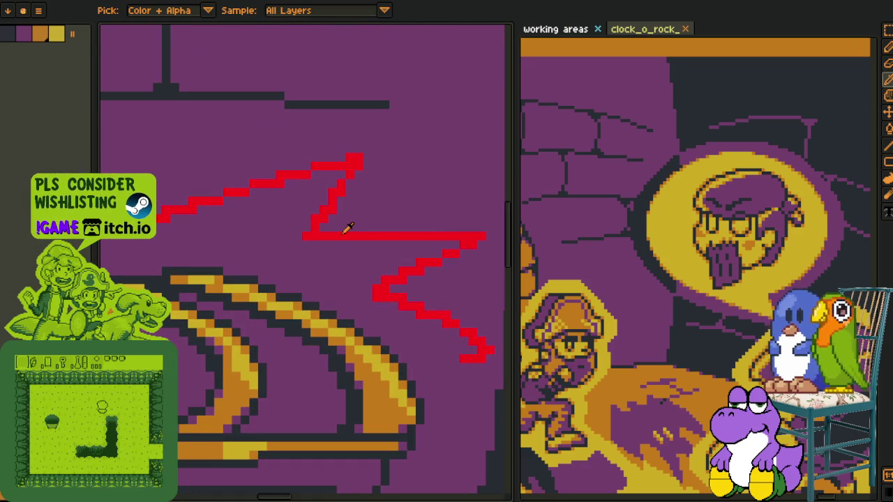
key(shift+r)
click(352, 390)
Briefly show the layers timeline, then hide it and zoom around the canvas.
scroll(345, 326, down, 4)
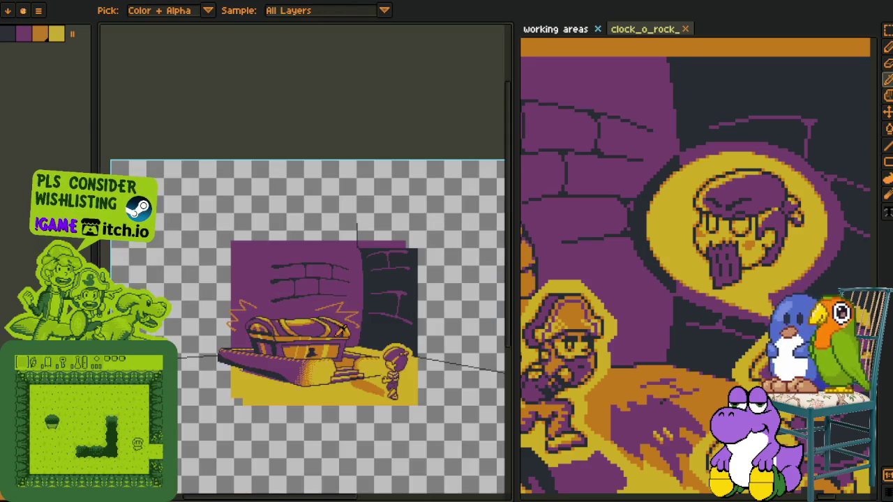
drag(346, 497, 334, 377)
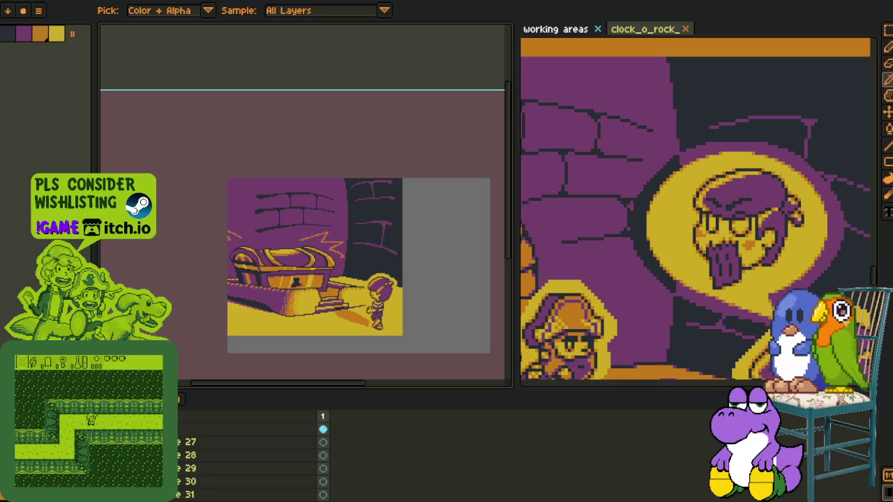
key(Tab)
scroll(305, 334, down, 3)
scroll(305, 335, up, 2)
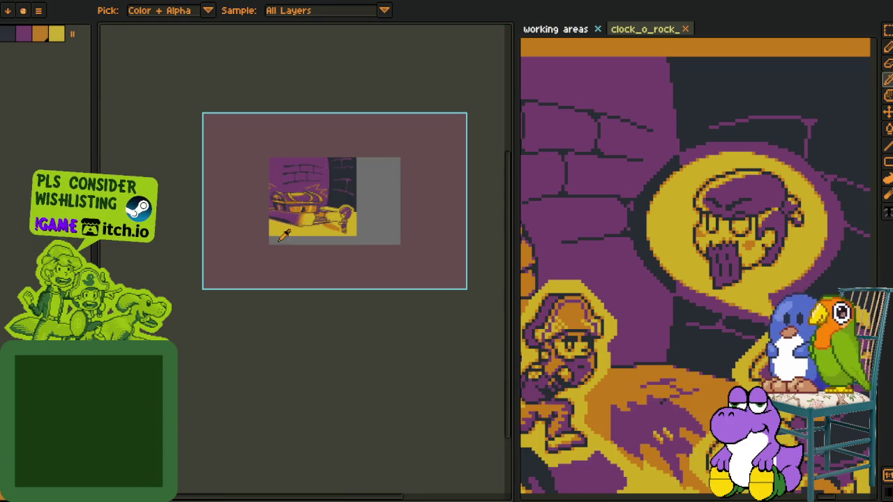
scroll(279, 301, up, 5)
scroll(278, 300, down, 2)
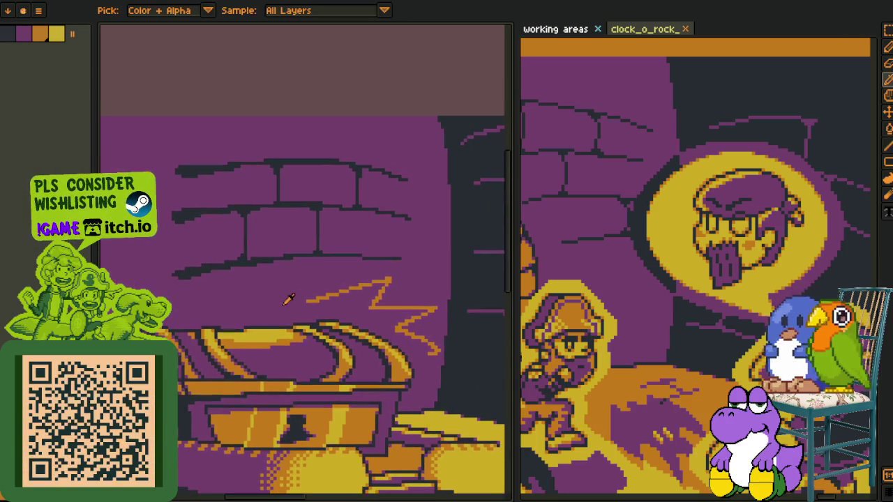
scroll(316, 295, down, 3)
scroll(330, 301, down, 1)
scroll(341, 313, up, 1)
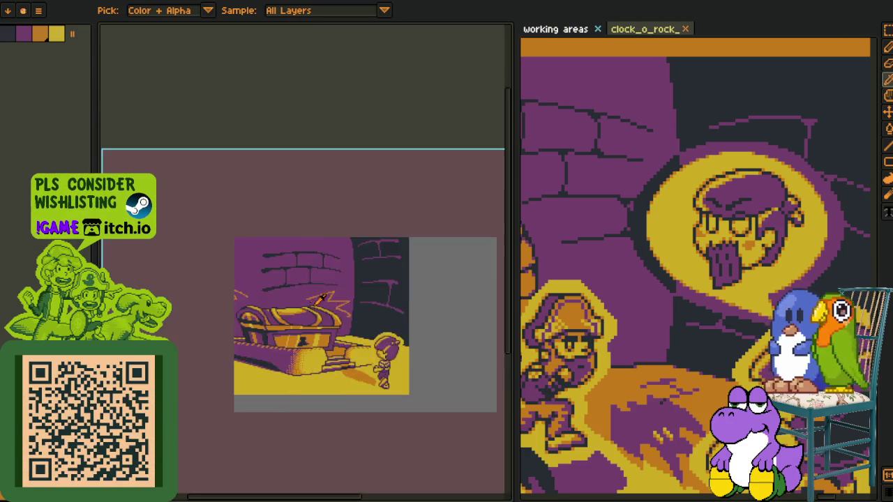
scroll(319, 290, up, 3)
scroll(322, 290, up, 2)
Try orange zigzag strokes on the wall and above the chest, undoing two of them.
mouse_move(216, 317)
mouse_down()
mouse_move(264, 259)
mouse_move(334, 268)
mouse_move(361, 297)
mouse_up()
scroll(360, 298, down, 3)
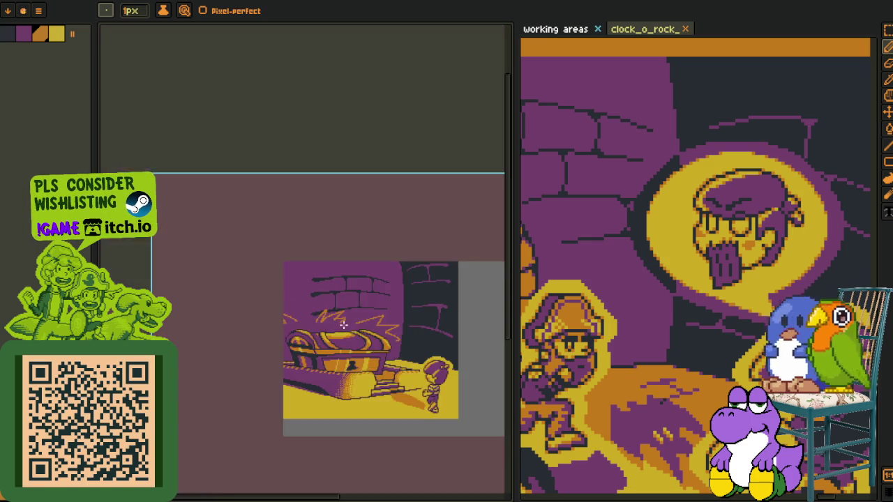
scroll(335, 314, up, 2)
key(ctrl+z)
mouse_move(268, 340)
mouse_down()
mouse_move(259, 298)
mouse_move(327, 247)
mouse_up()
drag(325, 301, 439, 328)
scroll(439, 328, down, 3)
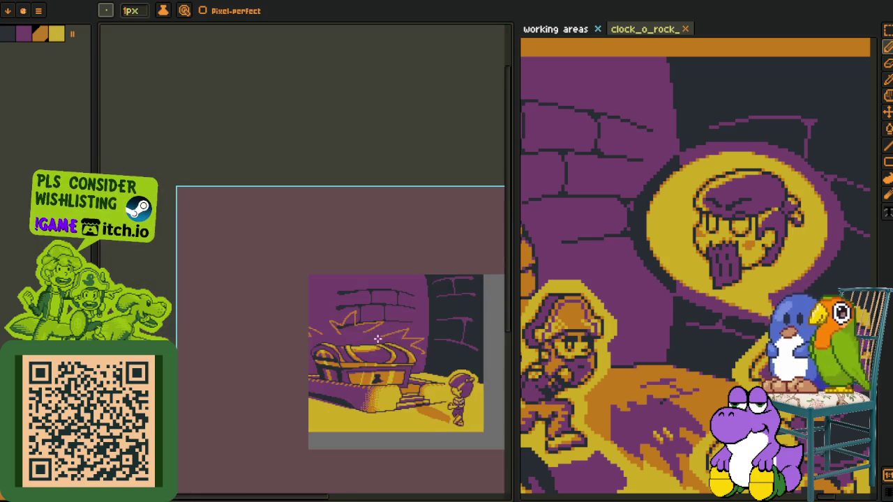
drag(402, 368, 357, 335)
scroll(358, 337, up, 3)
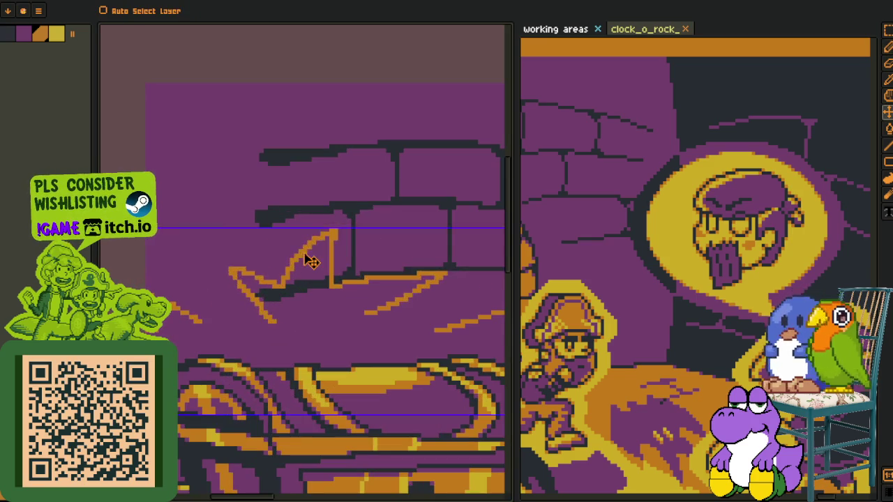
key(ctrl+z)
scroll(304, 276, down, 3)
Zoom in on the sparkle lines and return to the Pencil tool.
key(z)
scroll(292, 327, down, 2)
key(o)
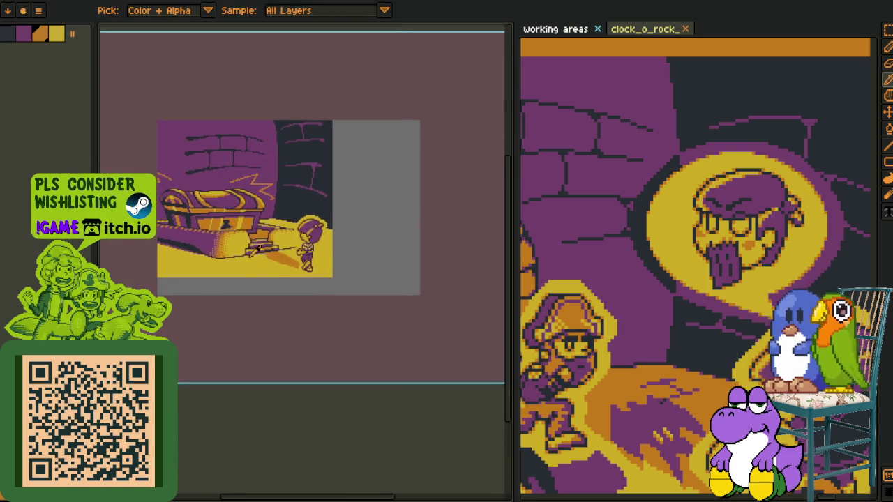
scroll(224, 318, up, 1)
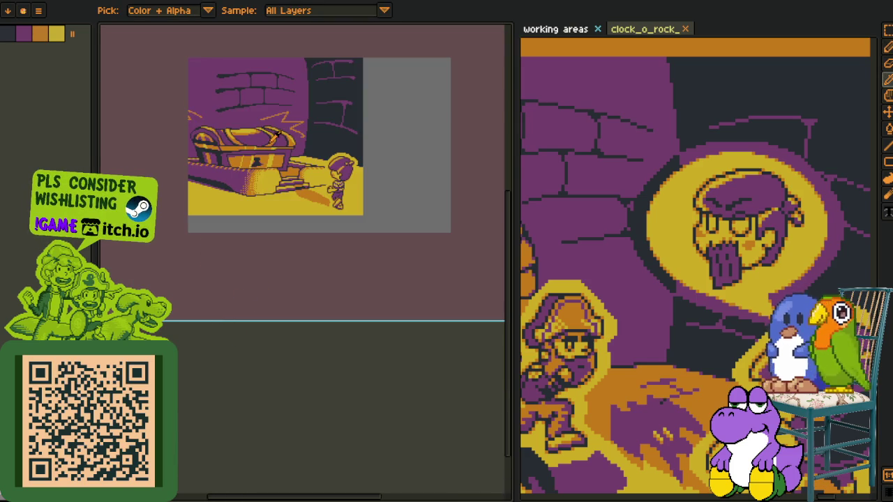
scroll(278, 132, up, 1)
scroll(272, 146, up, 1)
key(b)
scroll(265, 174, up, 1)
scroll(263, 187, up, 1)
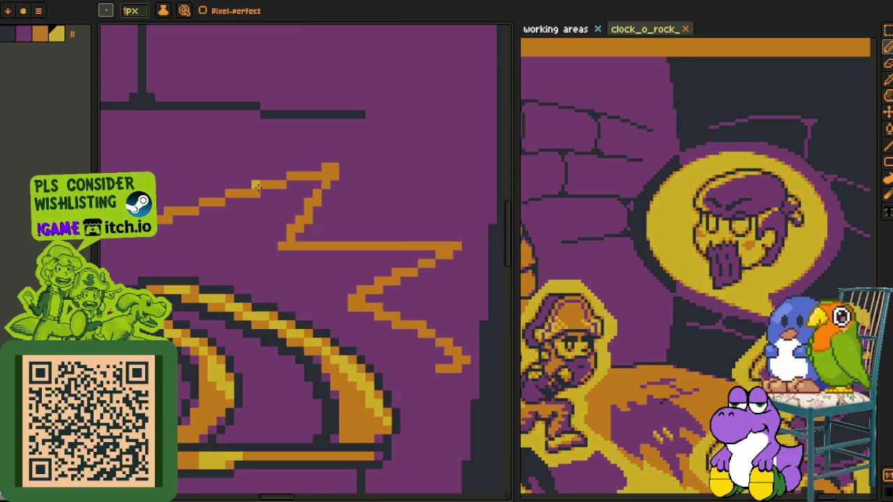
Draw a yellow highlight line along the top edge of the orange zigzag.
scroll(239, 195, up, 1)
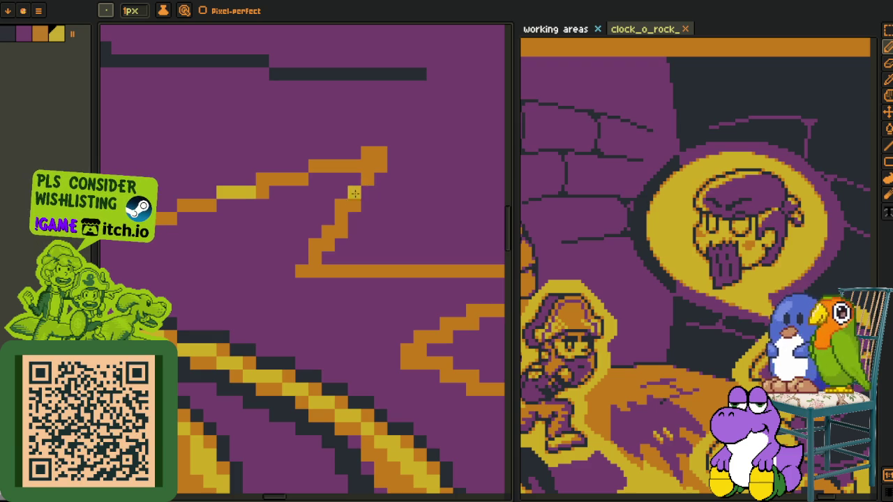
key(g)
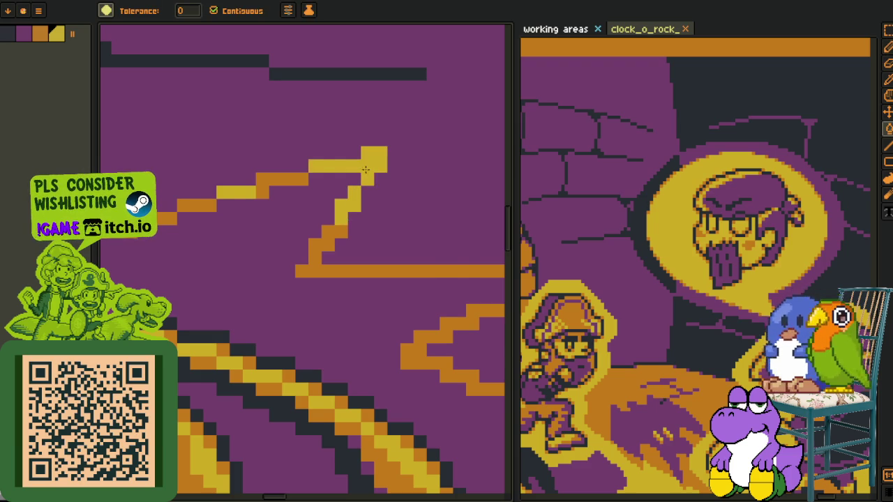
scroll(360, 185, down, 2)
scroll(356, 192, down, 2)
scroll(352, 201, up, 2)
key(b)
scroll(352, 201, up, 2)
drag(303, 199, 399, 199)
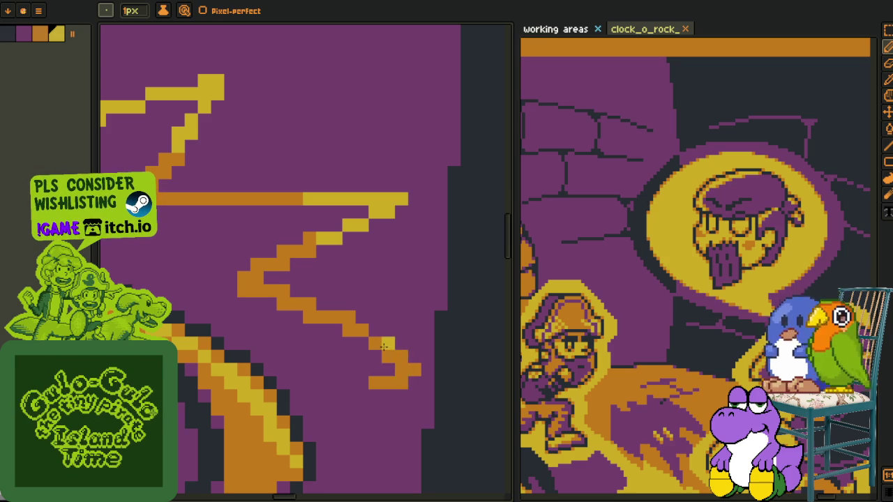
Recentre the zigzags in view and re-pick yellow for further Pencil highlights.
key(g)
scroll(389, 351, down, 2)
scroll(389, 352, down, 4)
drag(287, 354, 287, 301)
key(o)
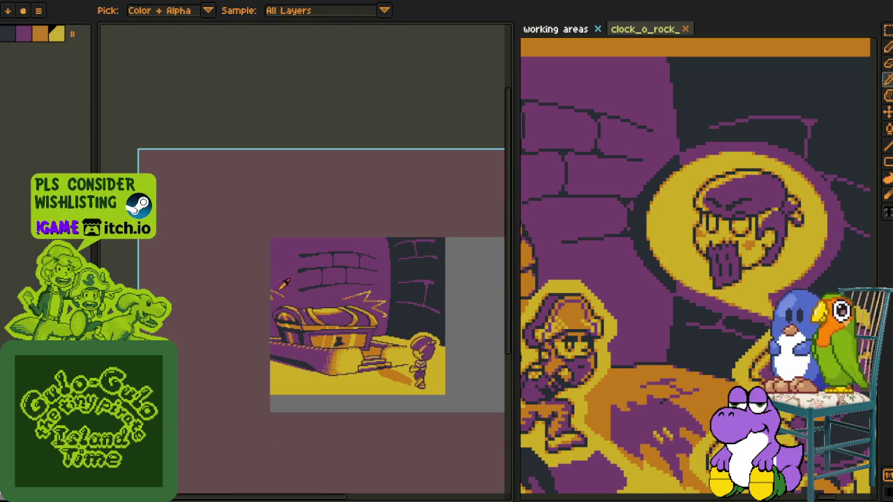
scroll(287, 299, up, 3)
scroll(265, 335, down, 3)
scroll(246, 362, down, 2)
key(b)
scroll(285, 242, up, 2)
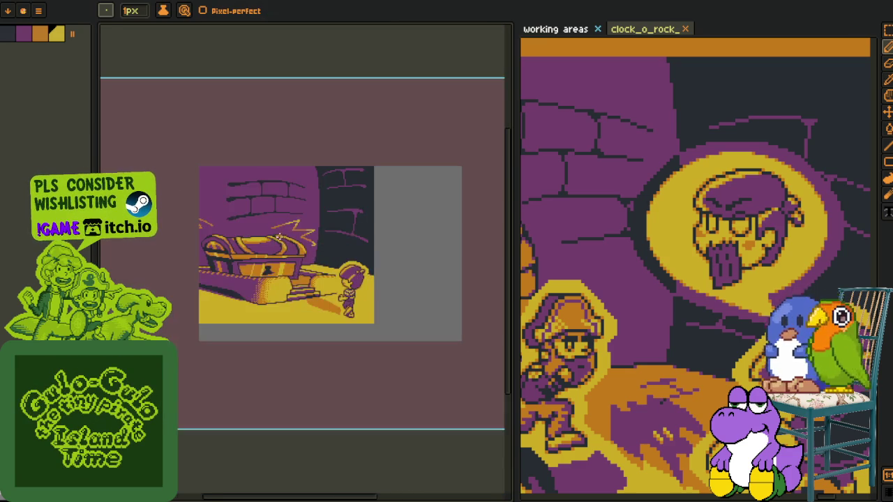
scroll(285, 242, up, 1)
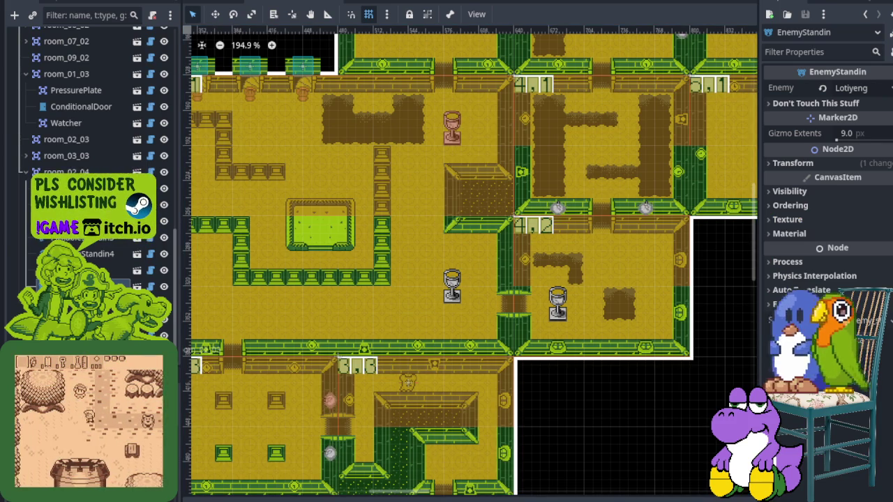
Search the project files and open the level scene containing Clock and Spikes nodes.
key(ctrl+f)
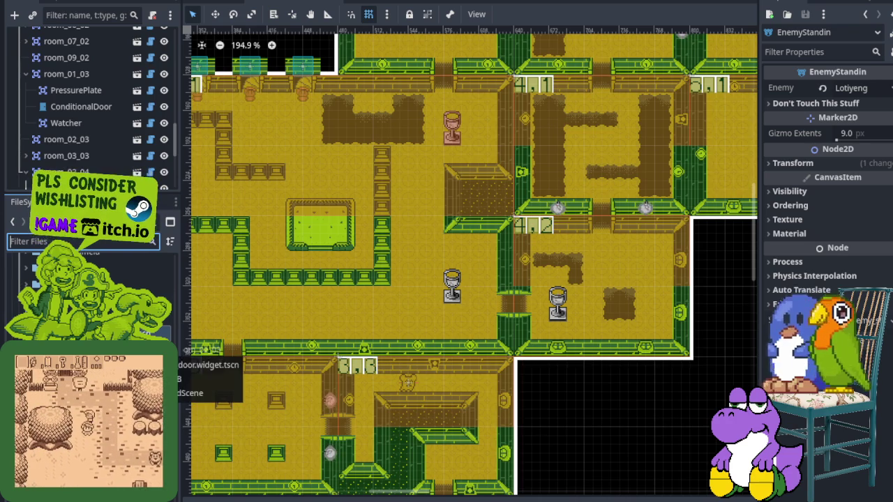
click(91, 305)
double_click(91, 304)
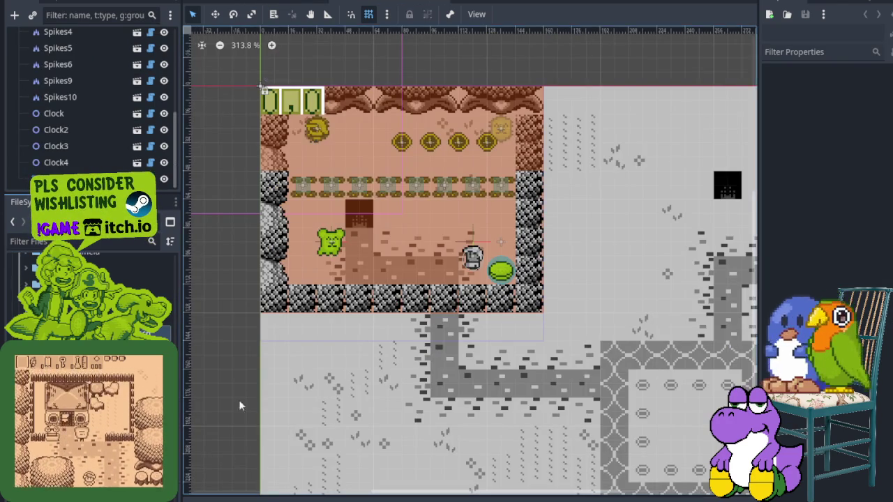
Zoom and pan the 2D viewport onto the top-left room 0,0.
scroll(529, 365, down, 3)
scroll(529, 365, down, 2)
scroll(488, 306, up, 1)
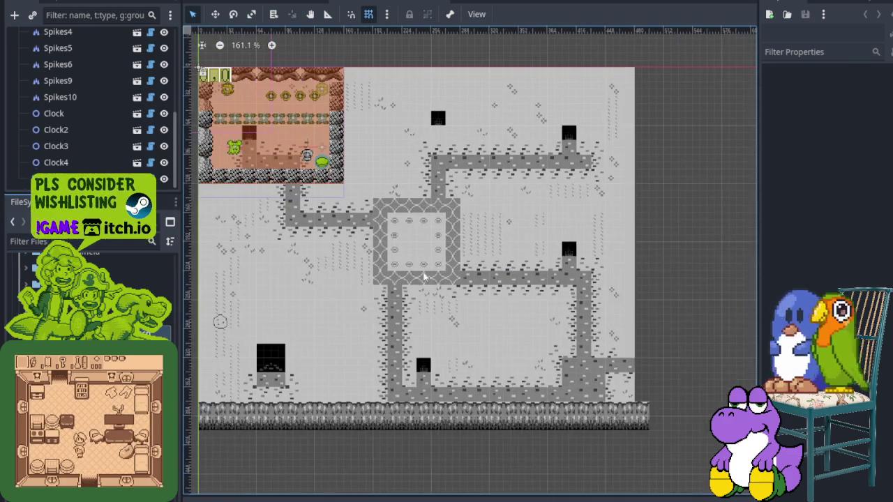
scroll(479, 297, up, 1)
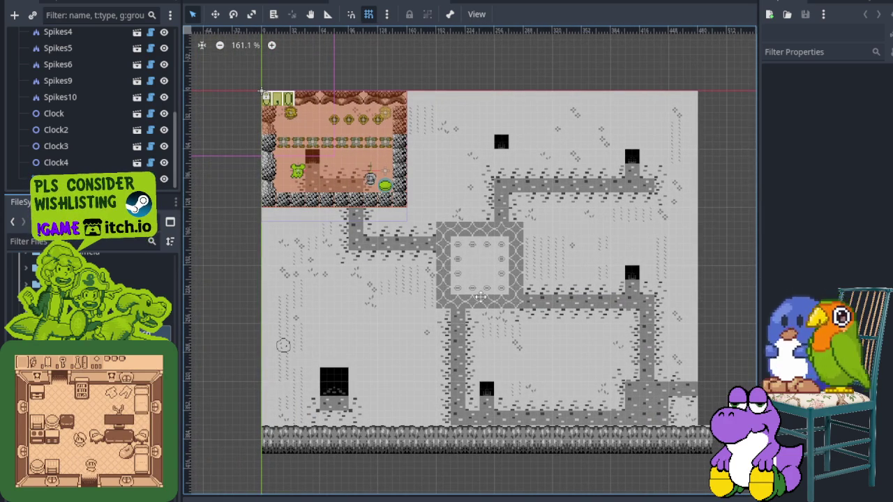
drag(479, 297, 481, 303)
drag(328, 271, 345, 338)
scroll(418, 293, up, 1)
scroll(488, 286, up, 2)
scroll(546, 282, up, 1)
drag(545, 281, 653, 152)
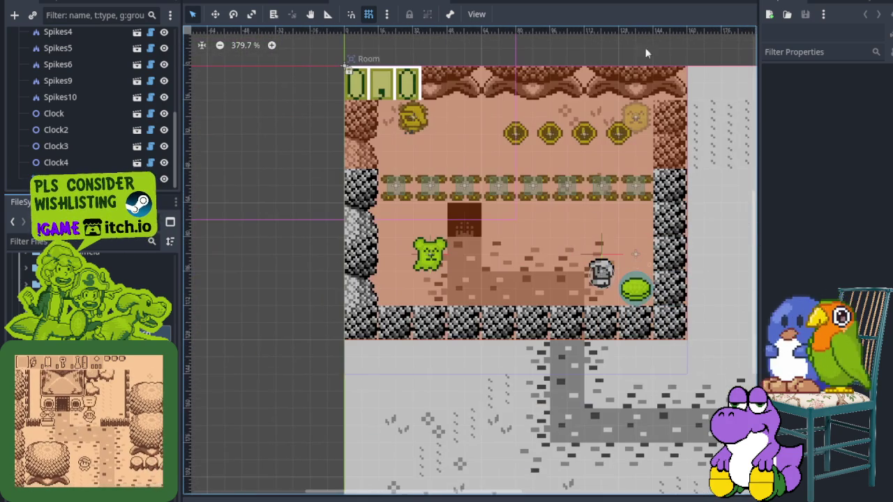
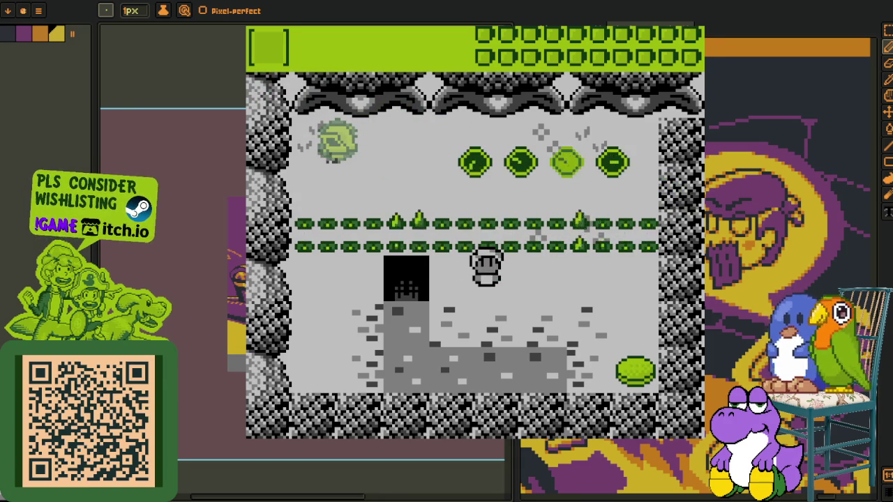
Close the running game window and return to the Godot editor showing the room map.
key(Escape)
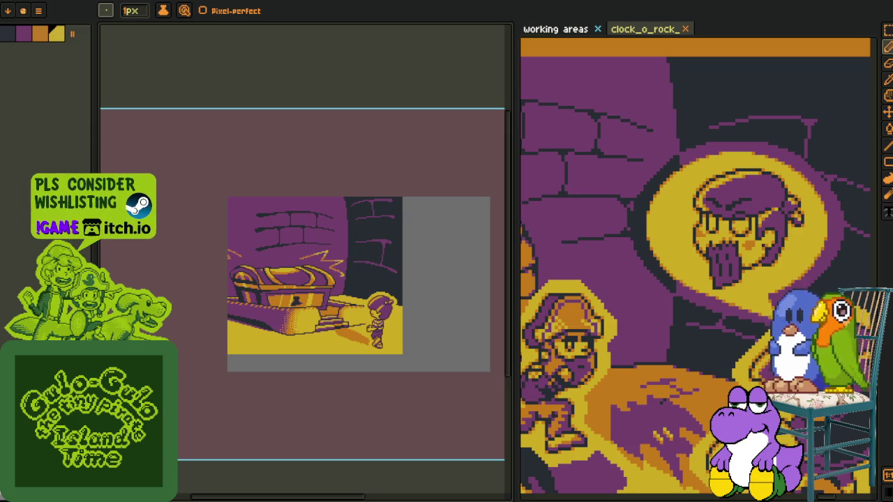
key(alt+Tab)
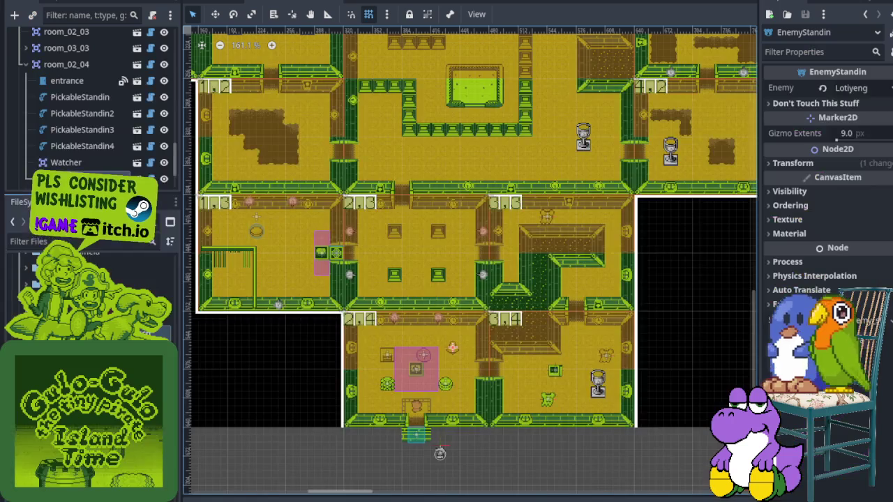
Zoom and pan the map, then enlarge the FileSystem dock by shrinking the Scene tree.
scroll(467, 364, up, 2)
scroll(455, 359, up, 2)
drag(455, 359, 384, 321)
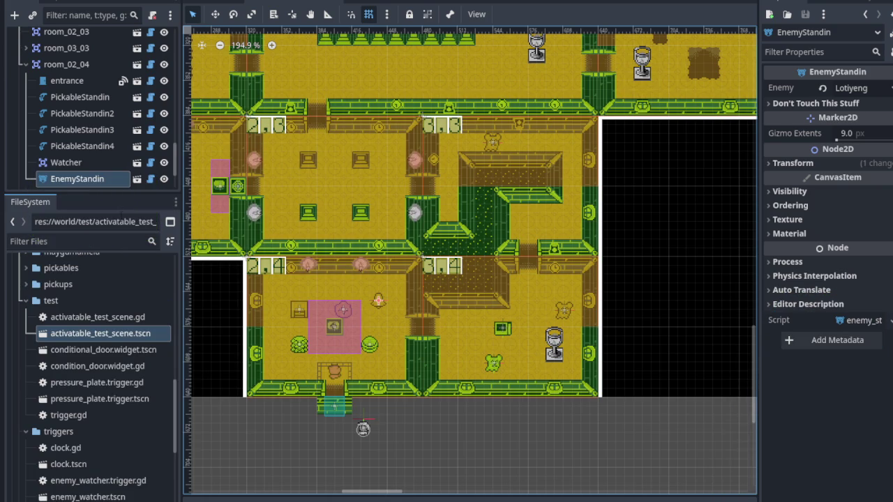
drag(118, 193, 116, 136)
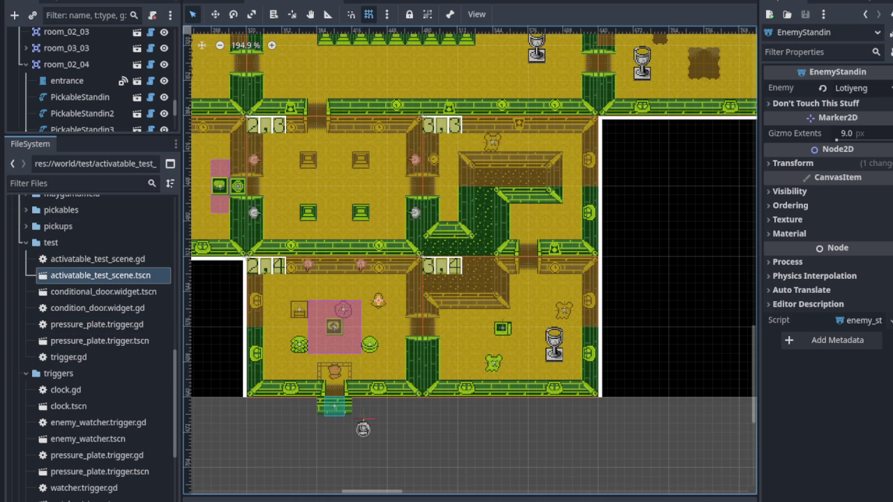
Delete trigger.gd, the pressure_plate.trigger files and the conditional_door.widget files from the test folder.
click(72, 360)
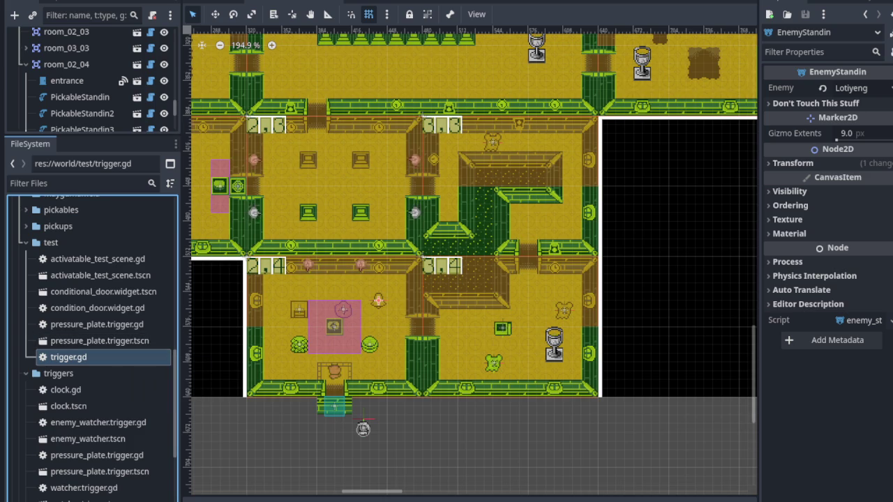
ctrl+click(90, 342)
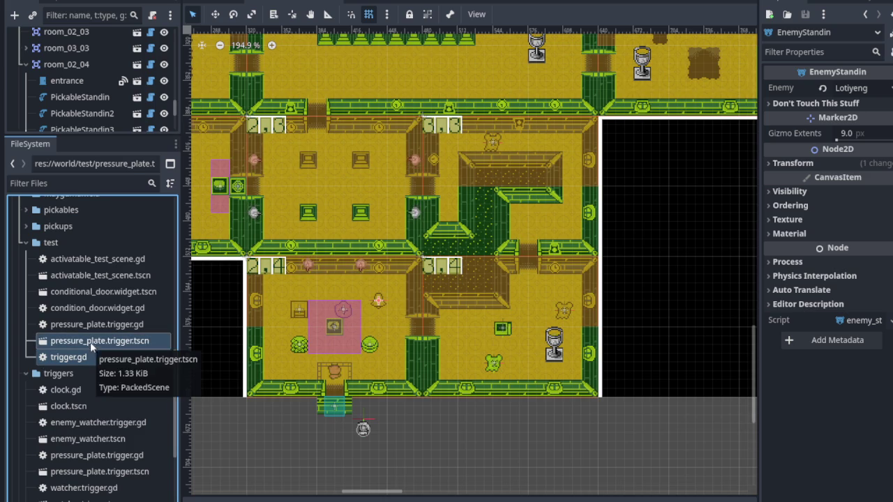
ctrl+click(98, 327)
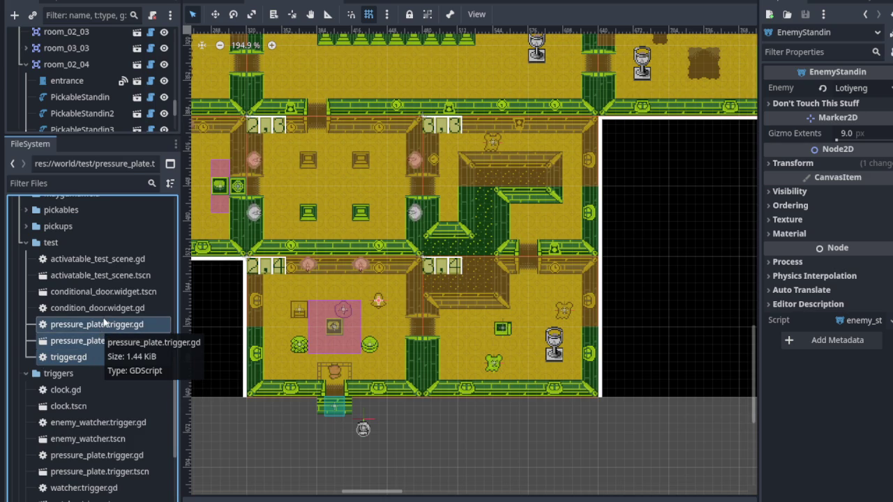
ctrl+click(103, 310)
ctrl+click(102, 296)
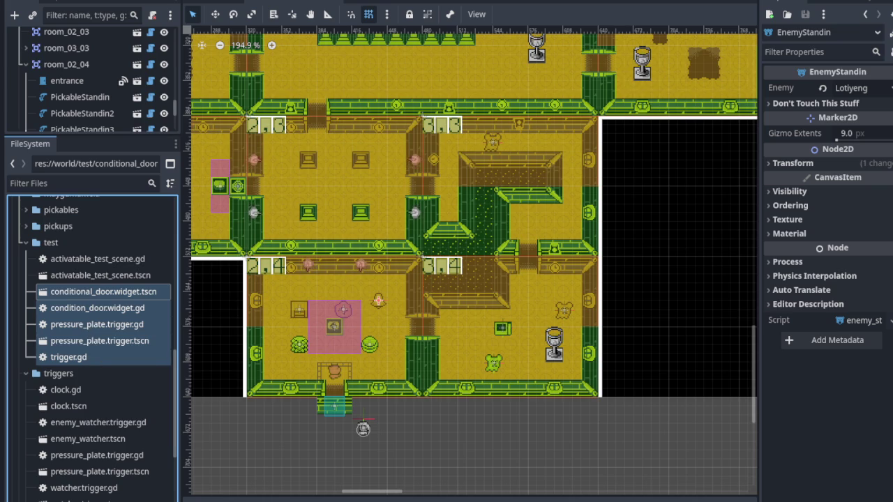
right_click(90, 343)
click(115, 366)
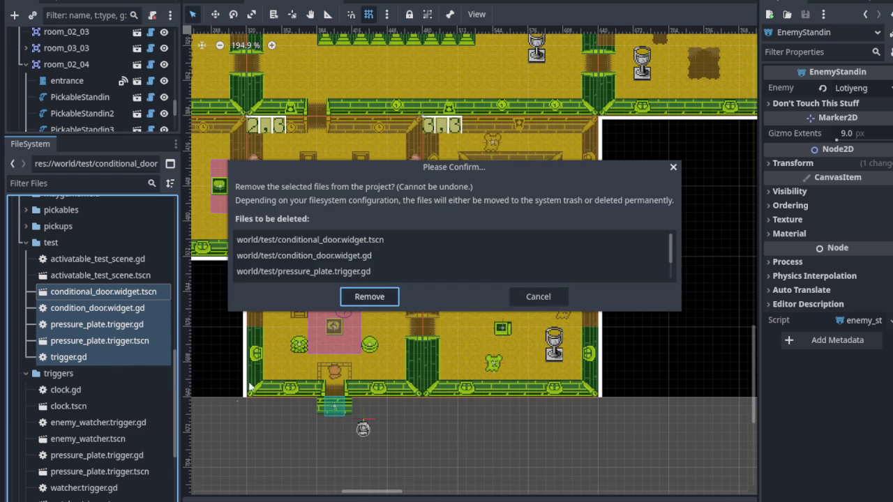
click(364, 300)
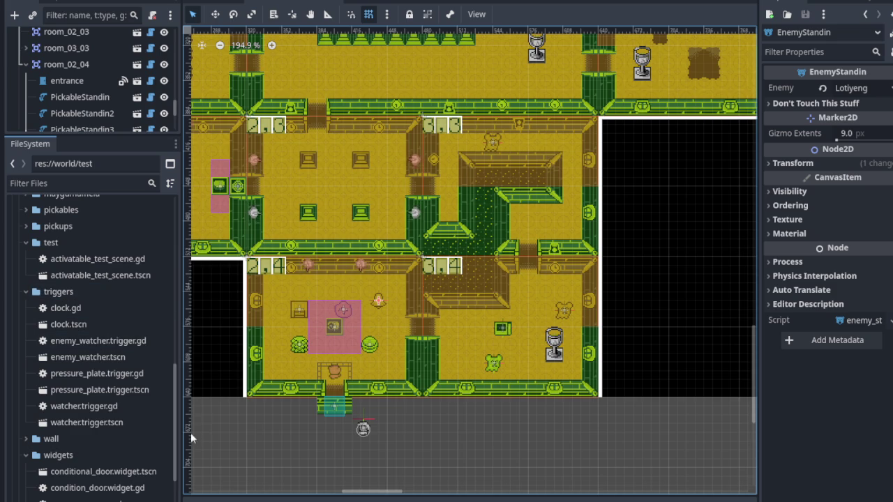
Save the scene and pan and zoom across the dungeon map to survey the room layout.
scroll(372, 327, down, 4)
scroll(390, 349, up, 2)
scroll(419, 376, up, 2)
mouse_move(443, 395)
mouse_down()
mouse_move(500, 407)
mouse_move(558, 450)
mouse_move(395, 317)
mouse_up()
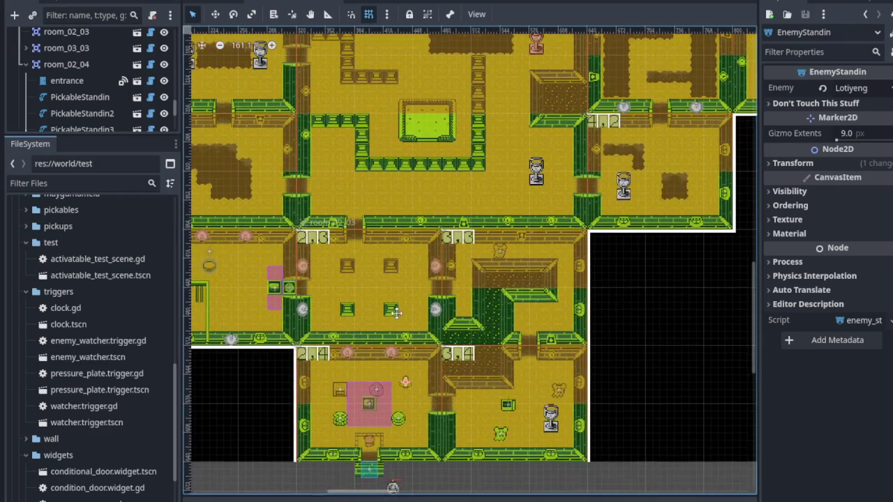
scroll(509, 328, down, 6)
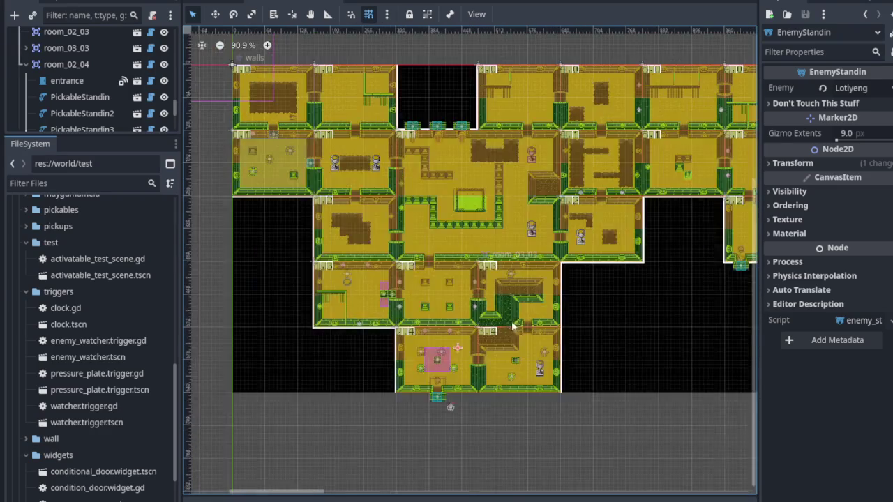
scroll(512, 325, down, 3)
drag(513, 325, 375, 350)
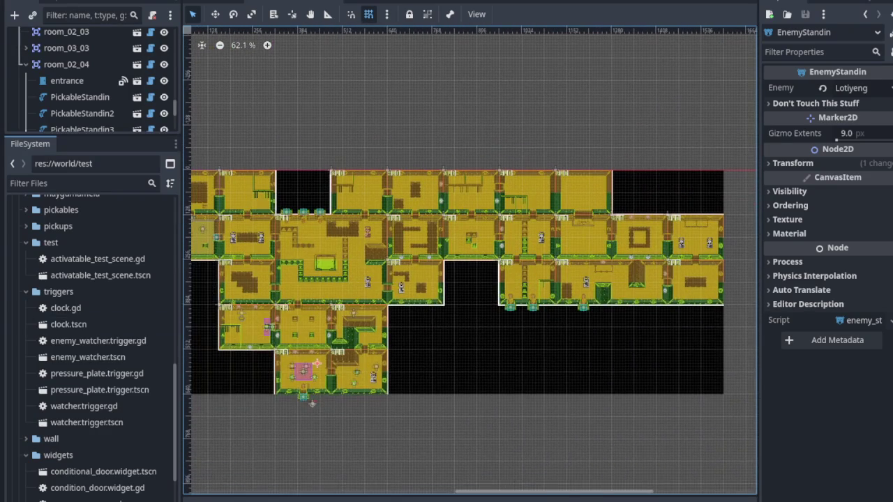
scroll(405, 326, up, 4)
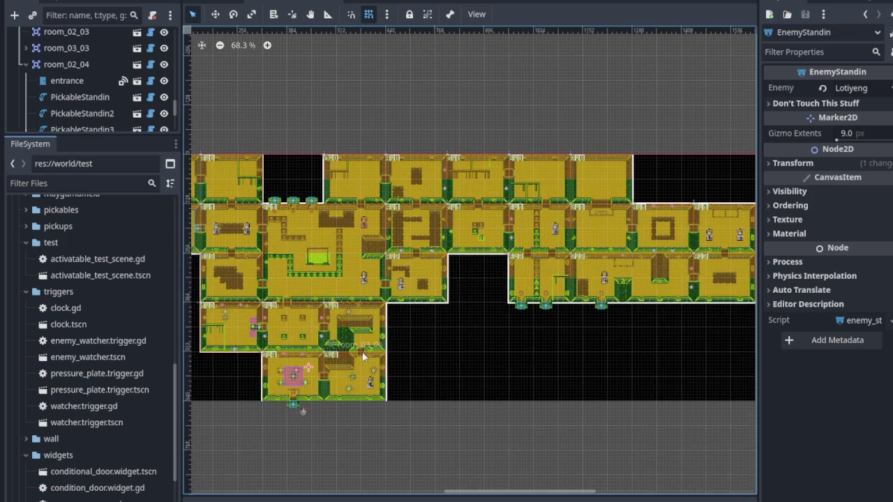
scroll(361, 351, up, 2)
scroll(363, 365, up, 1)
key(ctrl+s)
scroll(345, 390, down, 1)
drag(346, 391, 507, 282)
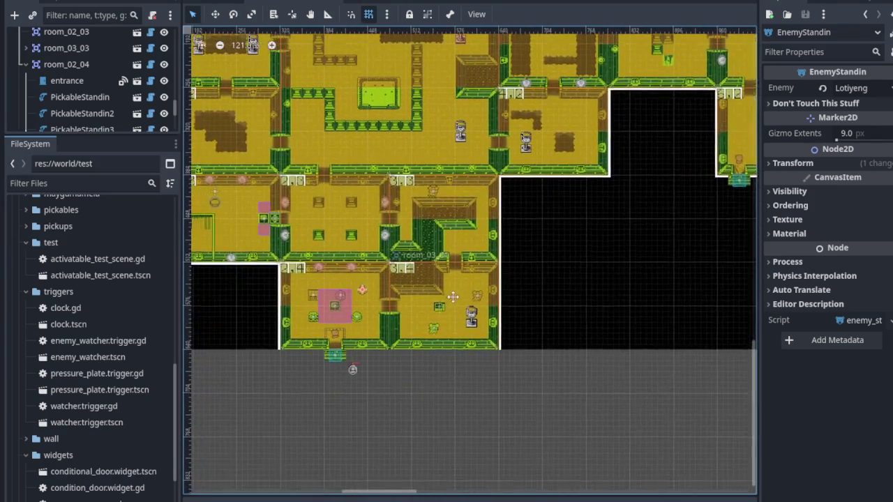
scroll(632, 299, up, 1)
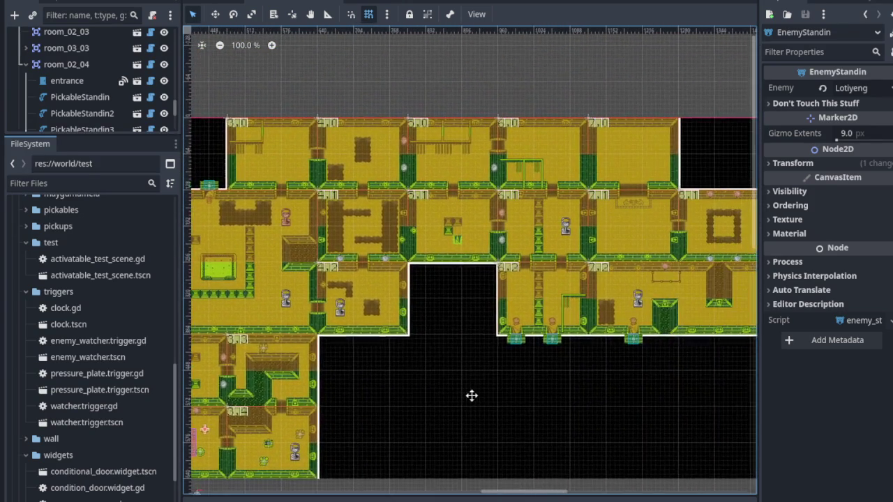
mouse_move(632, 299)
mouse_down()
mouse_move(418, 394)
mouse_move(512, 377)
mouse_up()
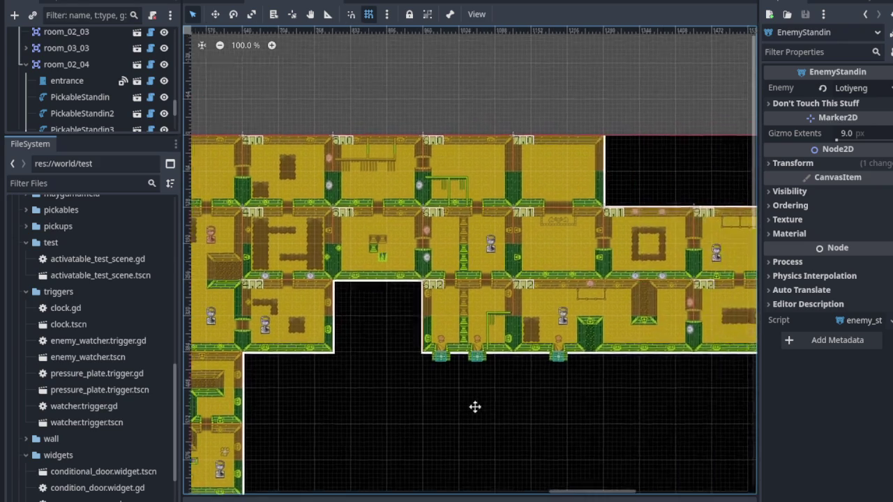
drag(474, 399, 398, 419)
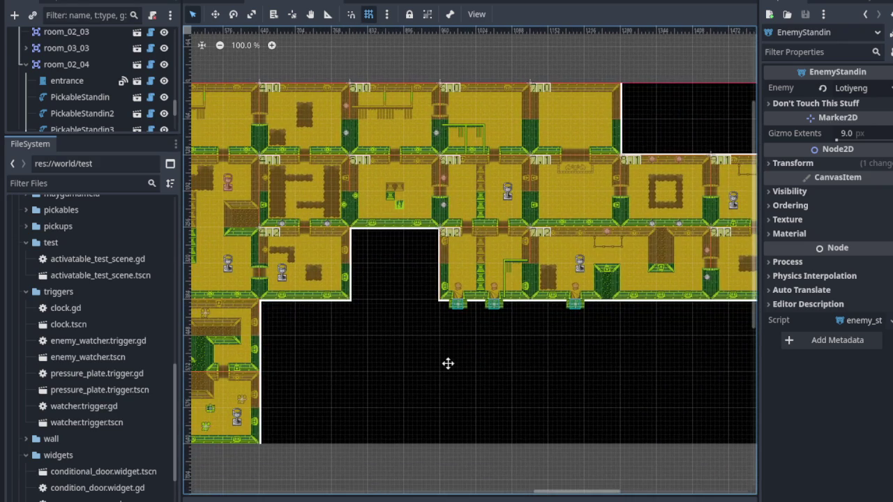
scroll(385, 325, up, 1)
scroll(394, 318, up, 2)
scroll(394, 317, up, 1)
scroll(389, 314, up, 1)
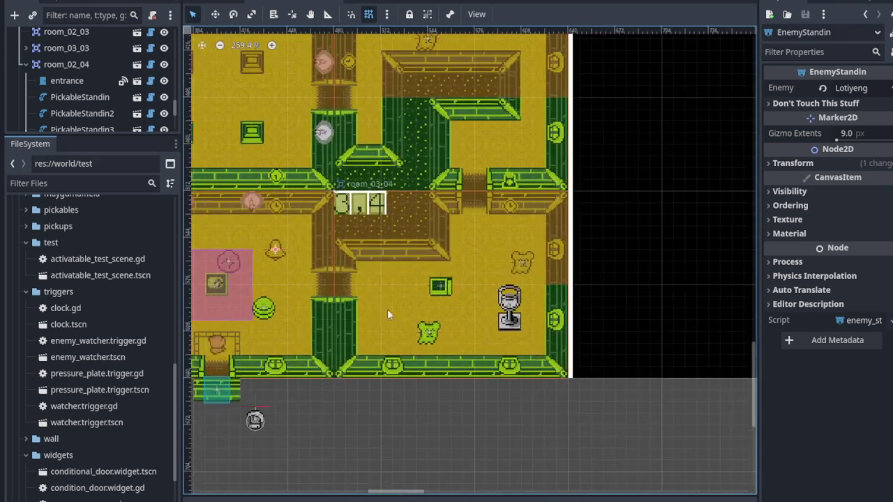
scroll(391, 239, up, 3)
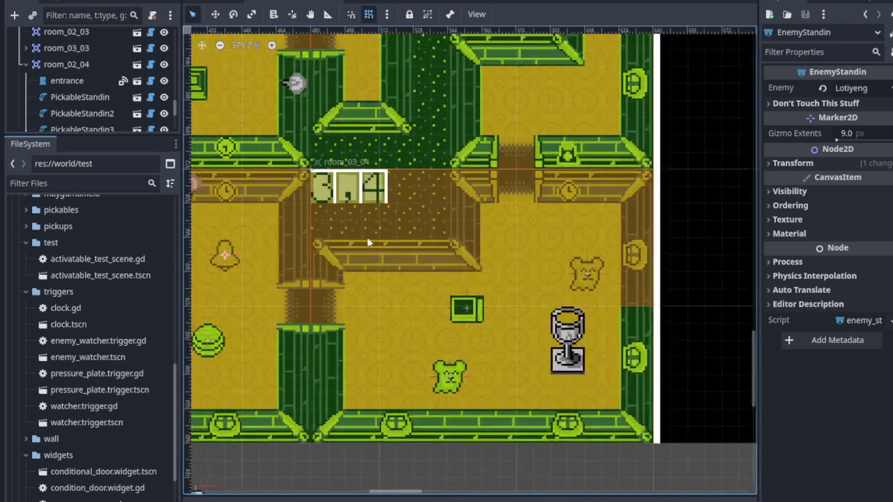
scroll(391, 240, up, 3)
scroll(323, 183, up, 2)
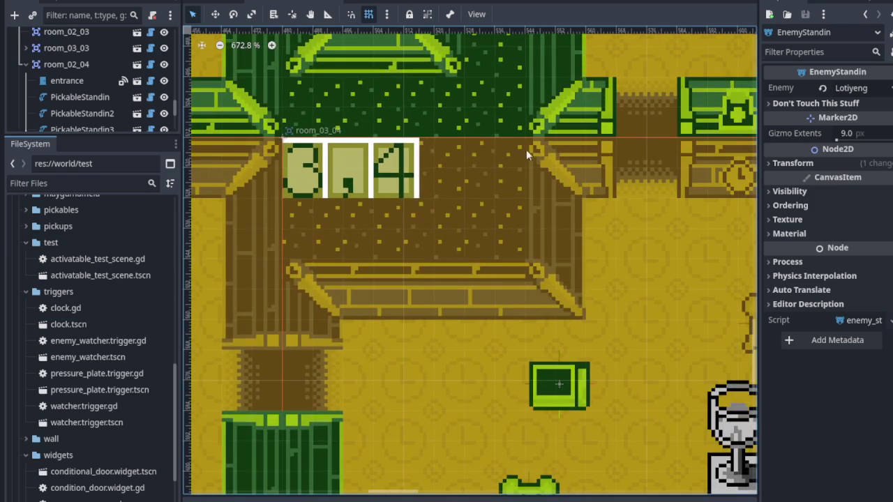
scroll(467, 248, down, 3)
scroll(460, 244, down, 1)
scroll(458, 230, down, 1)
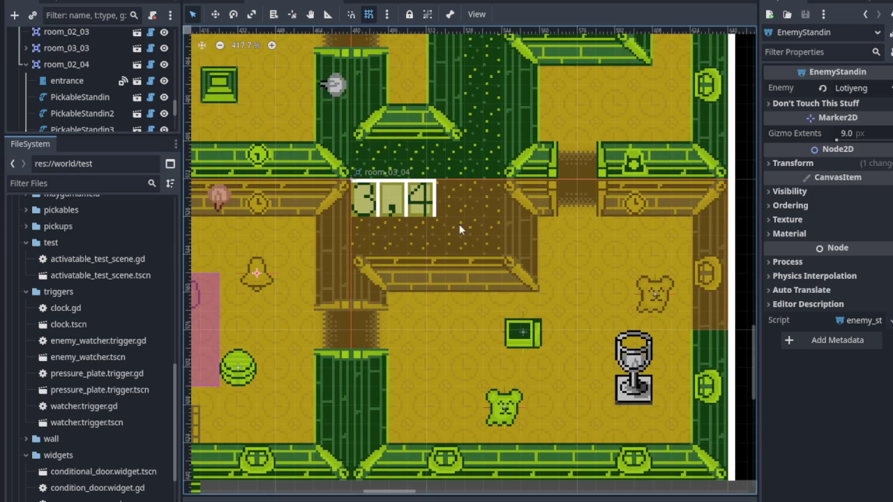
Inspect room_03_04, room_03_03, the corridor rooms and the bear room up close.
drag(451, 223, 360, 345)
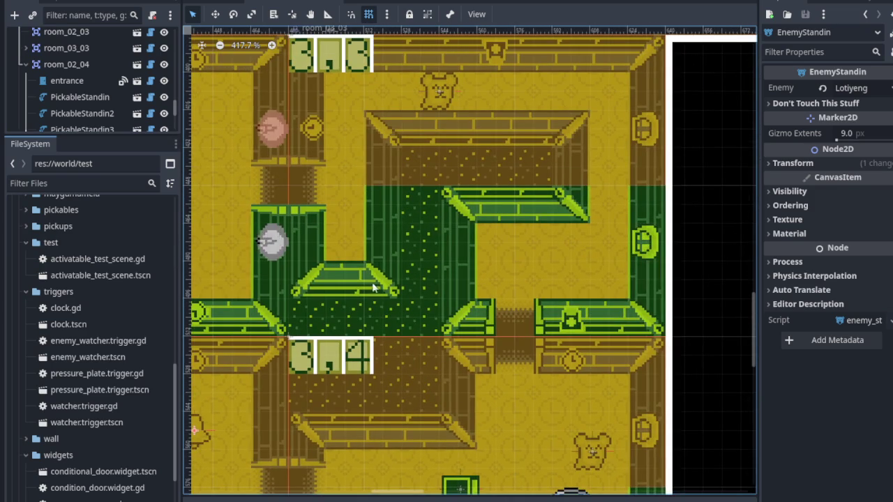
drag(374, 286, 427, 241)
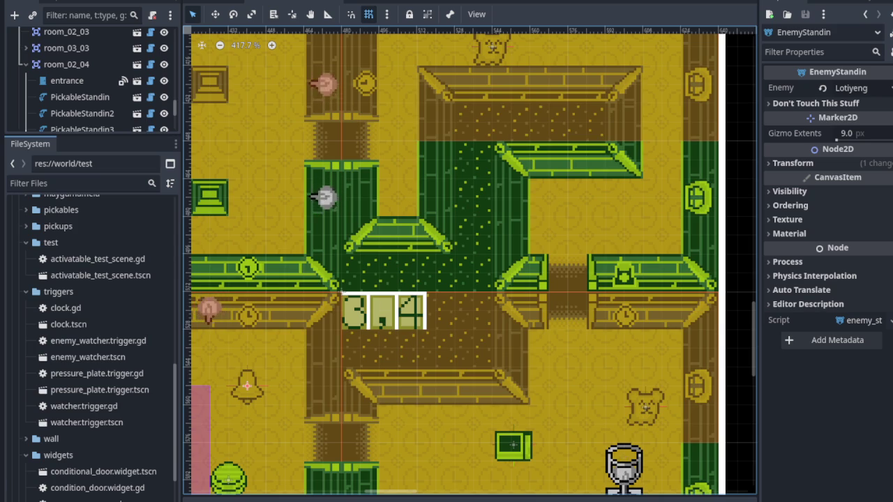
mouse_move(400, 327)
mouse_down()
mouse_move(401, 279)
mouse_move(370, 159)
mouse_up()
scroll(492, 250, down, 2)
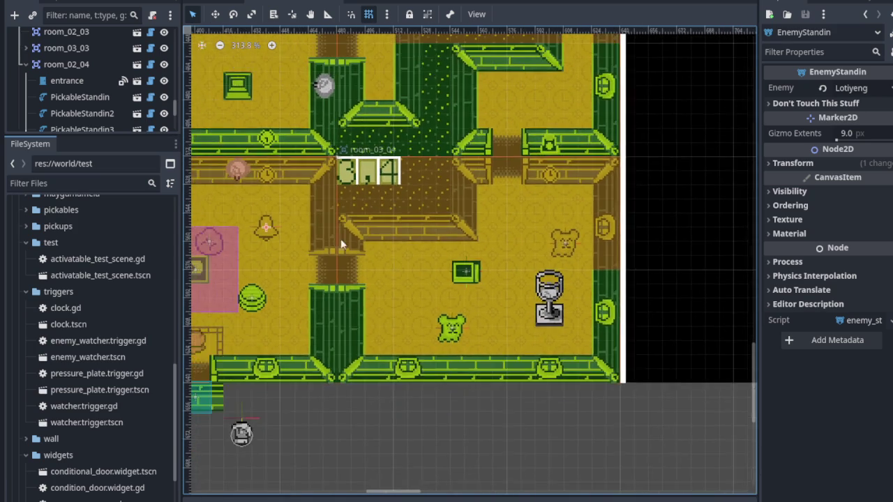
drag(346, 241, 307, 405)
scroll(389, 227, up, 1)
scroll(389, 227, up, 1)
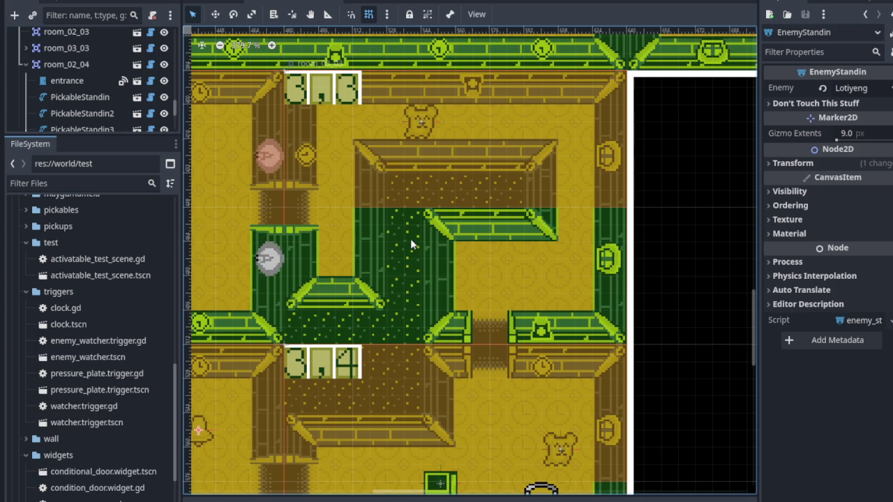
scroll(410, 239, up, 1)
scroll(410, 244, up, 1)
drag(400, 231, 394, 280)
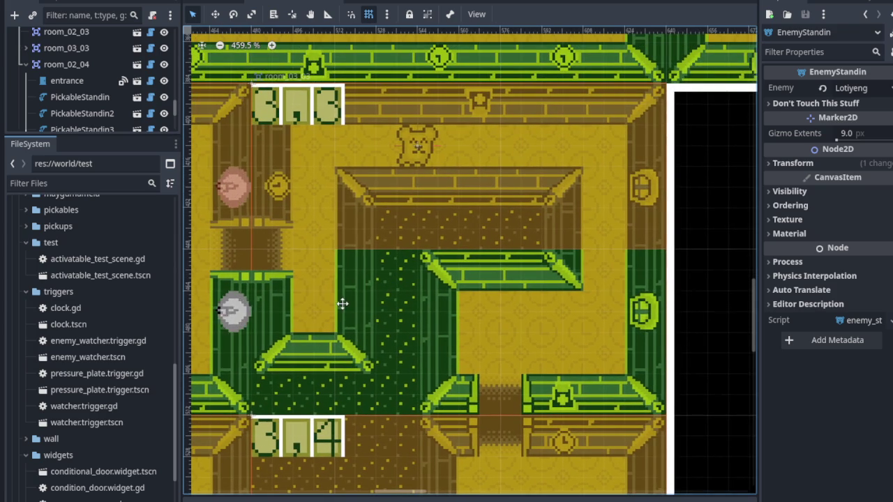
drag(315, 255, 355, 237)
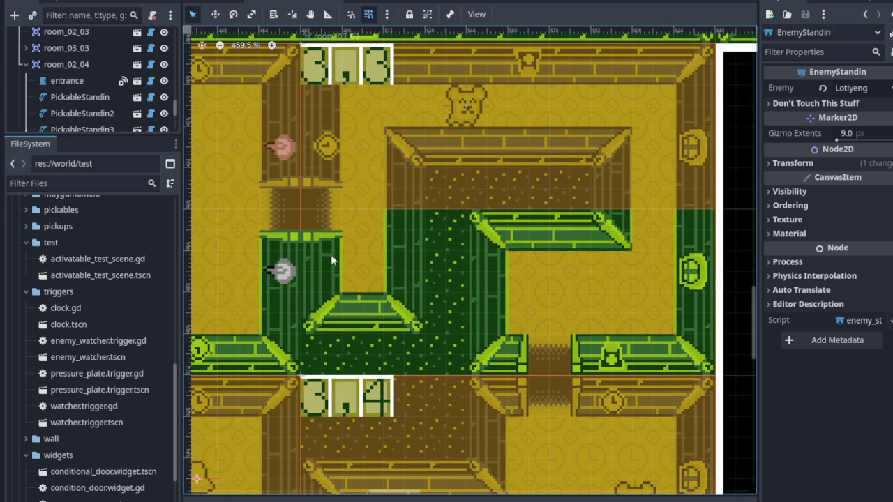
scroll(340, 153, up, 1)
mouse_move(454, 215)
mouse_down()
mouse_move(377, 278)
mouse_move(355, 216)
mouse_up()
scroll(450, 316, up, 2)
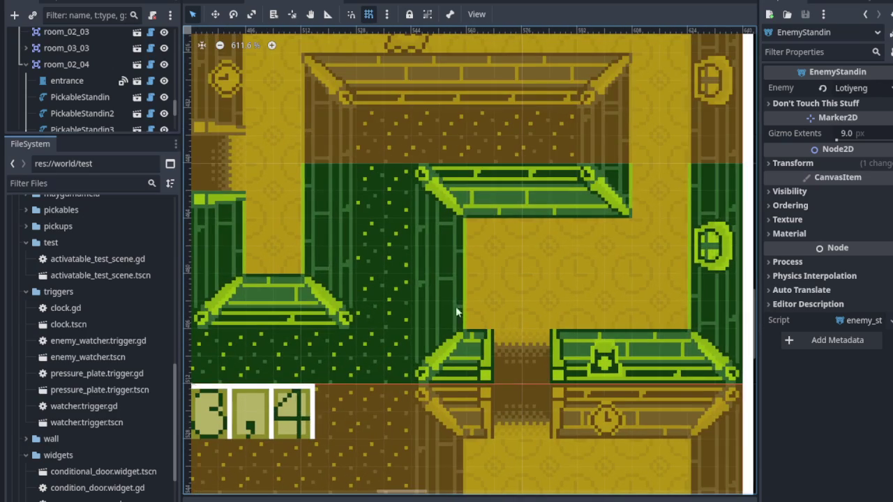
drag(279, 179, 278, 229)
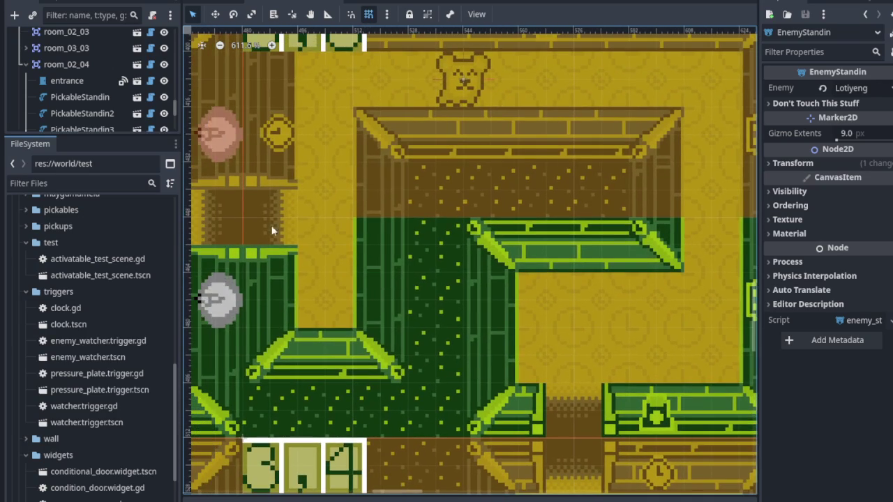
scroll(214, 240, up, 5)
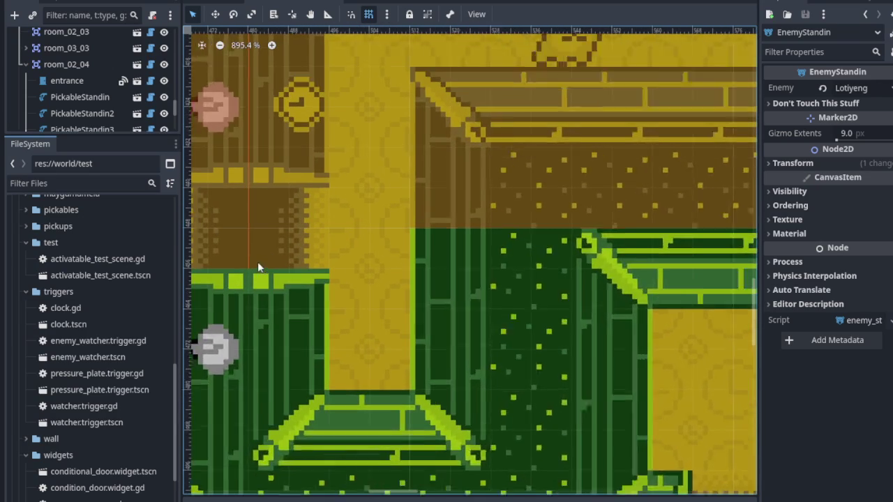
scroll(288, 210, up, 2)
scroll(292, 206, up, 1)
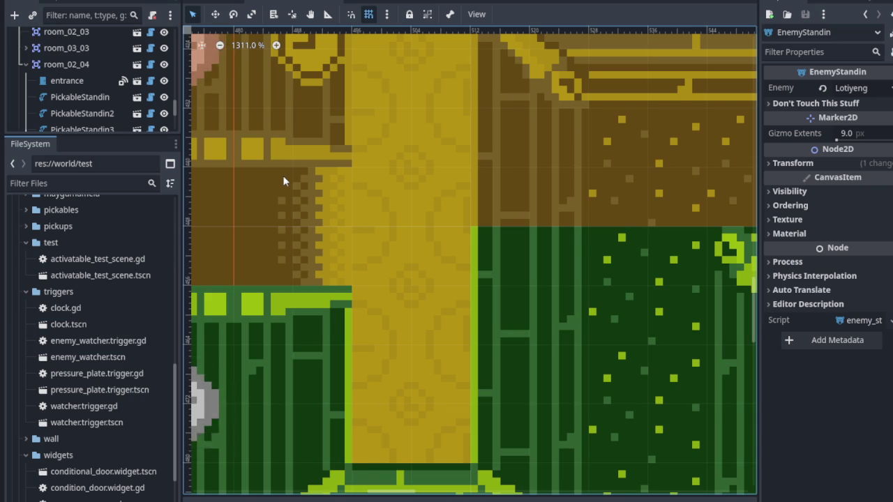
scroll(283, 181, down, 4)
scroll(480, 126, up, 3)
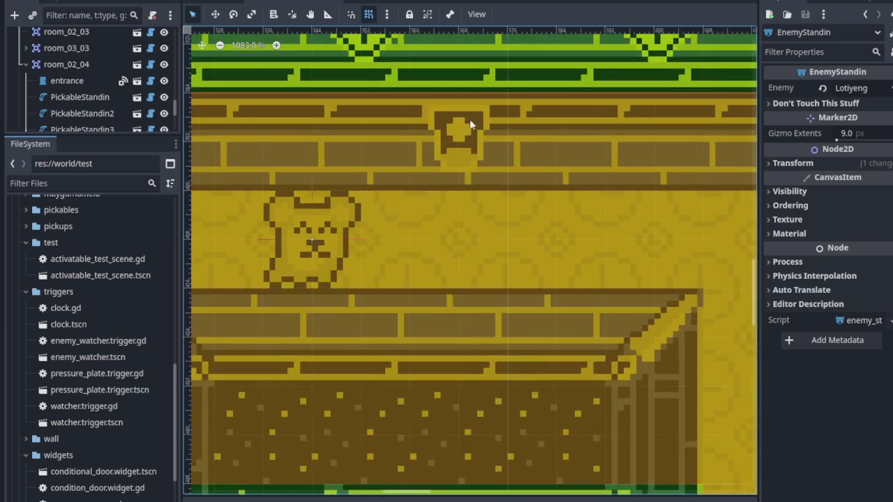
scroll(479, 122, up, 2)
scroll(432, 171, down, 3)
scroll(426, 188, down, 2)
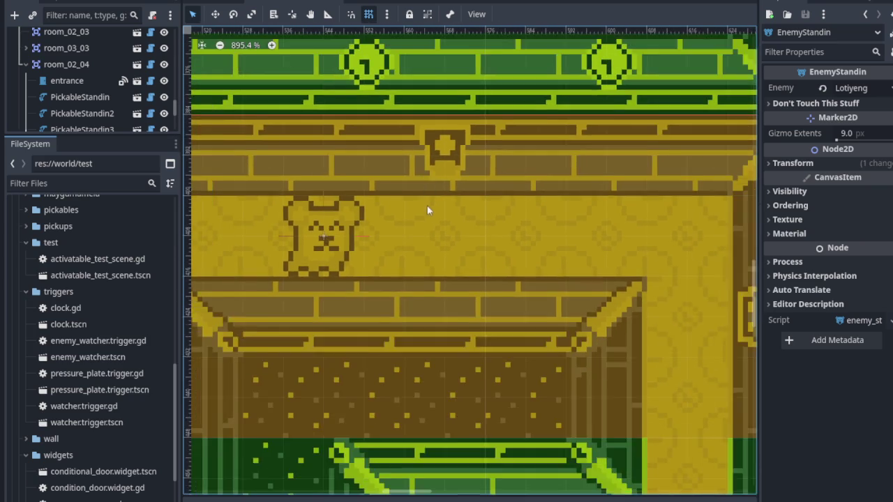
scroll(447, 216, down, 1)
drag(445, 262, 470, 174)
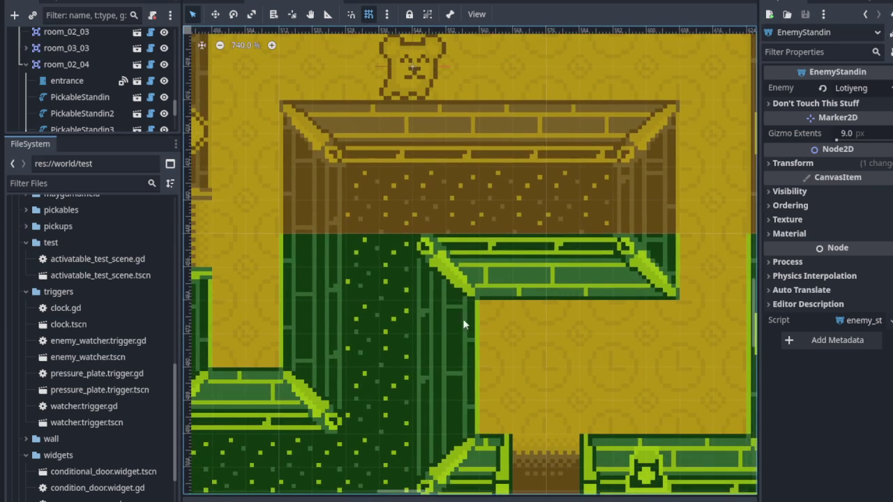
scroll(488, 327, down, 1)
scroll(489, 321, down, 5)
scroll(502, 182, down, 5)
scroll(499, 187, down, 5)
scroll(490, 239, down, 3)
scroll(491, 239, up, 1)
scroll(488, 223, up, 1)
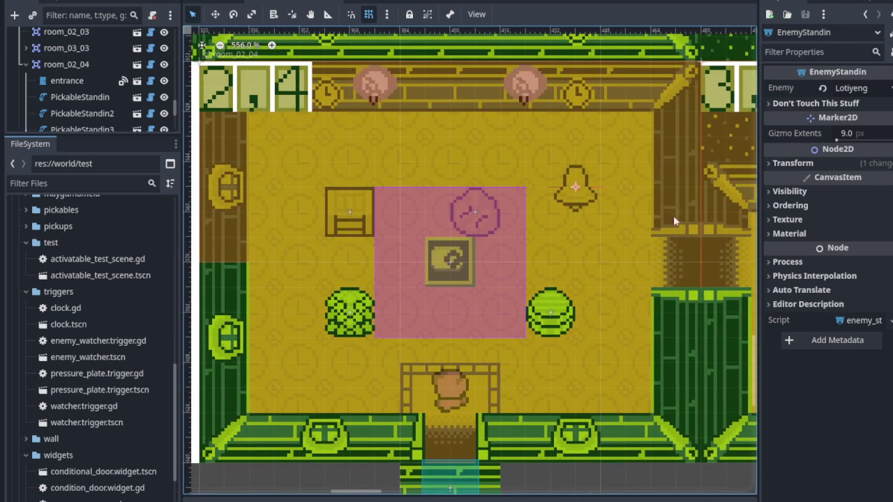
scroll(498, 184, up, 3)
scroll(498, 184, right, 5)
scroll(446, 279, up, 4)
scroll(446, 279, right, 5)
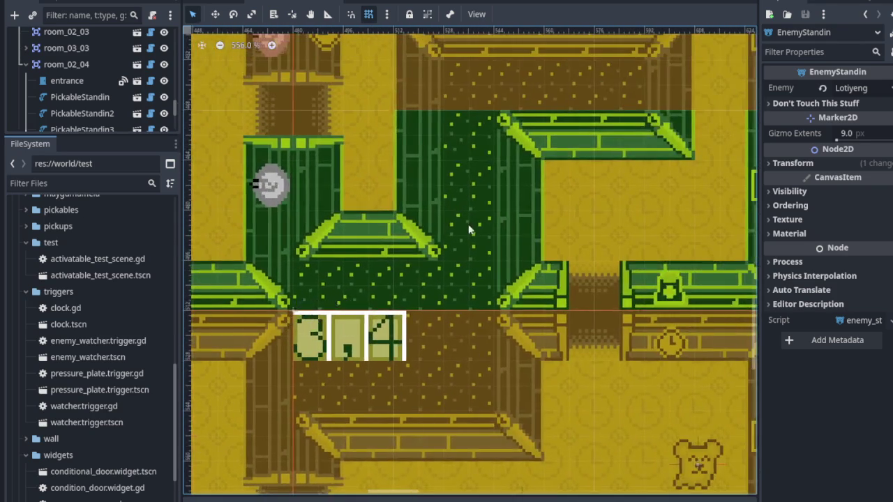
scroll(396, 370, up, 4)
scroll(396, 371, right, 2)
scroll(396, 370, up, 1)
scroll(396, 370, right, 1)
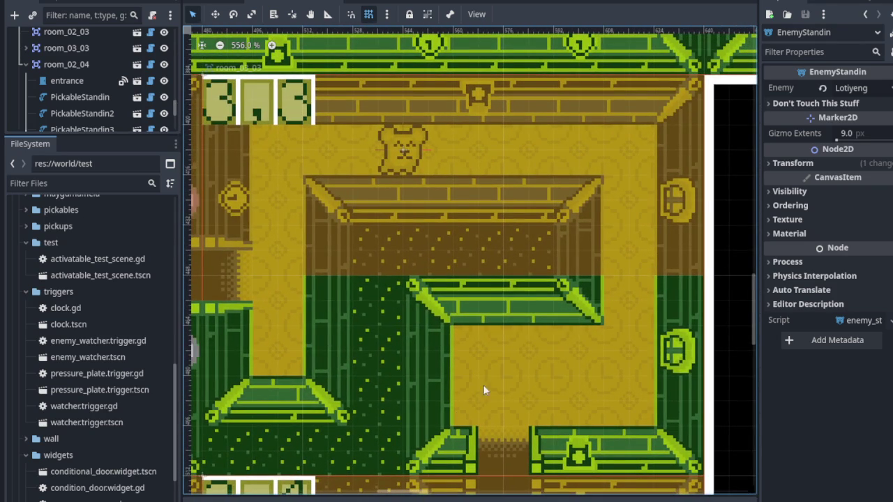
Centre the view on room 2,3 at 459.5% zoom with its neighbouring rooms visible.
mouse_move(270, 327)
mouse_down()
mouse_move(295, 343)
mouse_move(498, 330)
mouse_move(442, 309)
mouse_up()
scroll(344, 206, up, 2)
scroll(438, 234, down, 4)
scroll(439, 234, left, 2)
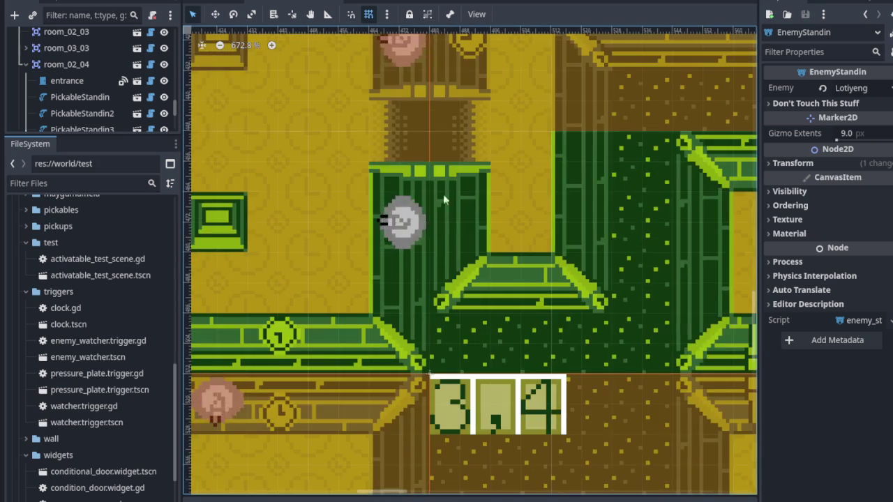
scroll(410, 252, right, 3)
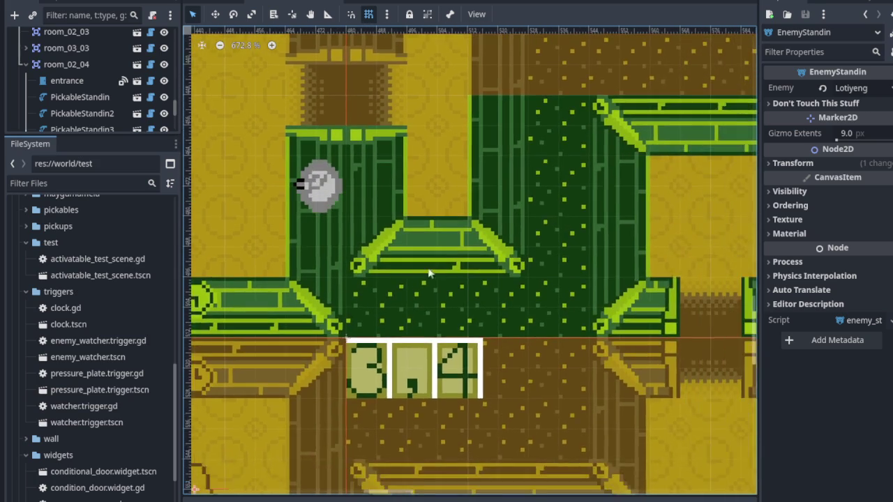
scroll(408, 259, down, 1)
scroll(406, 267, up, 3)
scroll(405, 267, left, 1)
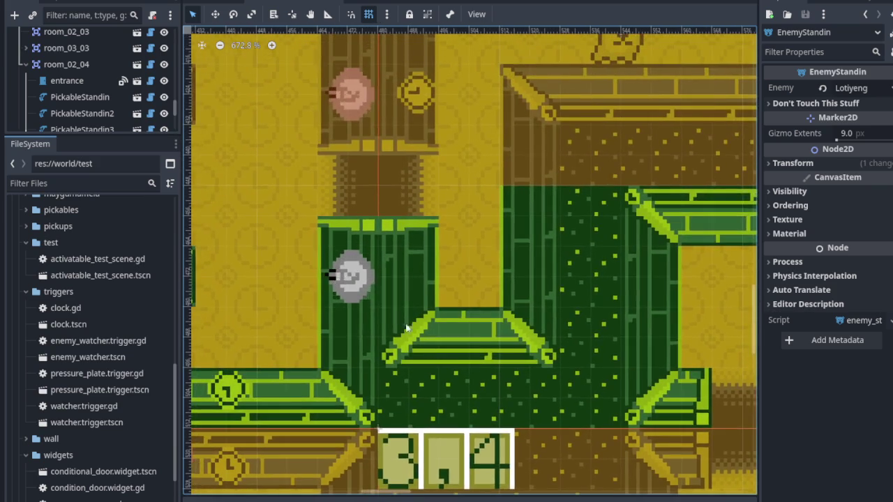
scroll(436, 305, left, 1)
scroll(409, 140, up, 1)
scroll(433, 209, up, 1)
scroll(488, 265, right, 2)
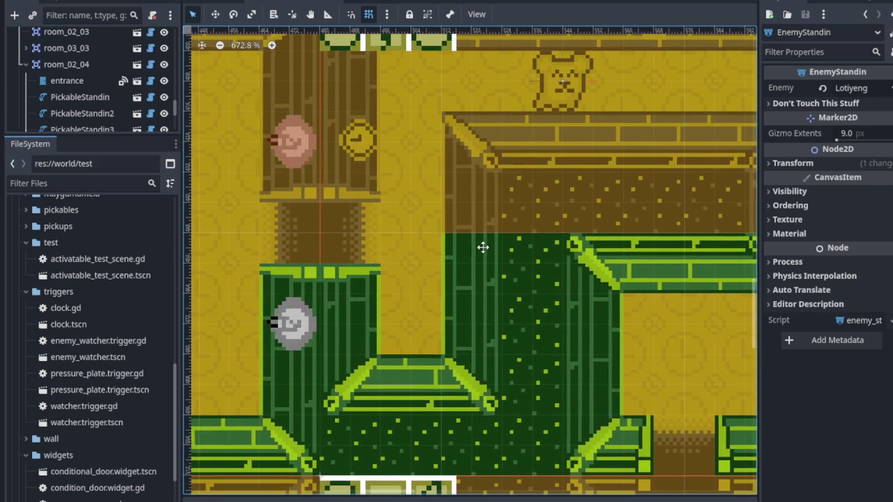
scroll(398, 238, down, 1)
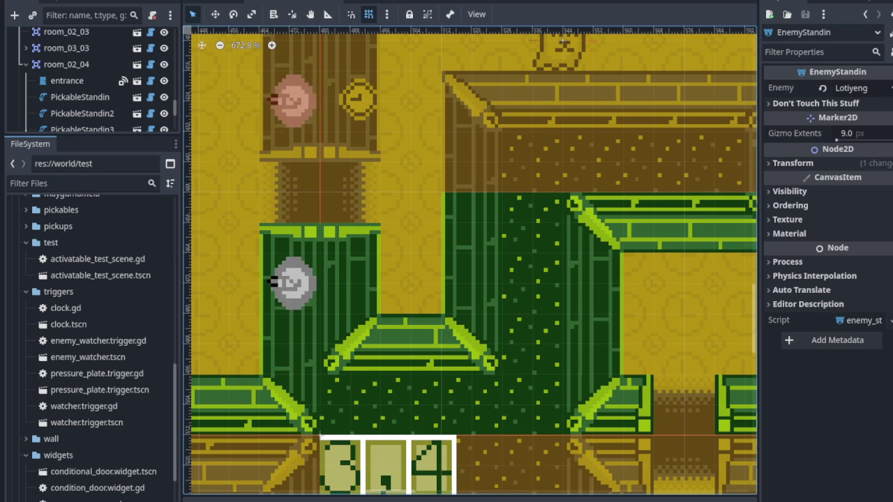
scroll(310, 310, up, 3)
scroll(320, 279, up, 1)
scroll(300, 234, up, 1)
scroll(314, 258, down, 1)
scroll(339, 307, down, 3)
scroll(348, 293, down, 2)
ctrl+scroll(358, 280, up, 1)
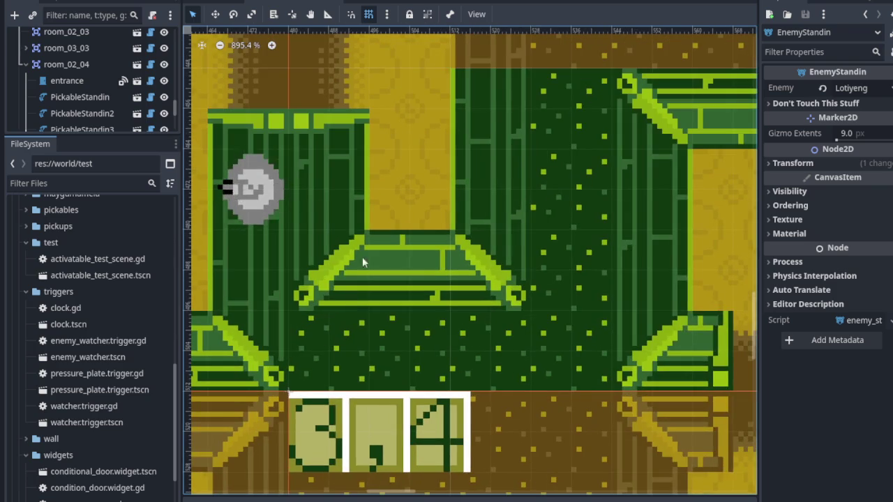
scroll(327, 333, down, 1)
scroll(373, 330, down, 1)
scroll(397, 334, down, 2)
drag(380, 350, 350, 370)
scroll(482, 322, up, 2)
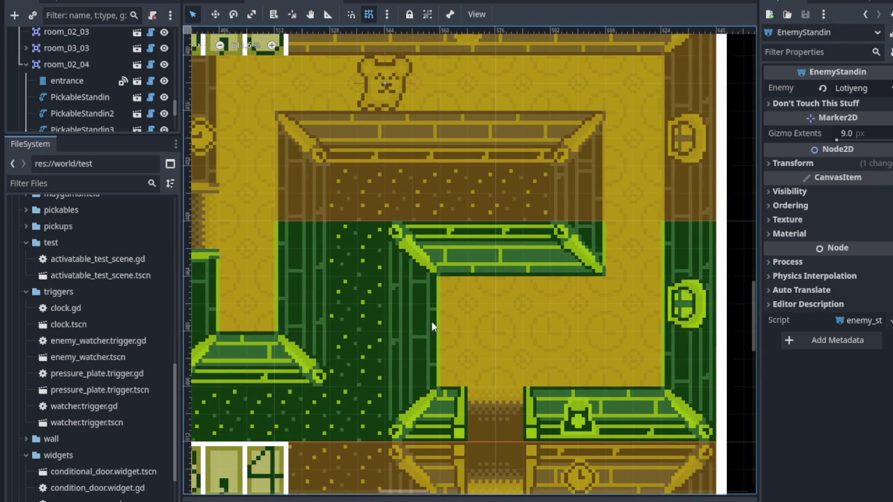
drag(417, 369, 493, 377)
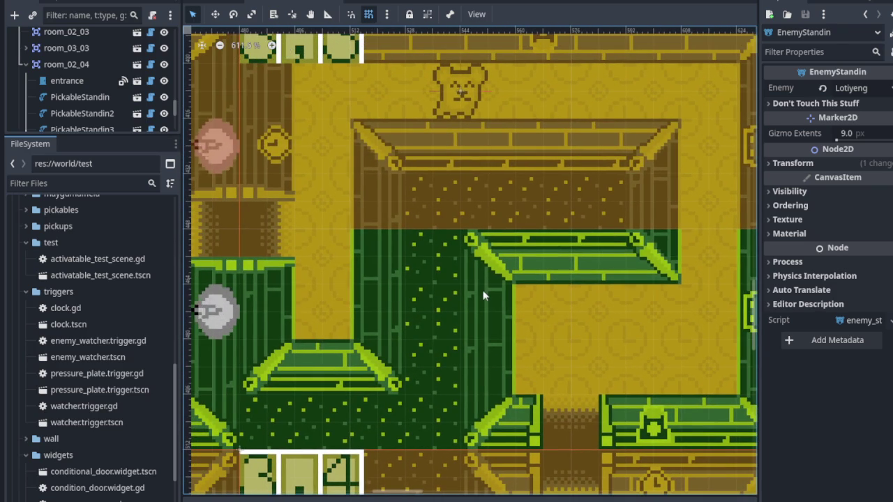
scroll(422, 279, down, 3)
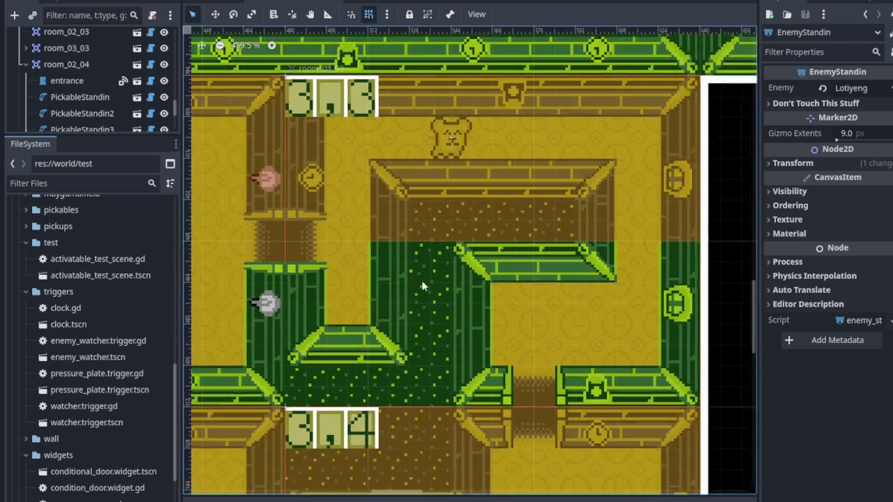
scroll(435, 279, left, 2)
scroll(379, 253, down, 3)
scroll(393, 230, left, 3)
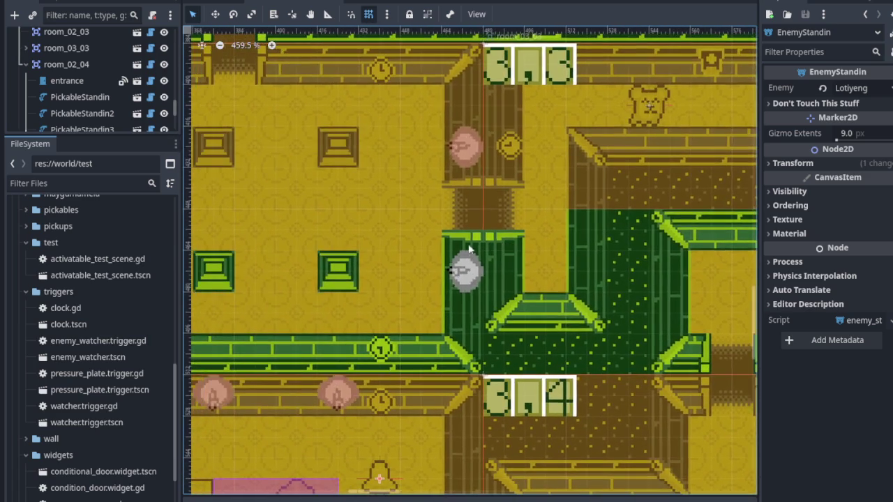
scroll(489, 244, left, 3)
scroll(498, 266, left, 3)
scroll(439, 290, left, 3)
scroll(464, 282, down, 2)
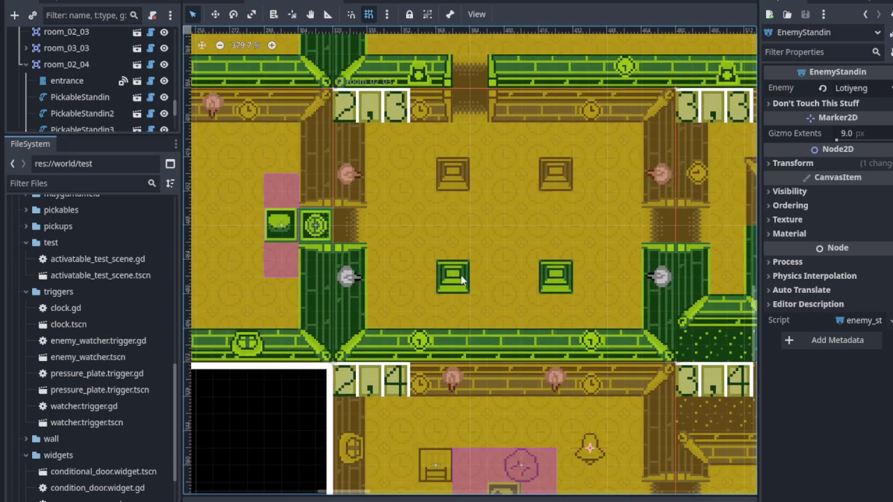
mouse_move(386, 287)
mouse_down()
mouse_move(418, 270)
mouse_move(514, 309)
mouse_move(522, 335)
mouse_move(558, 309)
mouse_move(472, 283)
mouse_move(396, 277)
mouse_move(436, 378)
mouse_up()
scroll(419, 202, up, 2)
drag(272, 189, 295, 195)
Select room_02_03, widen the Scene dock, and choose Instantiate Child Scene for that node.
click(270, 140)
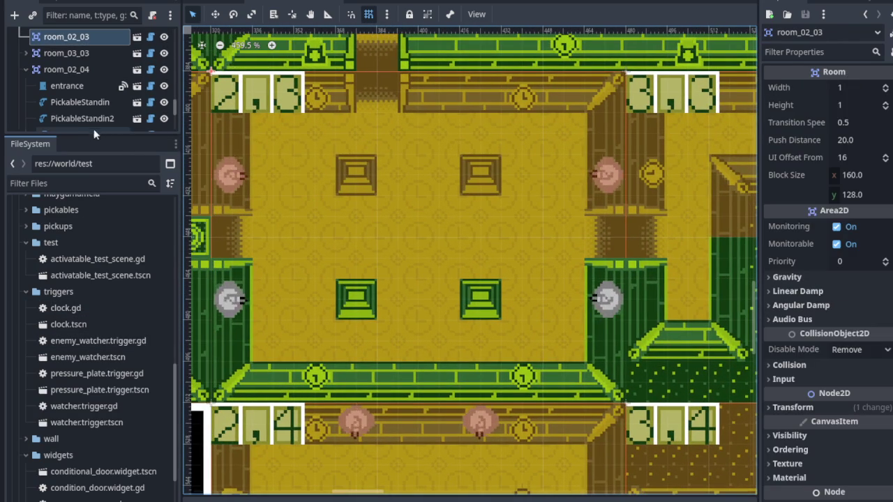
drag(92, 136, 92, 434)
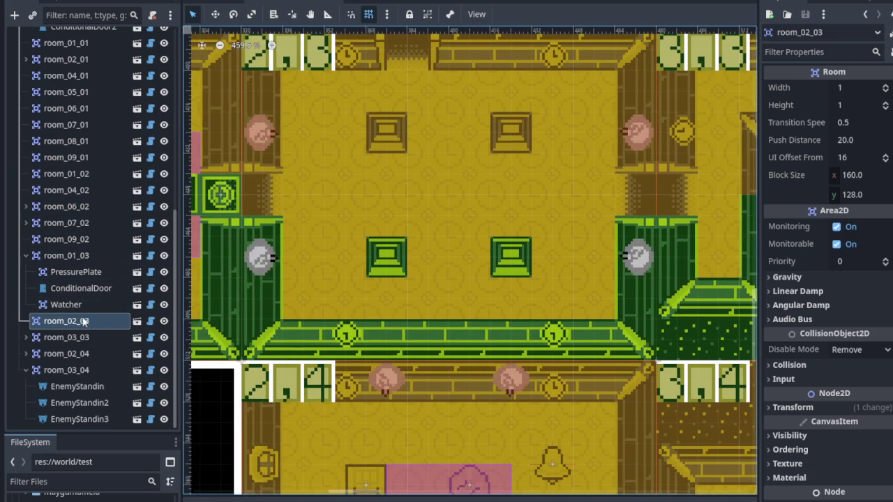
right_click(86, 321)
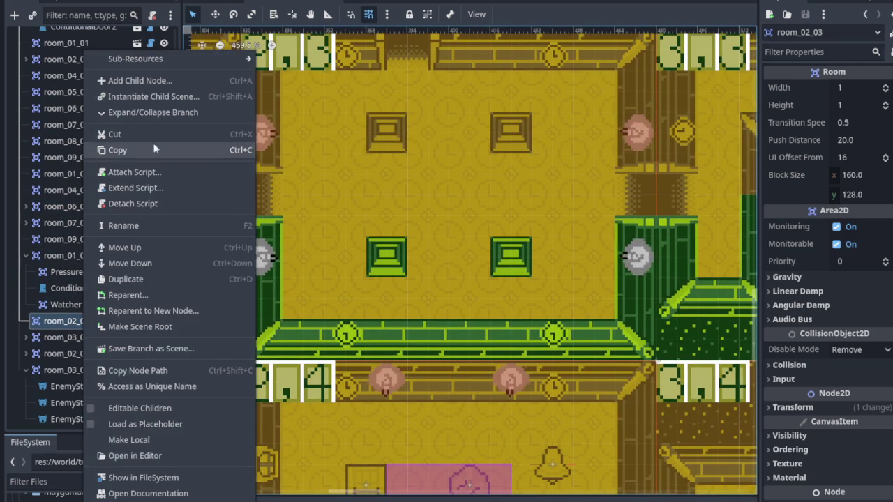
click(158, 97)
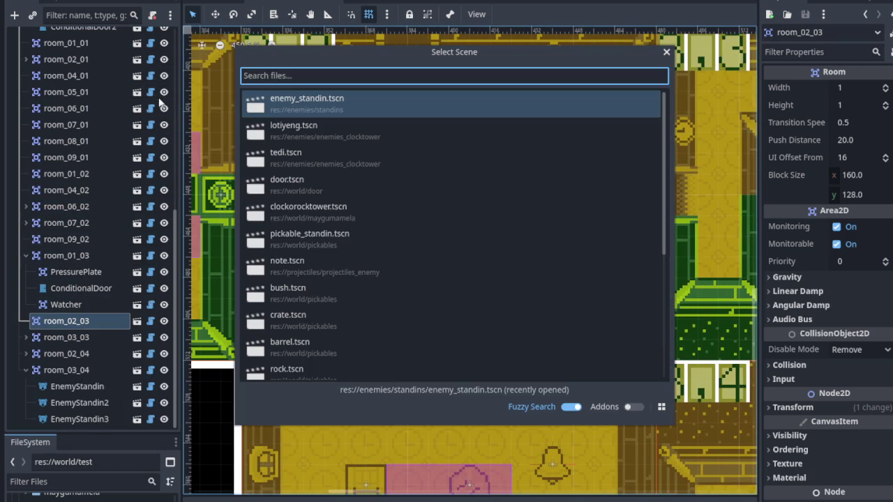